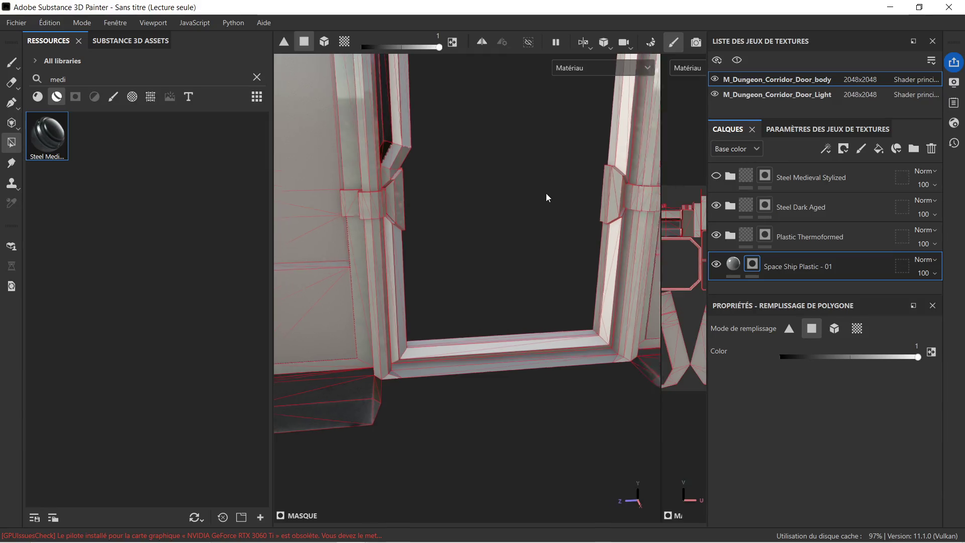
# Step: Zoom in on the left door post and set the mask's polygon fill value to 0
pyautogui.moveTo(508, 207)
pyautogui.keyDown('alt'); pyautogui.mouseDown()
pyautogui.moveTo(442, 269)
pyautogui.moveTo(509, 242)
pyautogui.moveTo(354, 220)
pyautogui.mouseUp(); pyautogui.keyUp('alt')
pyautogui.scroll(5, 347, 211)
pyautogui.keyDown('alt'); pyautogui.moveTo(347, 211); pyautogui.dragTo(448, 288, button='middle'); pyautogui.keyUp('alt')
pyautogui.scroll(2, 448, 288)
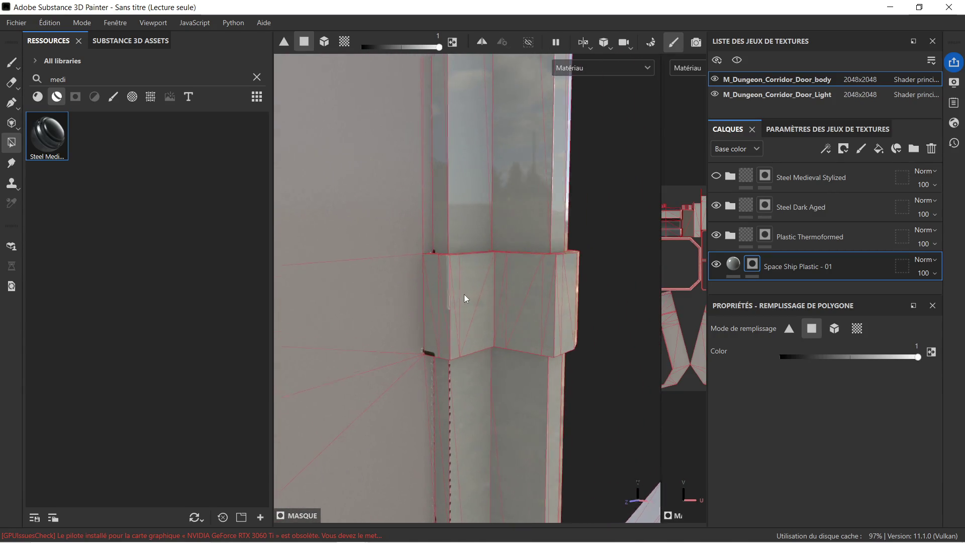
pyautogui.click(783, 357)
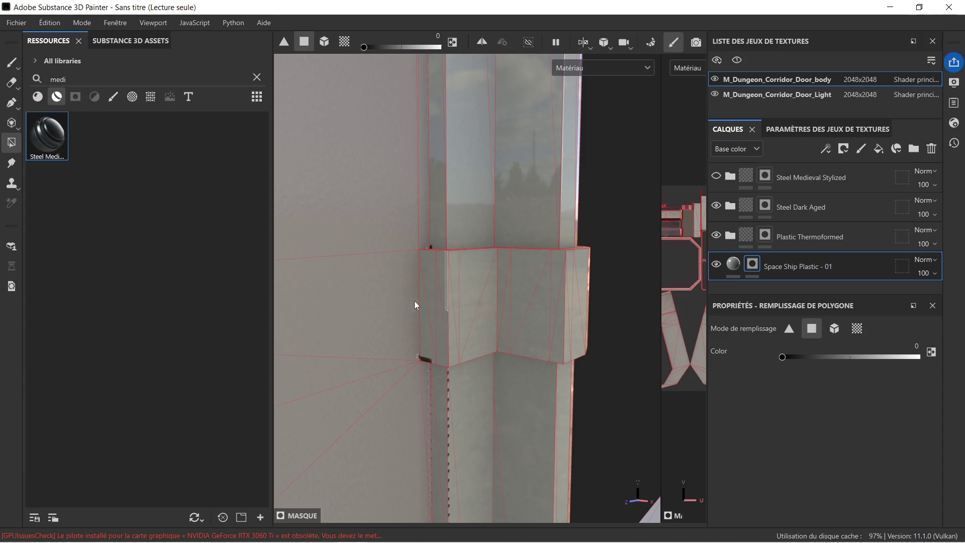
# Step: Mask the plastic off the collar faces, the collar strips and the small corner face
pyautogui.moveTo(430, 323)
pyautogui.mouseDown()
pyautogui.moveTo(596, 319)
pyautogui.moveTo(457, 373)
pyautogui.moveTo(593, 375)
pyautogui.moveTo(410, 320)
pyautogui.mouseUp()
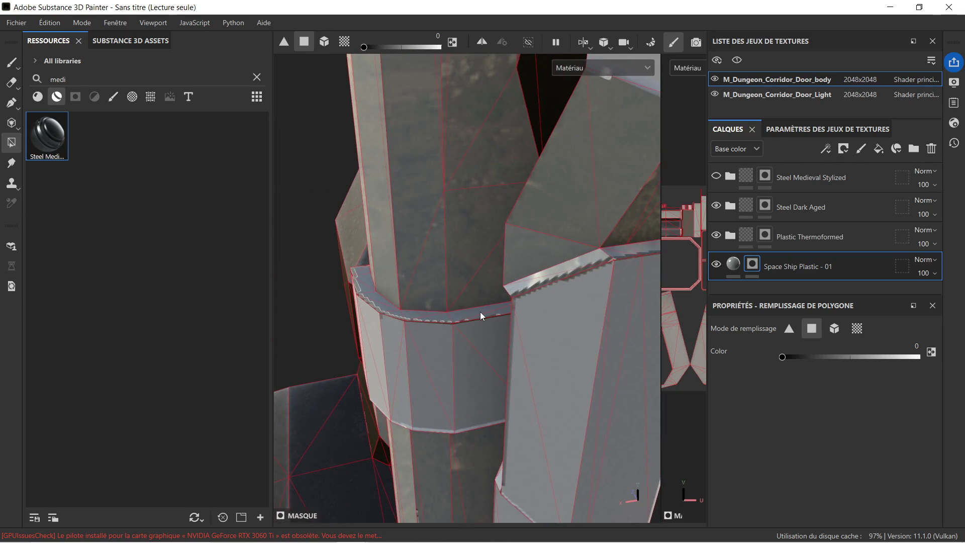
pyautogui.moveTo(481, 312); pyautogui.dragTo(499, 325)
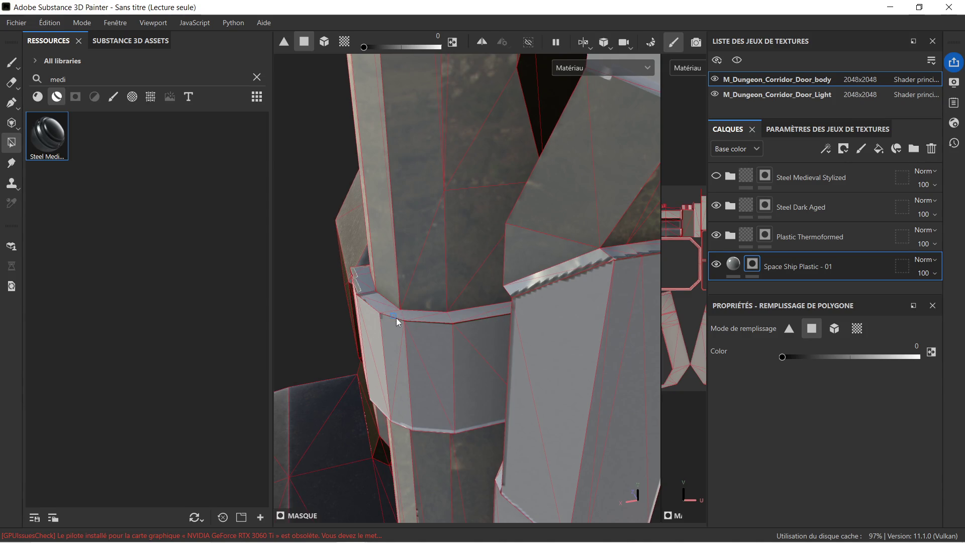
pyautogui.moveTo(371, 311)
pyautogui.keyDown('alt'); pyautogui.mouseDown()
pyautogui.moveTo(545, 352)
pyautogui.moveTo(466, 324)
pyautogui.moveTo(474, 318)
pyautogui.mouseUp(); pyautogui.keyUp('alt')
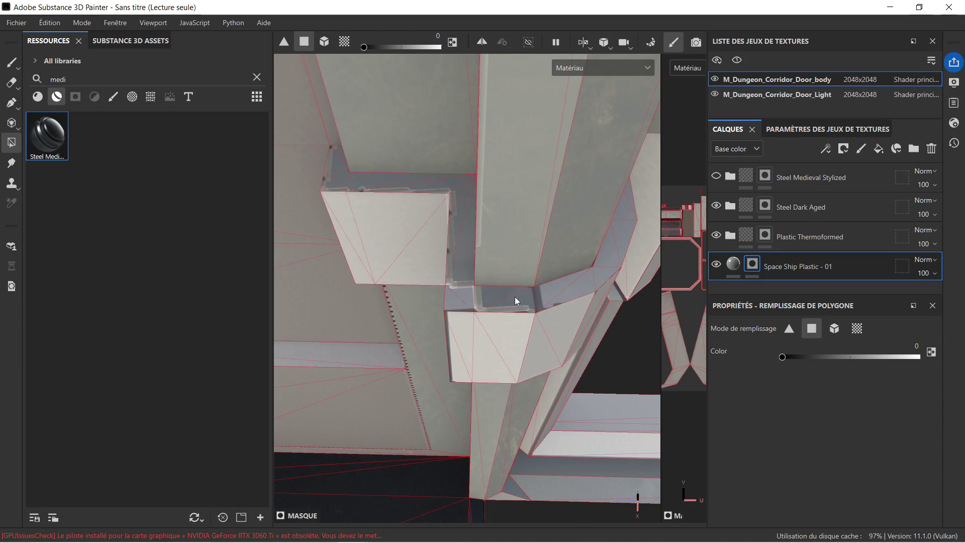
pyautogui.moveTo(482, 291)
pyautogui.keyDown('alt'); pyautogui.mouseDown()
pyautogui.moveTo(424, 276)
pyautogui.moveTo(533, 294)
pyautogui.mouseUp(); pyautogui.keyUp('alt')
pyautogui.click(480, 190)
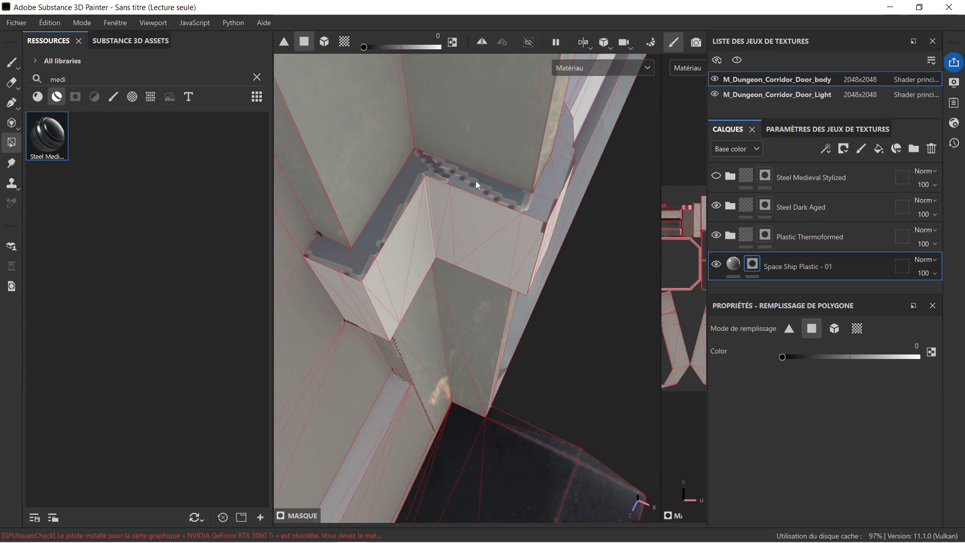
pyautogui.click(509, 192)
pyautogui.click(418, 173)
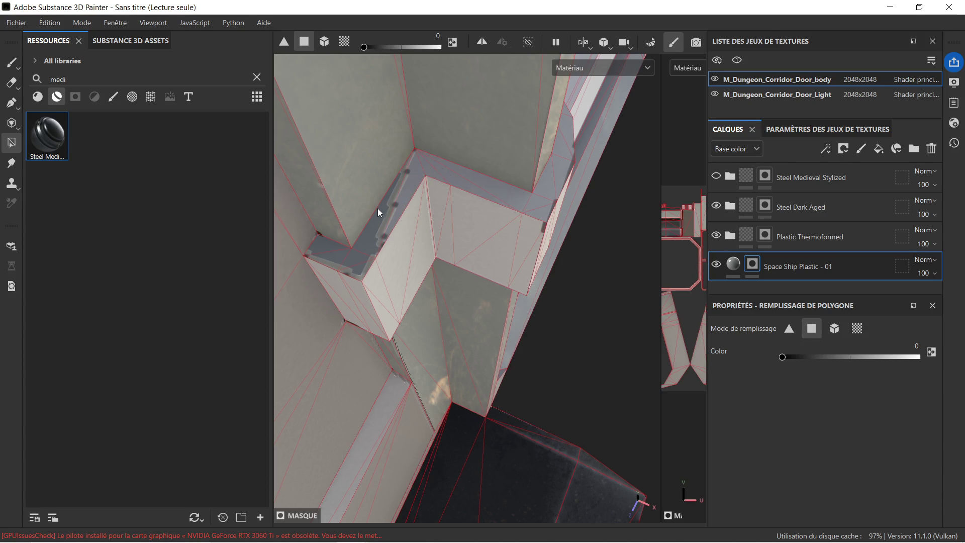
pyautogui.click(373, 245)
pyautogui.click(355, 267)
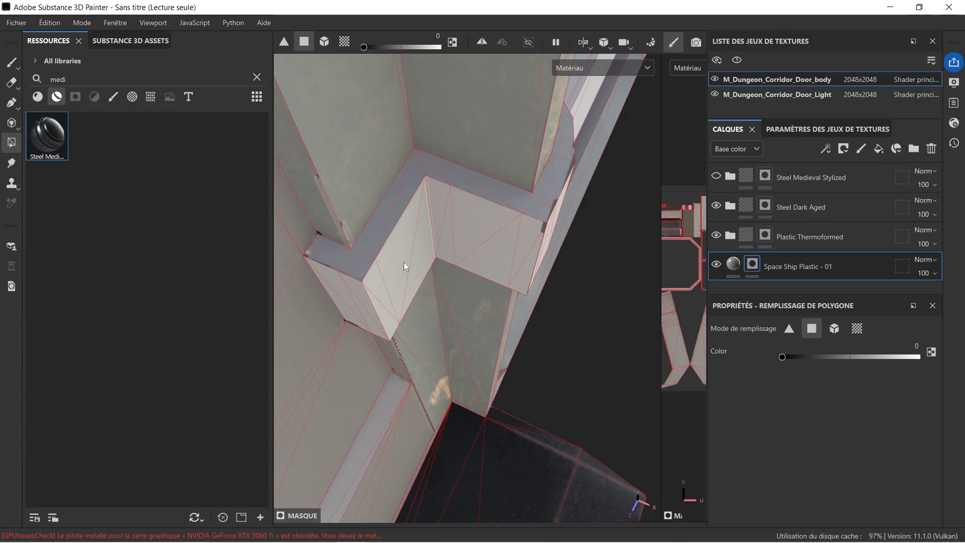
# Step: Mask the plastic off the ledge faces, including the last remaining ledge face
pyautogui.moveTo(438, 330)
pyautogui.keyDown('alt'); pyautogui.mouseDown()
pyautogui.moveTo(431, 176)
pyautogui.moveTo(408, 132)
pyautogui.moveTo(390, 146)
pyautogui.moveTo(401, 194)
pyautogui.mouseUp(); pyautogui.keyUp('alt')
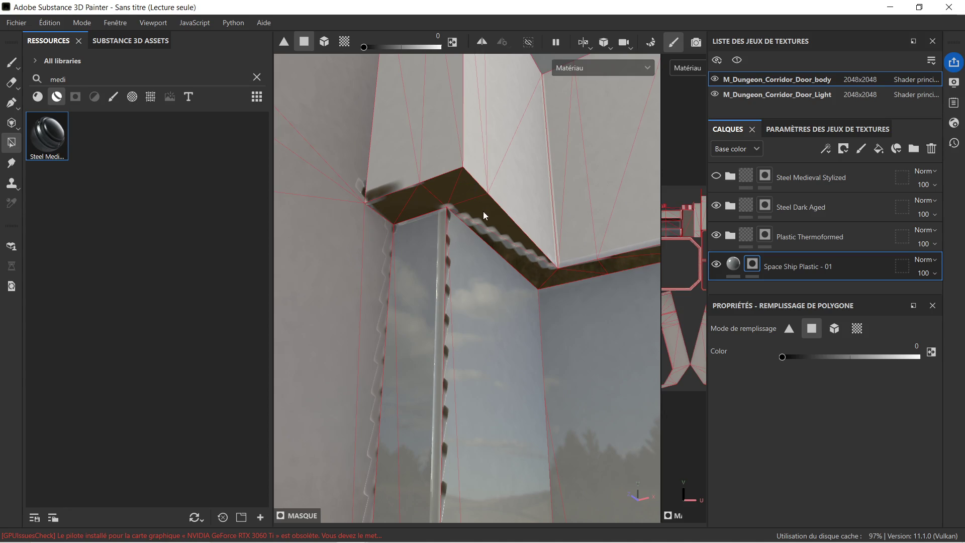
pyautogui.moveTo(485, 217); pyautogui.dragTo(506, 230)
pyautogui.click(553, 268)
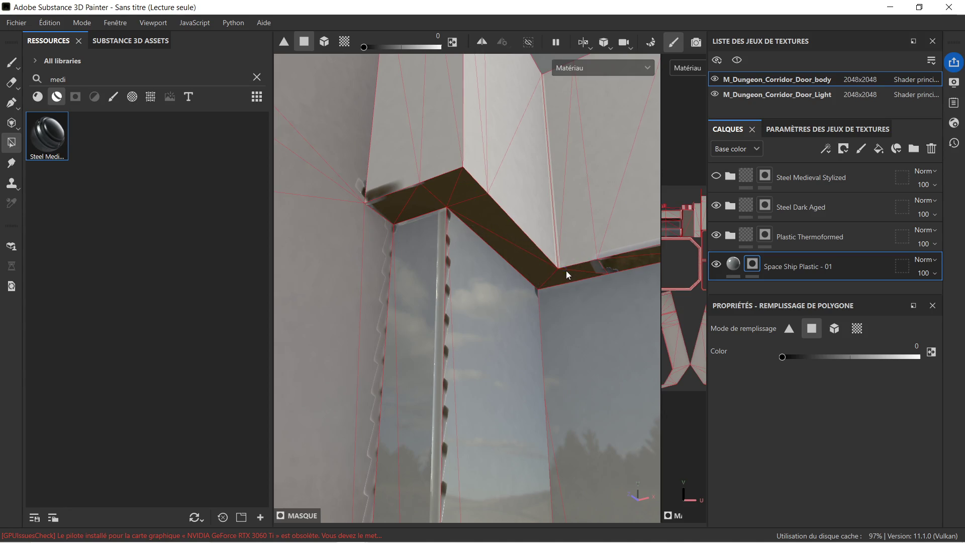
pyautogui.moveTo(600, 265)
pyautogui.keyDown('alt'); pyautogui.mouseDown()
pyautogui.moveTo(622, 279)
pyautogui.moveTo(532, 302)
pyautogui.moveTo(471, 274)
pyautogui.moveTo(516, 283)
pyautogui.mouseUp(); pyautogui.keyUp('alt')
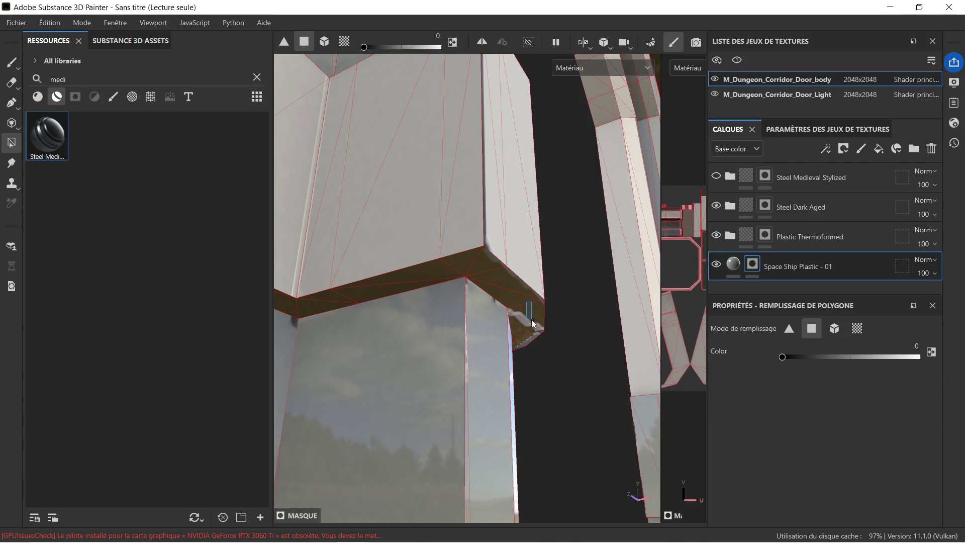
pyautogui.moveTo(532, 321)
pyautogui.keyDown('alt'); pyautogui.mouseDown()
pyautogui.moveTo(538, 336)
pyautogui.moveTo(453, 272)
pyautogui.moveTo(377, 270)
pyautogui.moveTo(326, 192)
pyautogui.mouseUp(); pyautogui.keyUp('alt')
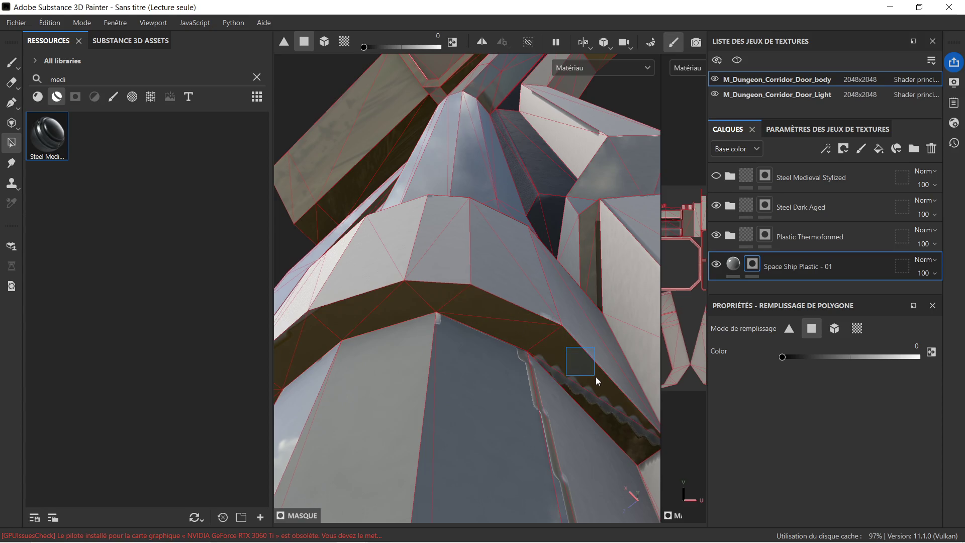
# Step: Orbit up toward the pillars and mask a face on the upper ledge strip
pyautogui.keyDown('alt'); pyautogui.moveTo(608, 391); pyautogui.dragTo(487, 362); pyautogui.keyUp('alt')
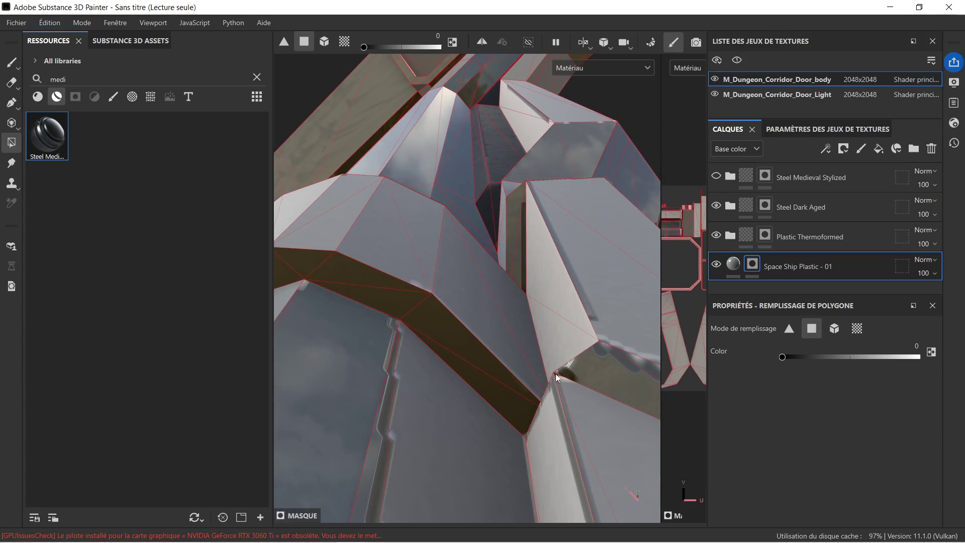
pyautogui.moveTo(595, 359)
pyautogui.keyDown('alt'); pyautogui.mouseDown()
pyautogui.moveTo(633, 349)
pyautogui.moveTo(429, 306)
pyautogui.moveTo(433, 326)
pyautogui.mouseUp(); pyautogui.keyUp('alt')
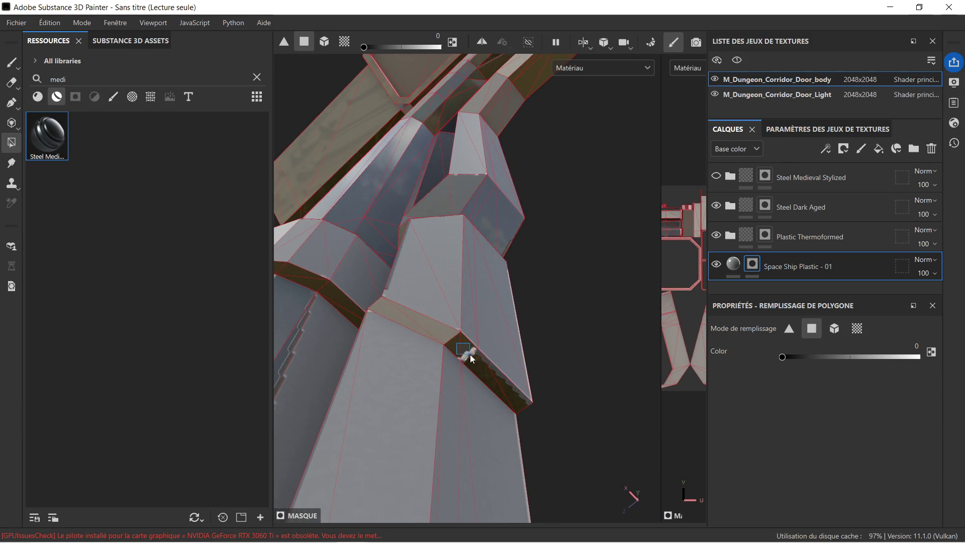
pyautogui.moveTo(508, 380)
pyautogui.keyDown('alt'); pyautogui.mouseDown()
pyautogui.moveTo(476, 318)
pyautogui.moveTo(541, 370)
pyautogui.moveTo(543, 431)
pyautogui.moveTo(519, 358)
pyautogui.moveTo(439, 291)
pyautogui.moveTo(468, 291)
pyautogui.moveTo(479, 258)
pyautogui.mouseUp(); pyautogui.keyUp('alt')
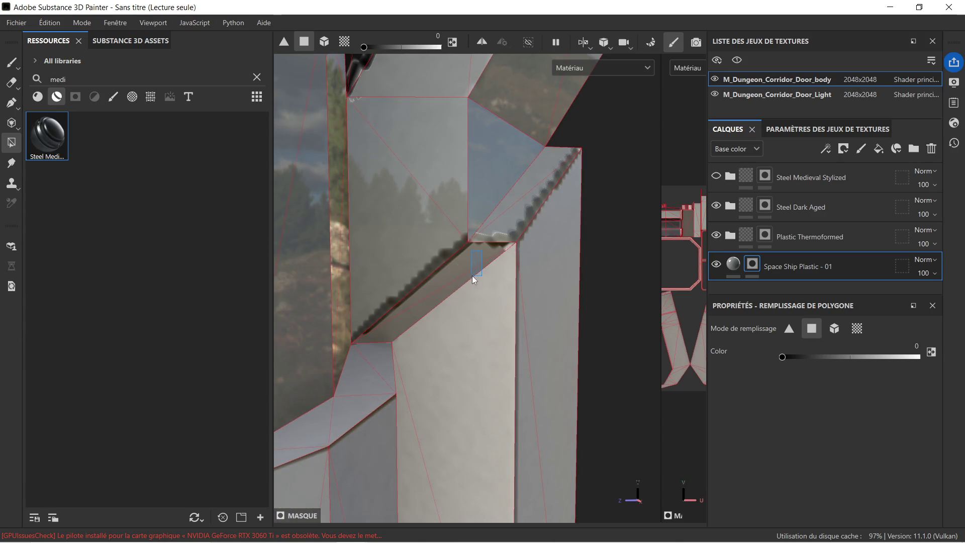
pyautogui.click(518, 231)
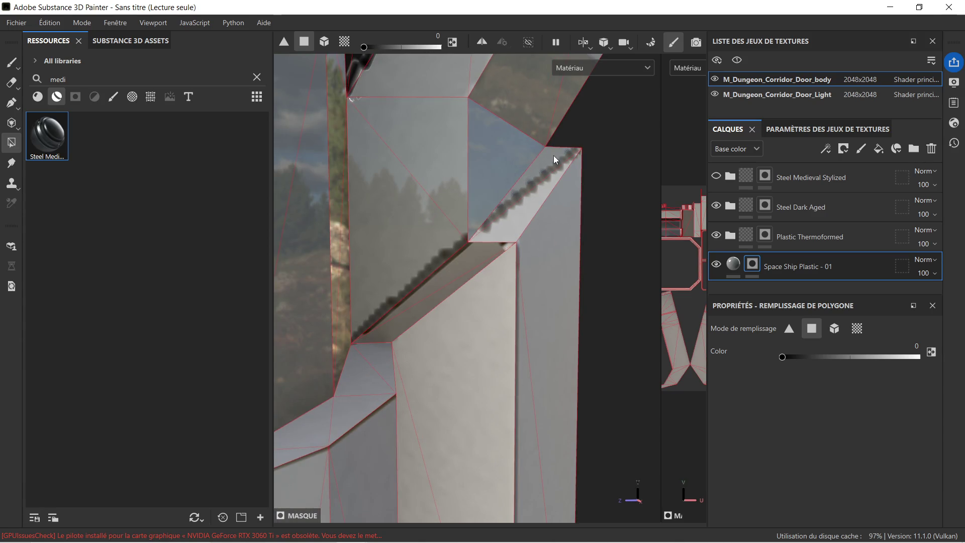
pyautogui.moveTo(527, 199)
pyautogui.keyDown('alt'); pyautogui.mouseDown()
pyautogui.moveTo(493, 232)
pyautogui.moveTo(523, 230)
pyautogui.moveTo(574, 262)
pyautogui.moveTo(603, 263)
pyautogui.moveTo(532, 283)
pyautogui.moveTo(470, 280)
pyautogui.moveTo(537, 287)
pyautogui.mouseUp(); pyautogui.keyUp('alt')
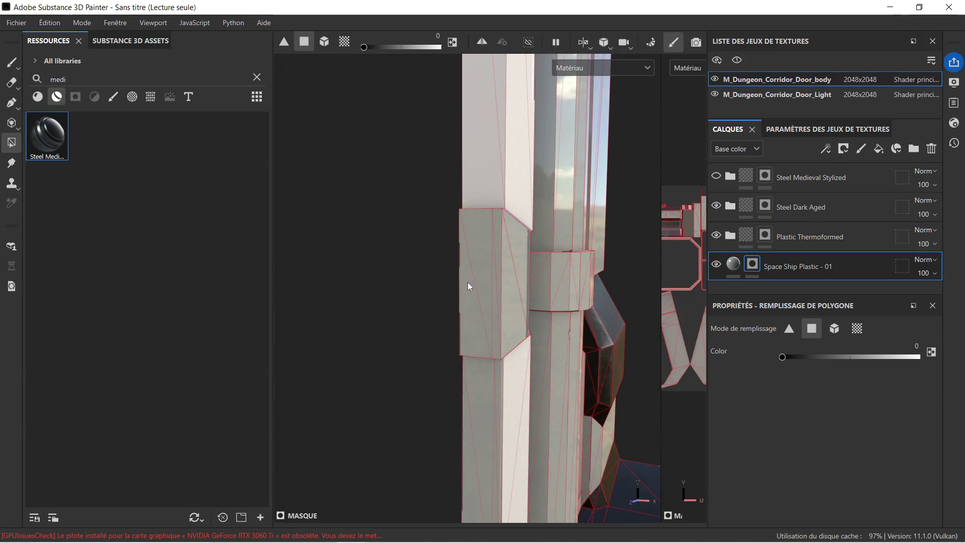
# Step: Mask the hinge band faces, then frame the hinge with F to inspect it
pyautogui.moveTo(533, 280); pyautogui.dragTo(587, 285)
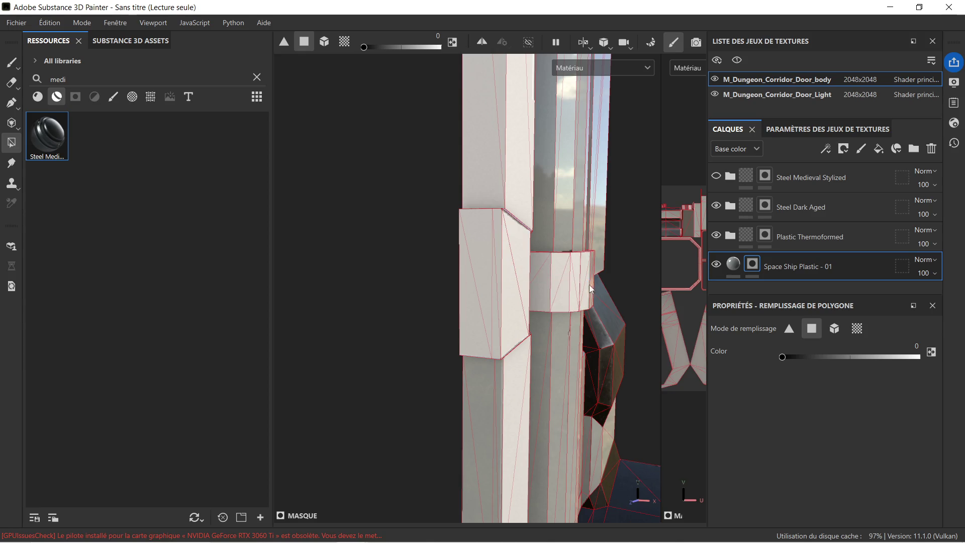
pyautogui.scroll(6, 608, 274)
pyautogui.scroll(3, 435, 255)
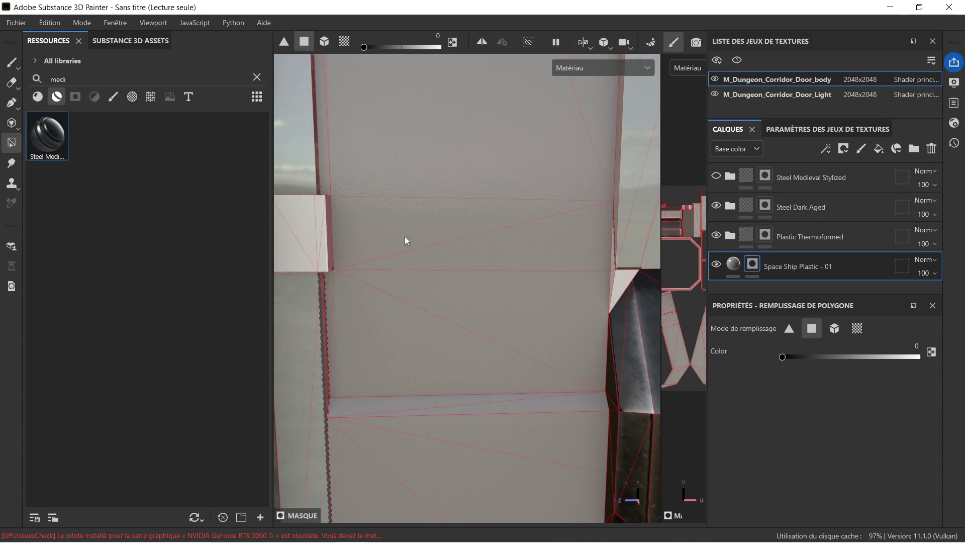
pyautogui.press('f')
pyautogui.moveTo(470, 255)
pyautogui.keyDown('alt'); pyautogui.mouseDown()
pyautogui.moveTo(485, 265)
pyautogui.moveTo(473, 281)
pyautogui.moveTo(393, 294)
pyautogui.moveTo(401, 285)
pyautogui.mouseUp(); pyautogui.keyUp('alt')
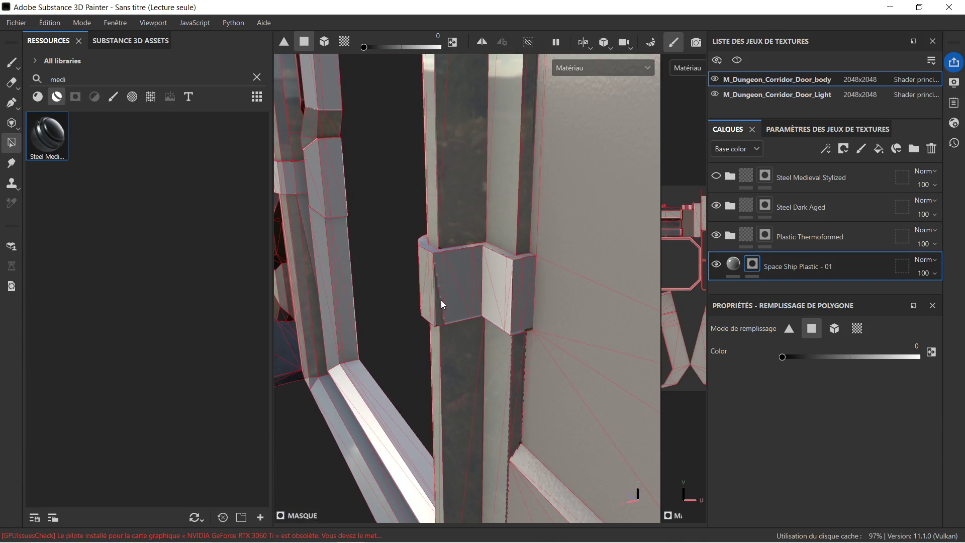
pyautogui.scroll(2, 503, 257)
pyautogui.moveTo(505, 254)
pyautogui.keyDown('alt'); pyautogui.mouseDown()
pyautogui.moveTo(507, 276)
pyautogui.moveTo(471, 212)
pyautogui.mouseUp(); pyautogui.keyUp('alt')
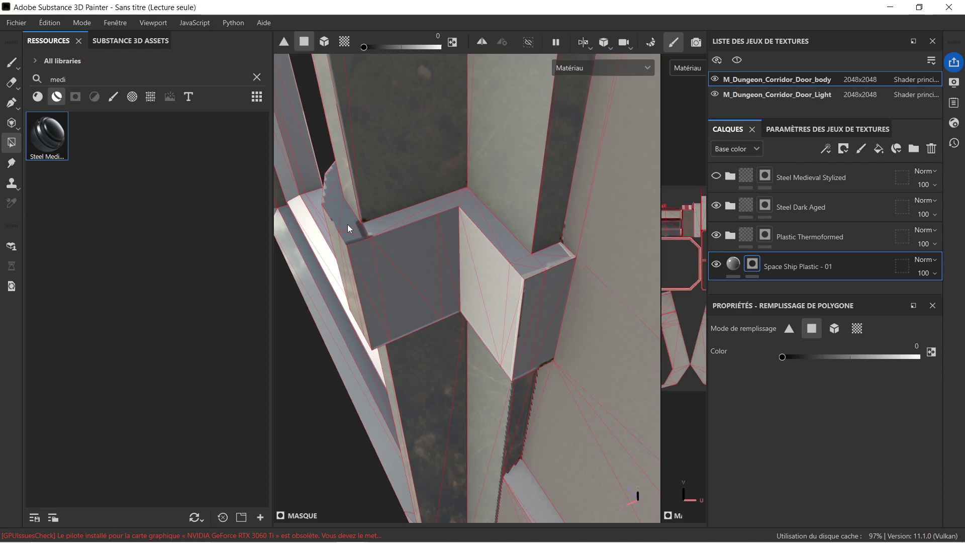
pyautogui.moveTo(338, 229)
pyautogui.keyDown('alt'); pyautogui.mouseDown()
pyautogui.moveTo(487, 258)
pyautogui.moveTo(452, 254)
pyautogui.moveTo(368, 319)
pyautogui.moveTo(436, 219)
pyautogui.moveTo(594, 319)
pyautogui.mouseUp(); pyautogui.keyUp('alt')
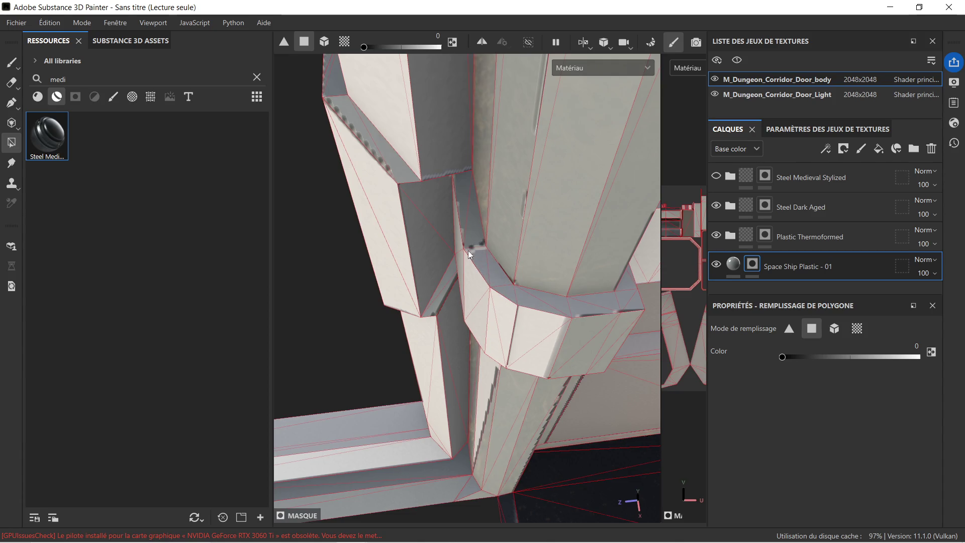
# Step: Mask the vertical strip face above the bend and the faces along the serrated edge
pyautogui.click(466, 230)
pyautogui.moveTo(448, 185); pyautogui.dragTo(394, 175)
pyautogui.keyDown('alt'); pyautogui.moveTo(354, 191); pyautogui.dragTo(505, 417, button='middle'); pyautogui.keyUp('alt')
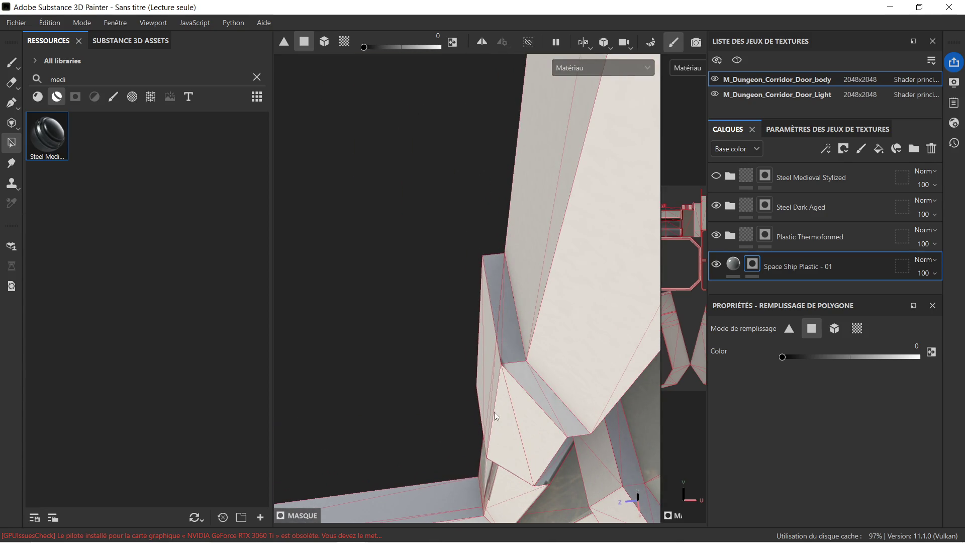
pyautogui.moveTo(488, 416)
pyautogui.keyDown('alt'); pyautogui.mouseDown()
pyautogui.moveTo(612, 334)
pyautogui.moveTo(492, 294)
pyautogui.moveTo(536, 315)
pyautogui.moveTo(464, 216)
pyautogui.moveTo(446, 107)
pyautogui.mouseUp(); pyautogui.keyUp('alt')
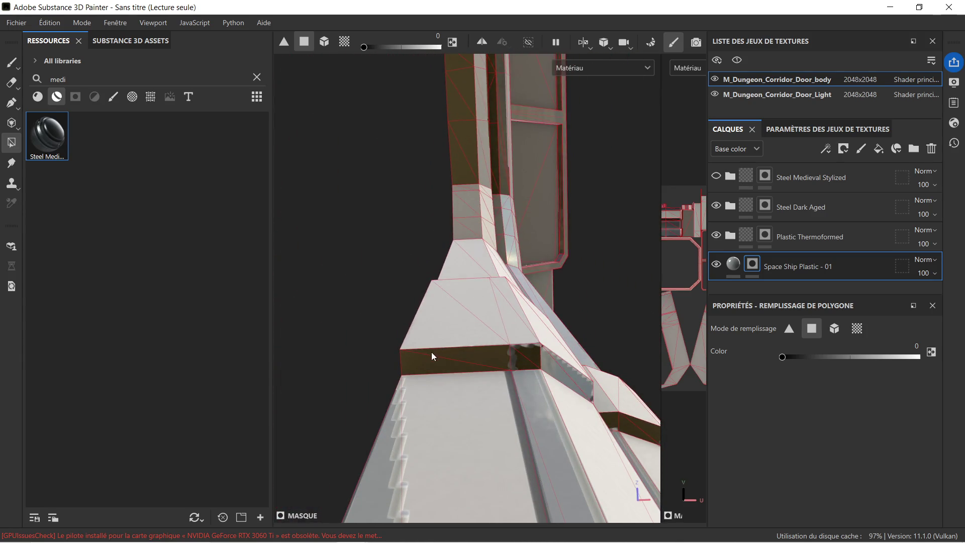
# Step: Mask a row of frame faces and the whole dark diagonal band around the pillar
pyautogui.moveTo(476, 361)
pyautogui.mouseDown()
pyautogui.moveTo(535, 362)
pyautogui.moveTo(538, 316)
pyautogui.moveTo(488, 290)
pyautogui.moveTo(418, 325)
pyautogui.mouseUp()
pyautogui.moveTo(521, 362)
pyautogui.mouseDown()
pyautogui.moveTo(450, 405)
pyautogui.moveTo(482, 423)
pyautogui.mouseUp()
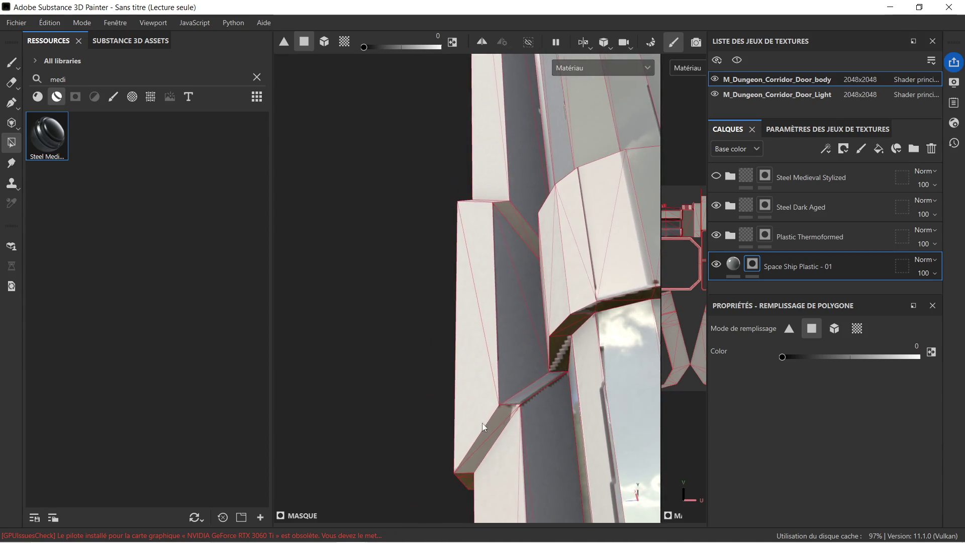
pyautogui.click(518, 394)
pyautogui.moveTo(482, 350); pyautogui.dragTo(481, 350)
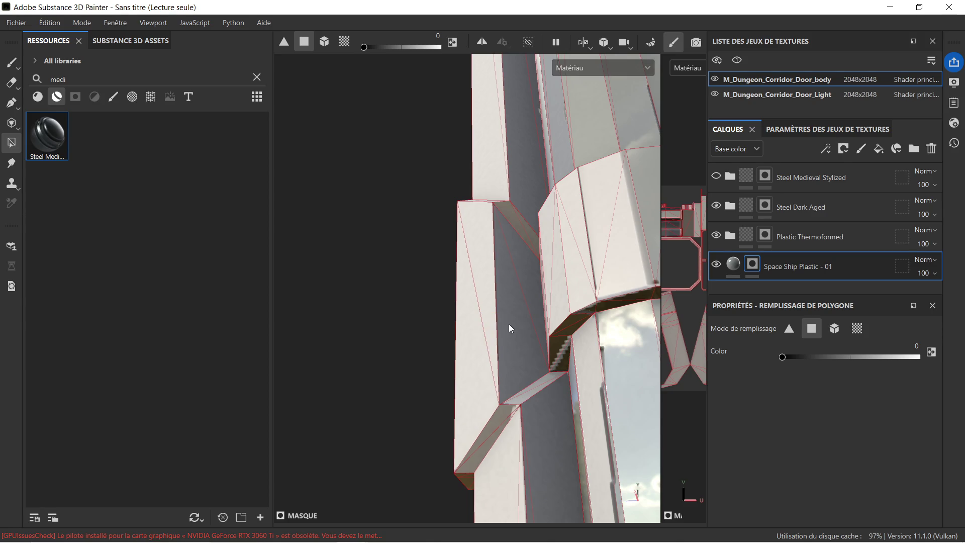
pyautogui.moveTo(571, 323); pyautogui.dragTo(555, 357)
pyautogui.click(603, 306)
pyautogui.moveTo(602, 305)
pyautogui.keyDown('alt'); pyautogui.mouseDown()
pyautogui.moveTo(617, 298)
pyautogui.moveTo(582, 298)
pyautogui.mouseUp(); pyautogui.keyUp('alt')
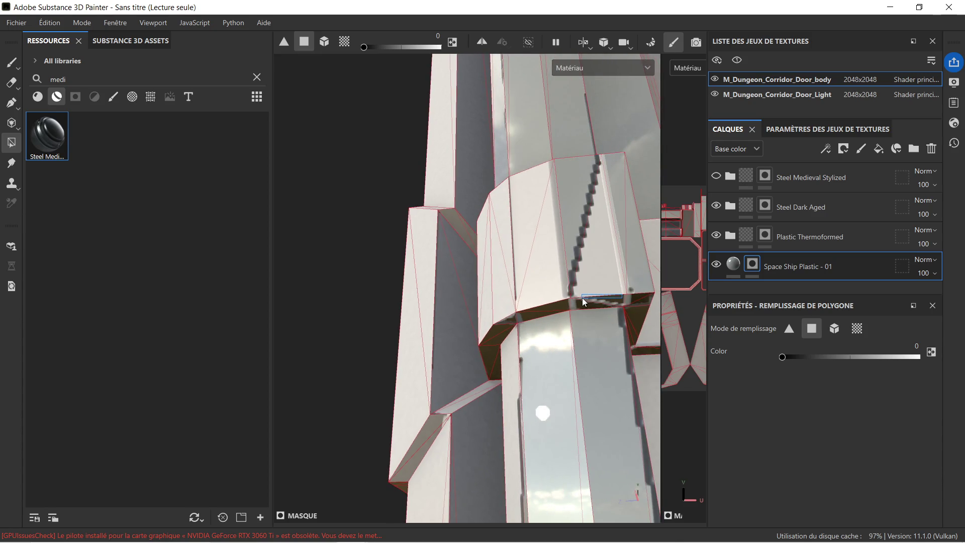
pyautogui.moveTo(568, 240)
pyautogui.mouseDown()
pyautogui.moveTo(632, 281)
pyautogui.moveTo(509, 206)
pyautogui.moveTo(536, 232)
pyautogui.mouseUp()
# Step: Mask the upper and lower bevel strip faces and the bevel corner
pyautogui.moveTo(511, 200); pyautogui.dragTo(453, 206)
pyautogui.click(513, 205)
pyautogui.moveTo(531, 214); pyautogui.dragTo(532, 215)
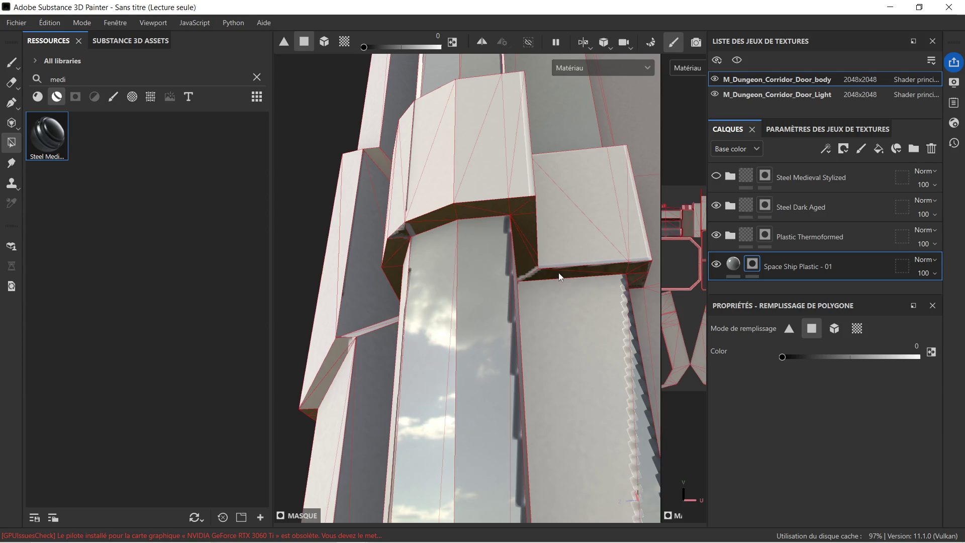
pyautogui.scroll(5, 617, 274)
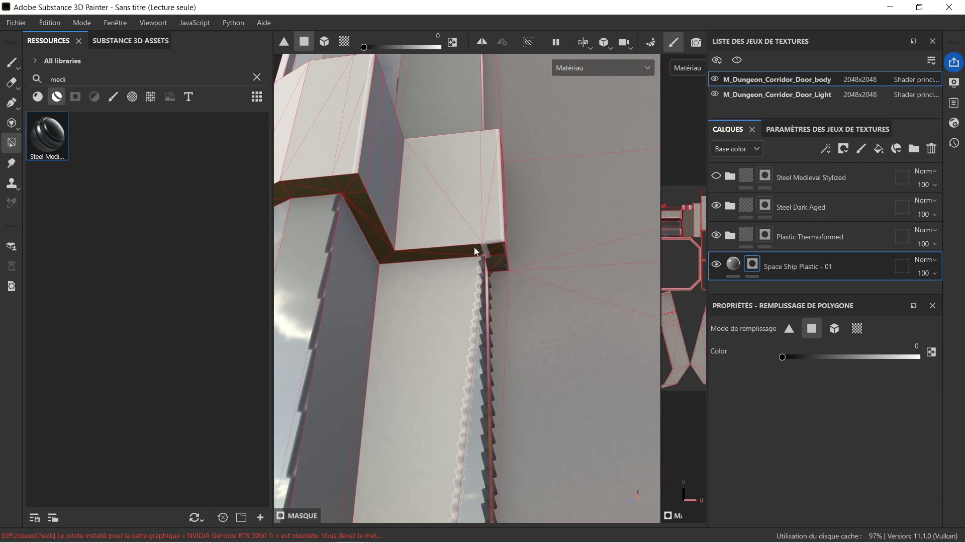
pyautogui.moveTo(501, 251); pyautogui.dragTo(521, 285)
# Step: Turn to the hinge block and return the mask fill value to 1
pyautogui.moveTo(521, 285)
pyautogui.keyDown('alt'); pyautogui.mouseDown()
pyautogui.moveTo(464, 283)
pyautogui.moveTo(463, 248)
pyautogui.moveTo(510, 338)
pyautogui.mouseUp(); pyautogui.keyUp('alt')
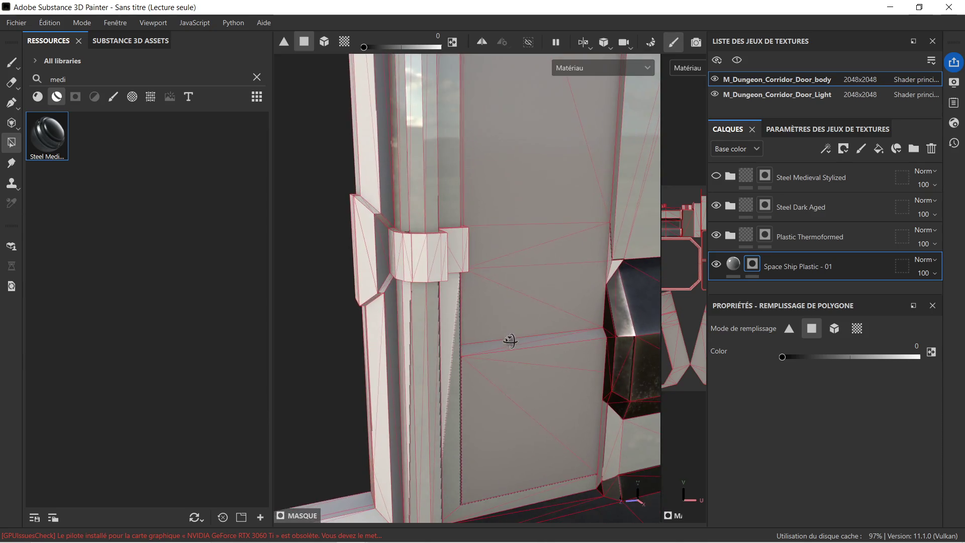
pyautogui.moveTo(424, 337)
pyautogui.keyDown('alt'); pyautogui.mouseDown()
pyautogui.moveTo(478, 308)
pyautogui.moveTo(463, 297)
pyautogui.mouseUp(); pyautogui.keyUp('alt')
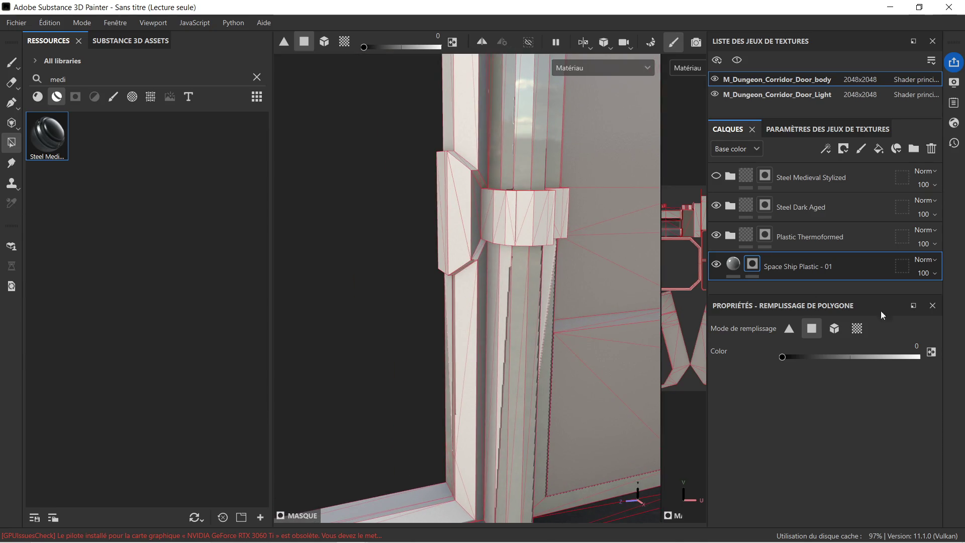
pyautogui.moveTo(783, 357); pyautogui.dragTo(920, 357)
pyautogui.keyDown('alt'); pyautogui.moveTo(473, 271); pyautogui.dragTo(508, 248); pyautogui.keyUp('alt')
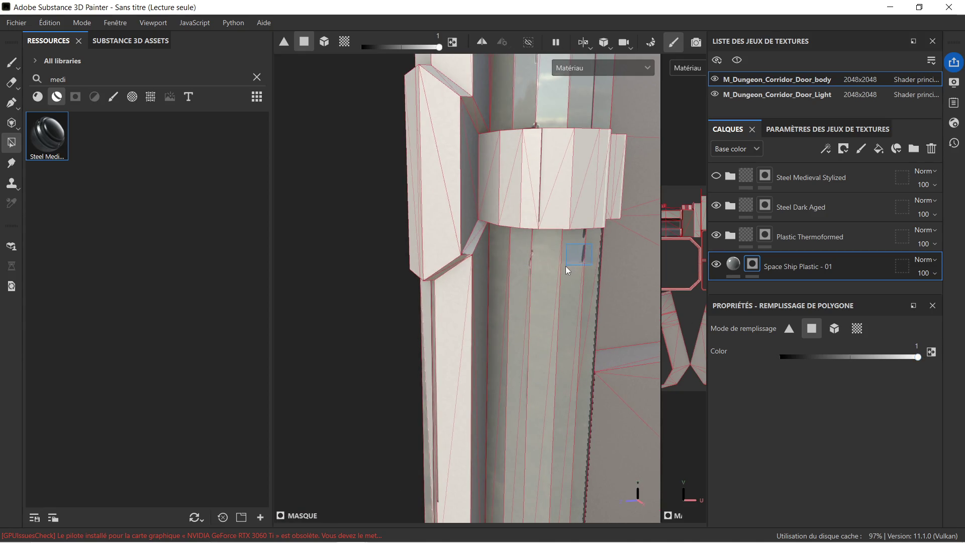
# Step: Mask dark plastic onto a hinge face on the Space Ship Plastic - 01 layer
pyautogui.moveTo(525, 285)
pyautogui.keyDown('alt'); pyautogui.mouseDown()
pyautogui.moveTo(513, 277)
pyautogui.moveTo(541, 321)
pyautogui.moveTo(475, 255)
pyautogui.moveTo(498, 237)
pyautogui.mouseUp(); pyautogui.keyUp('alt')
pyautogui.scroll(10, 521, 222)
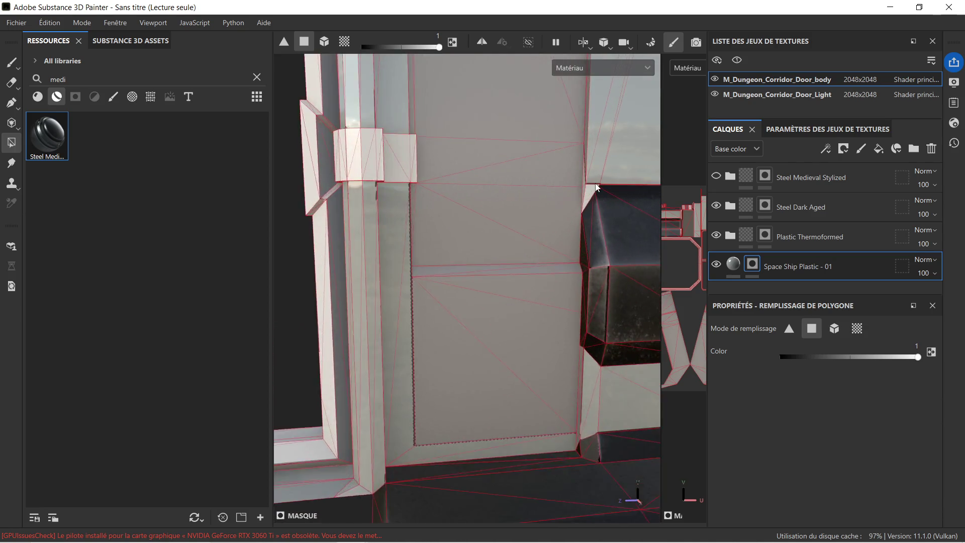
pyautogui.click(587, 193)
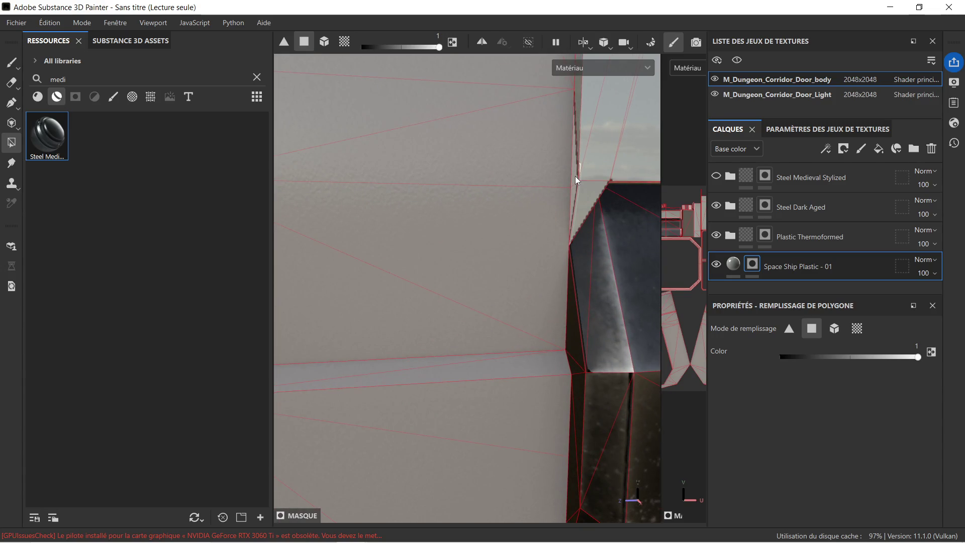
pyautogui.scroll(-10, 556, 197)
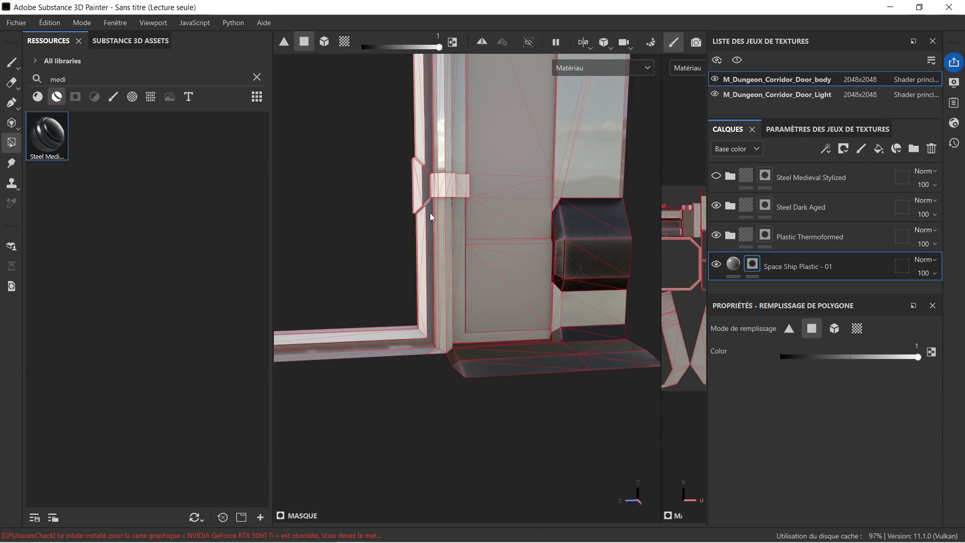
# Step: Reveal the dark steel layer and box-fill the doorway's inner rim faces
pyautogui.moveTo(556, 262)
pyautogui.keyDown('alt'); pyautogui.mouseDown()
pyautogui.moveTo(474, 237)
pyautogui.moveTo(522, 261)
pyautogui.mouseUp(); pyautogui.keyUp('alt')
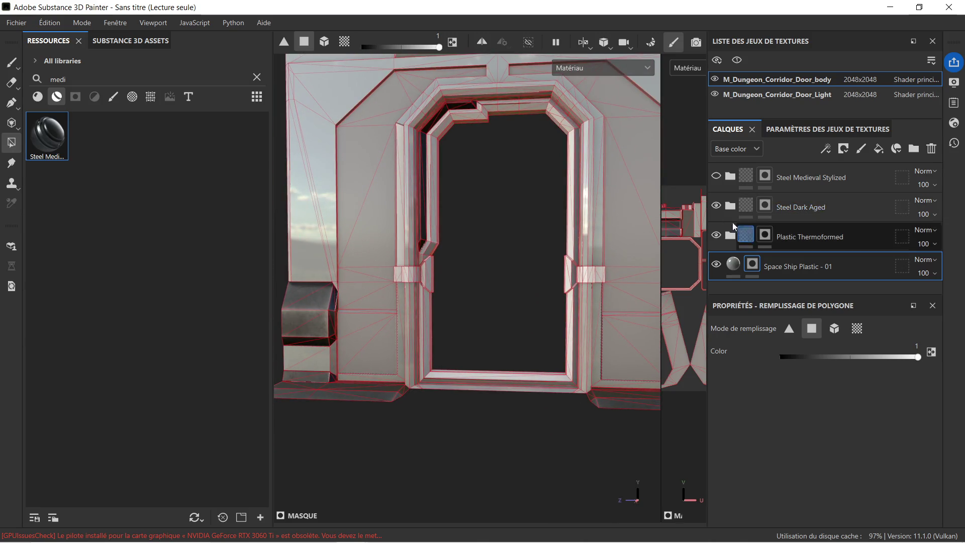
pyautogui.click(722, 175)
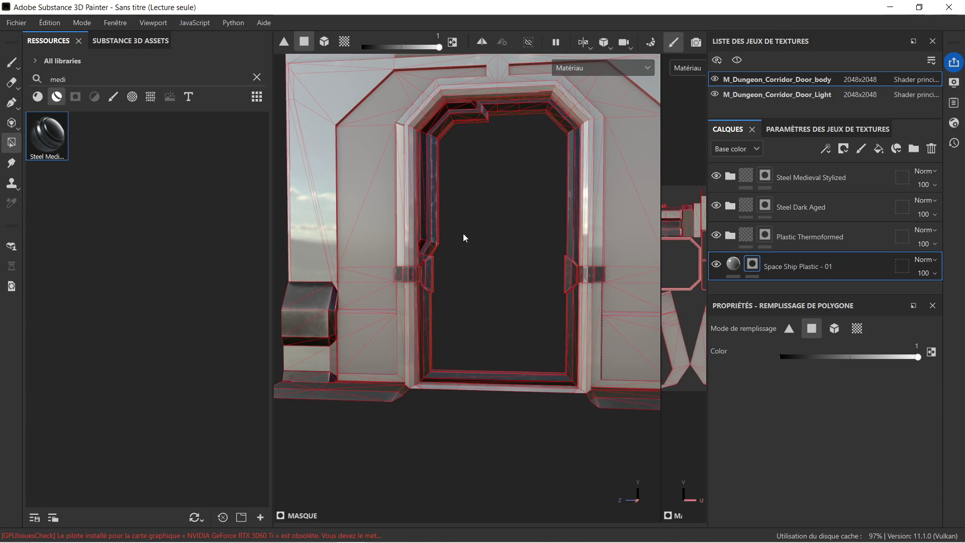
pyautogui.moveTo(496, 241)
pyautogui.mouseDown()
pyautogui.moveTo(535, 263)
pyautogui.moveTo(522, 230)
pyautogui.moveTo(551, 254)
pyautogui.moveTo(491, 291)
pyautogui.moveTo(507, 303)
pyautogui.mouseUp()
pyautogui.click(734, 263)
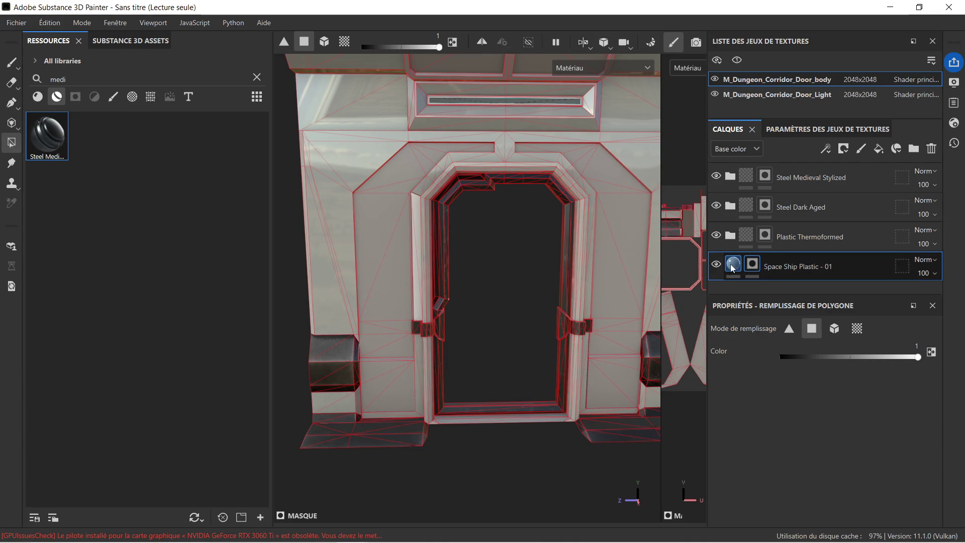
# Step: Zoom onto the hinge and resume whole-polygon filling (key 4) on the Space Ship Plastic - 01 mask
pyautogui.moveTo(634, 274)
pyautogui.keyDown('alt'); pyautogui.mouseDown()
pyautogui.moveTo(560, 279)
pyautogui.moveTo(519, 250)
pyautogui.moveTo(492, 159)
pyautogui.moveTo(532, 228)
pyautogui.moveTo(506, 240)
pyautogui.mouseUp(); pyautogui.keyUp('alt')
pyautogui.scroll(5, 557, 280)
pyautogui.moveTo(506, 274)
pyautogui.keyDown('alt'); pyautogui.mouseDown()
pyautogui.moveTo(590, 308)
pyautogui.moveTo(588, 287)
pyautogui.moveTo(607, 327)
pyautogui.moveTo(502, 216)
pyautogui.mouseUp(); pyautogui.keyUp('alt')
pyautogui.scroll(2, 502, 216)
pyautogui.scroll(2, 526, 215)
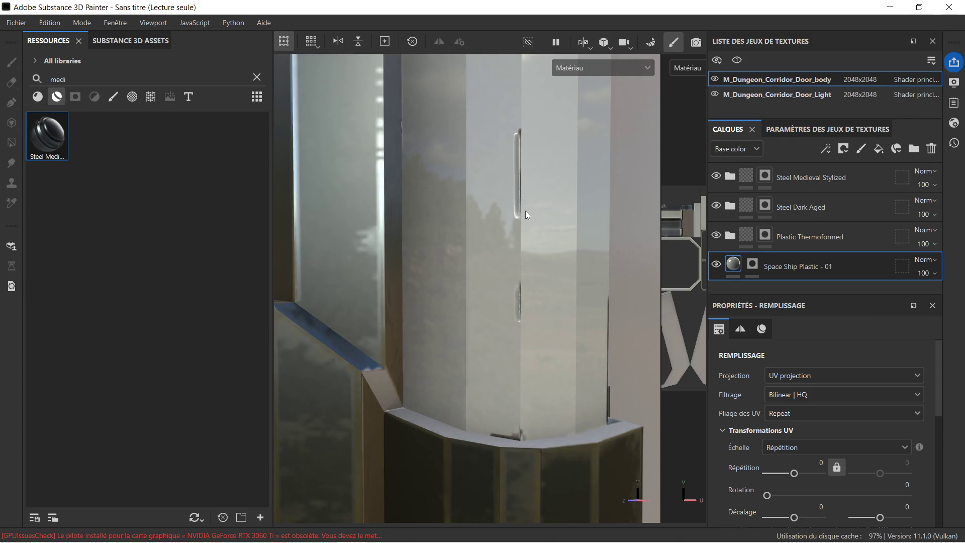
pyautogui.keyDown('alt'); pyautogui.moveTo(596, 207); pyautogui.dragTo(586, 245); pyautogui.keyUp('alt')
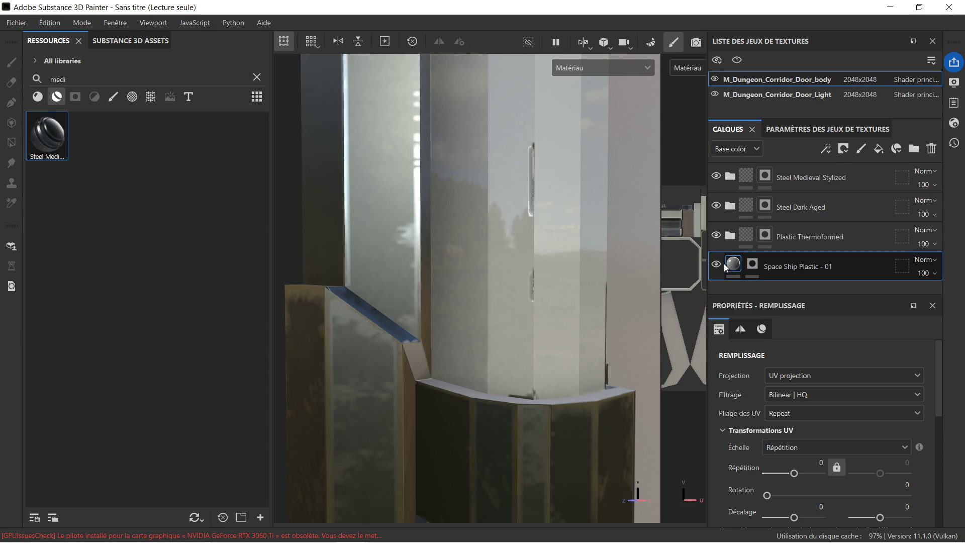
pyautogui.click(755, 268)
pyautogui.press('4')
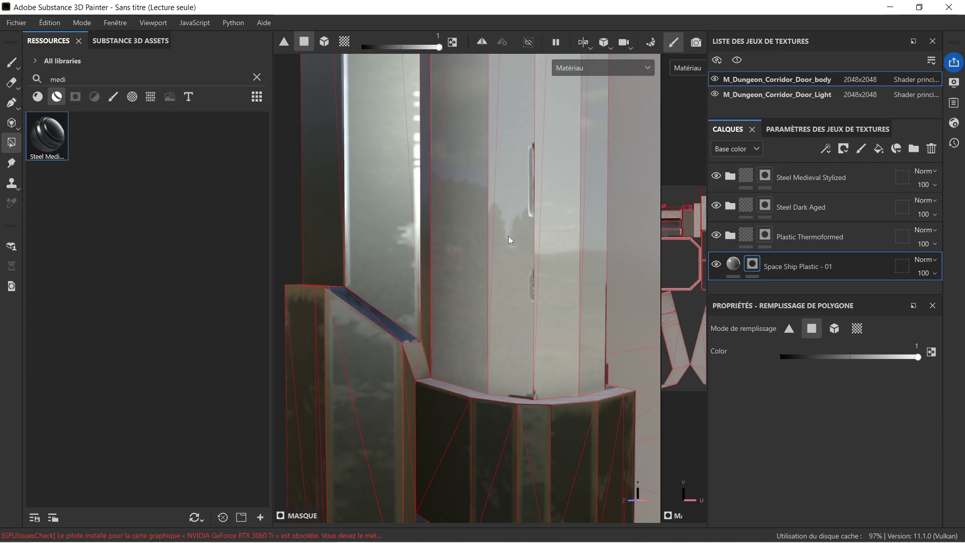
# Step: On the Steel Medieval Stylized mask, fill the strip beside the hinge band's corner, undoing stray fills
pyautogui.keyDown('alt'); pyautogui.moveTo(533, 324); pyautogui.dragTo(510, 379); pyautogui.keyUp('alt')
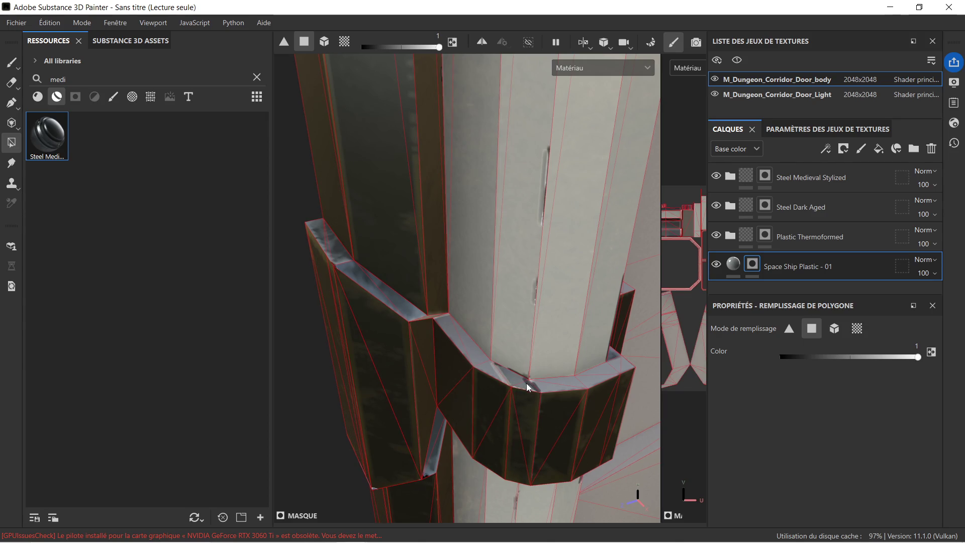
pyautogui.click(811, 187)
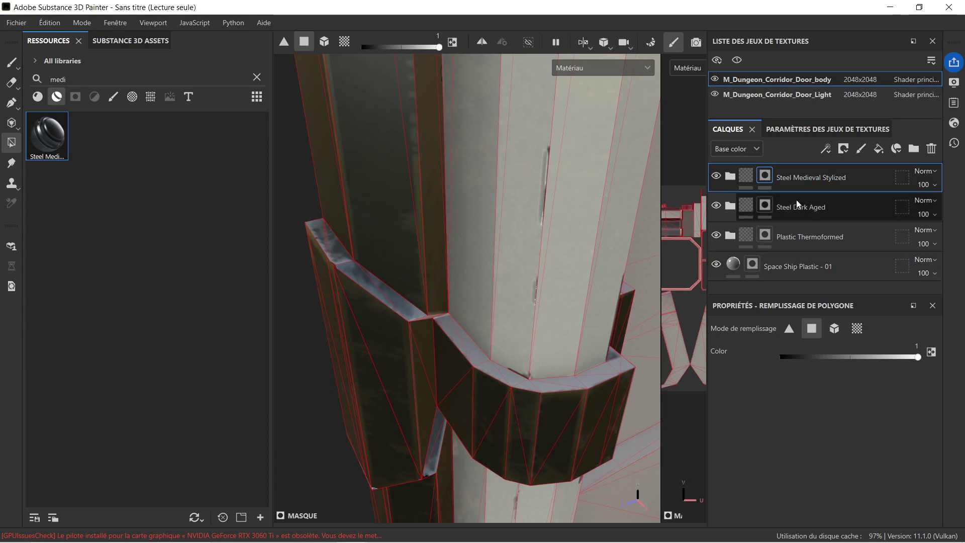
pyautogui.click(496, 369)
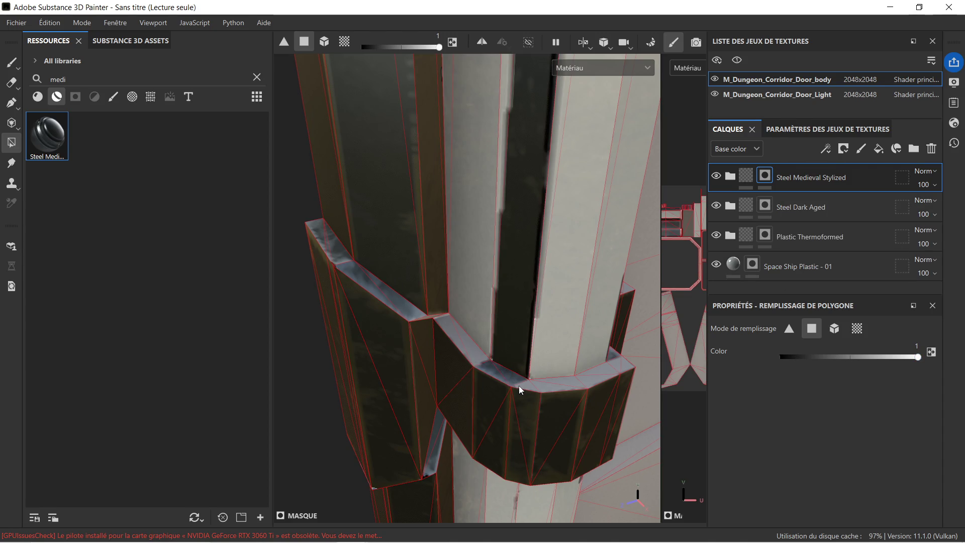
pyautogui.hotkey('ctrl', 'z')
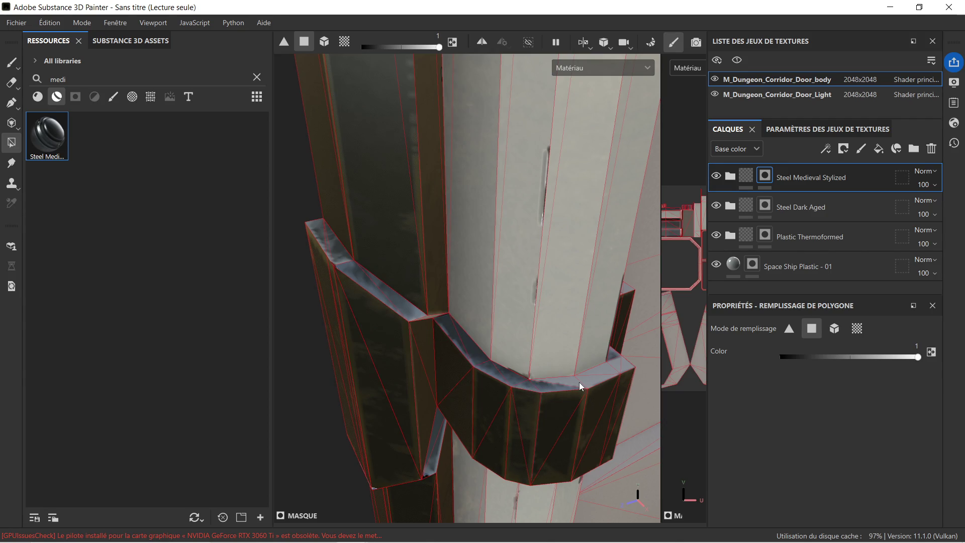
pyautogui.click(608, 374)
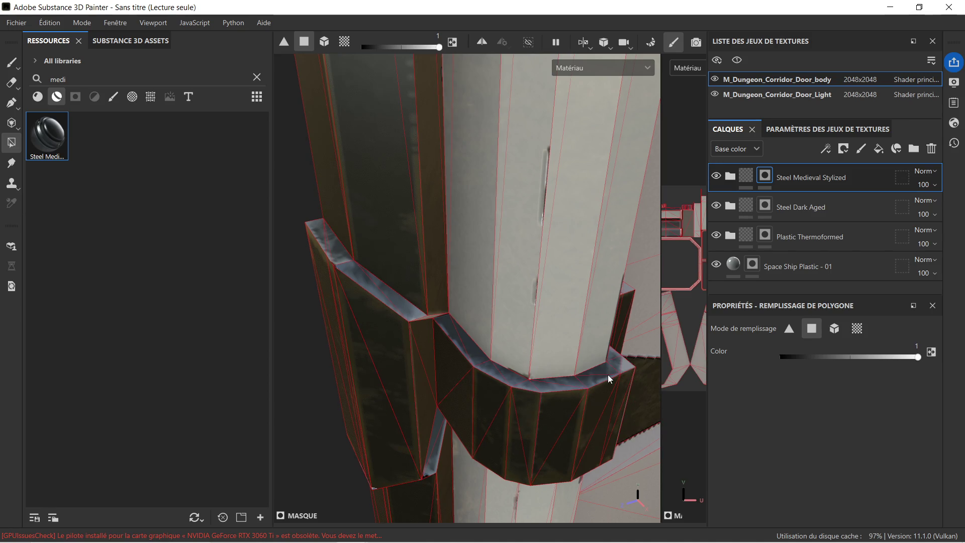
pyautogui.hotkey('ctrl', 'z')
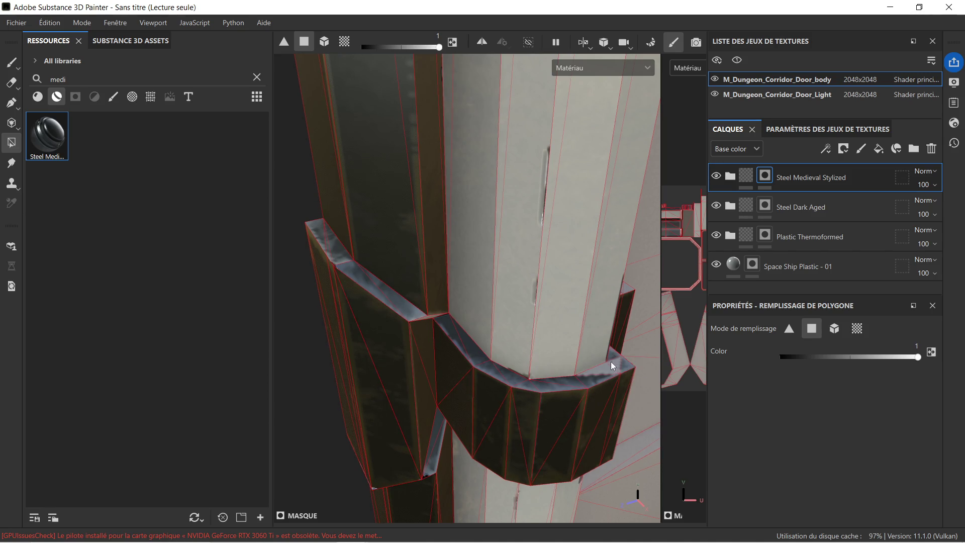
pyautogui.click(610, 368)
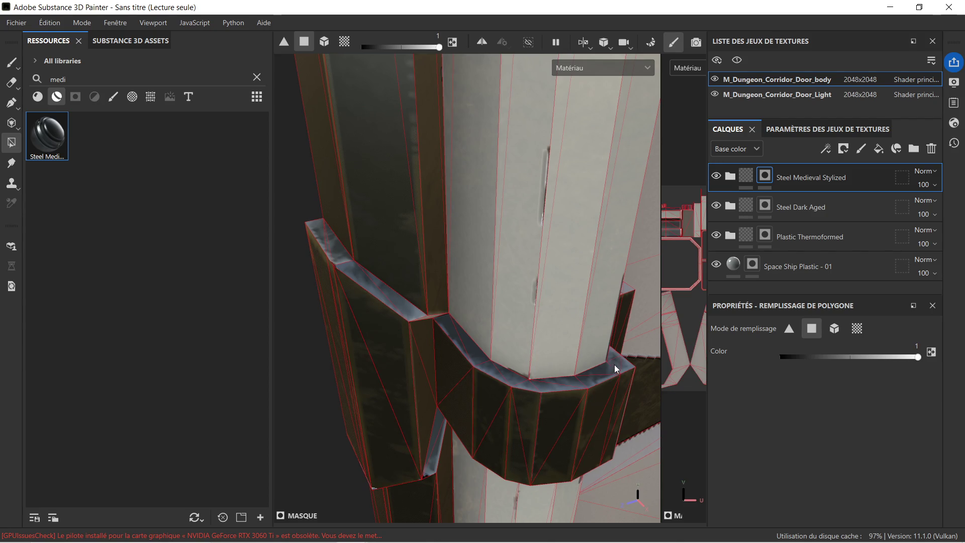
pyautogui.moveTo(601, 360)
pyautogui.keyDown('alt'); pyautogui.mouseDown()
pyautogui.moveTo(560, 355)
pyautogui.moveTo(487, 304)
pyautogui.moveTo(495, 312)
pyautogui.mouseUp(); pyautogui.keyUp('alt')
# Step: Set fill value to 0 and clear steel from the panel polygon and strips beside the seam
pyautogui.click(782, 357)
pyautogui.click(546, 375)
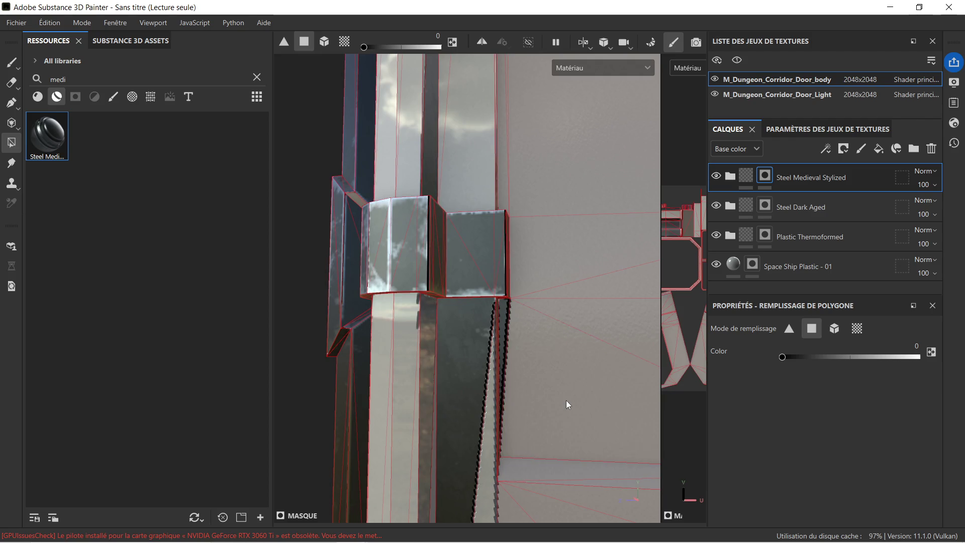
pyautogui.click(503, 319)
pyautogui.click(488, 321)
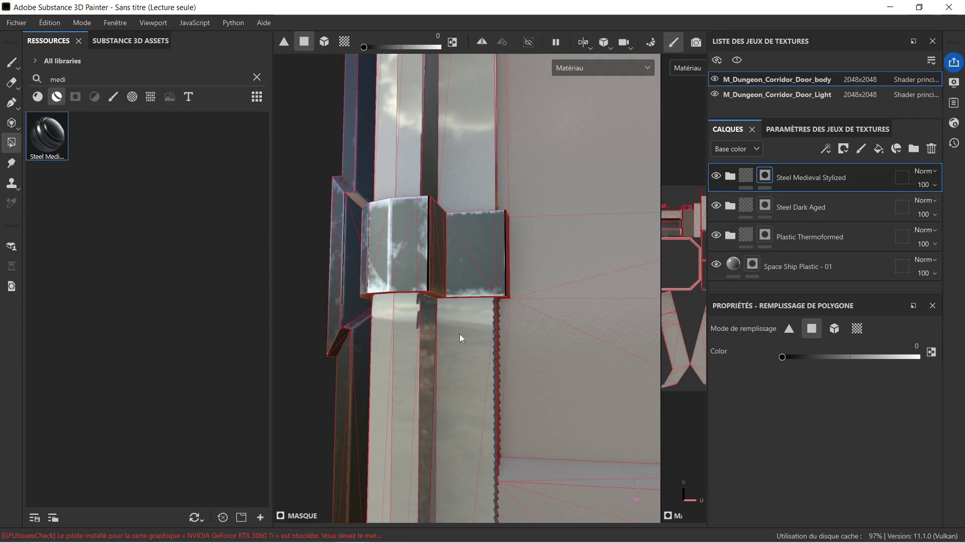
pyautogui.keyDown('alt'); pyautogui.moveTo(523, 335); pyautogui.dragTo(468, 329); pyautogui.keyUp('alt')
pyautogui.click(514, 348)
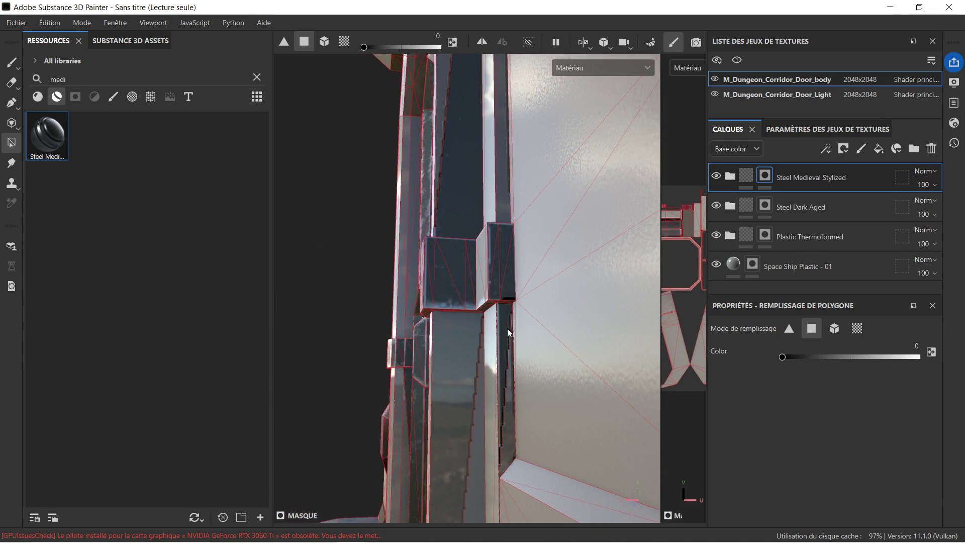
pyautogui.click(509, 333)
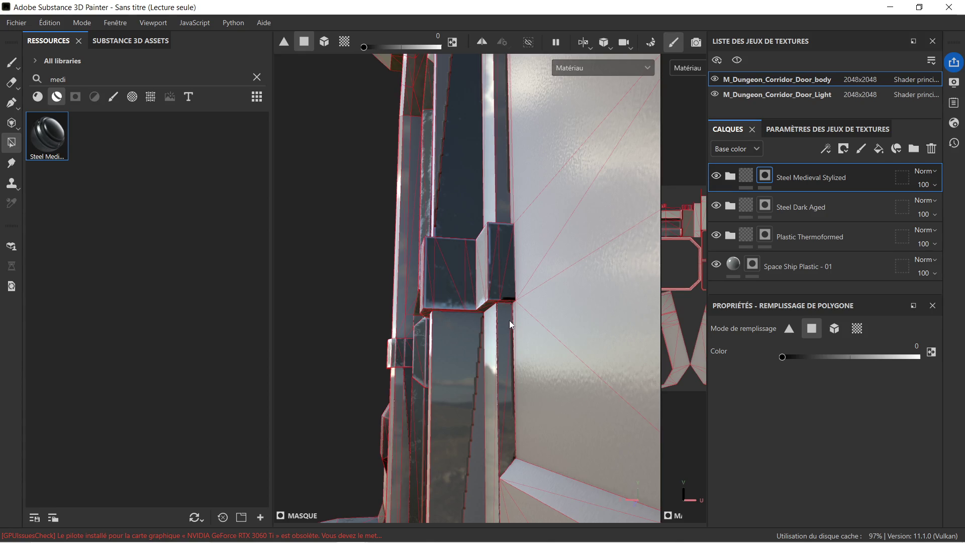
# Step: Return the fill value to 1 and box-fill the polygons along the door edge
pyautogui.moveTo(522, 352)
pyautogui.keyDown('alt'); pyautogui.mouseDown()
pyautogui.moveTo(515, 363)
pyautogui.moveTo(483, 340)
pyautogui.moveTo(606, 377)
pyautogui.moveTo(514, 355)
pyautogui.mouseUp(); pyautogui.keyUp('alt')
pyautogui.scroll(-5, 474, 339)
pyautogui.moveTo(431, 341)
pyautogui.keyDown('alt'); pyautogui.mouseDown()
pyautogui.moveTo(479, 344)
pyautogui.moveTo(456, 341)
pyautogui.moveTo(451, 300)
pyautogui.moveTo(496, 327)
pyautogui.moveTo(461, 286)
pyautogui.moveTo(410, 280)
pyautogui.moveTo(397, 267)
pyautogui.moveTo(417, 261)
pyautogui.mouseUp(); pyautogui.keyUp('alt')
pyautogui.scroll(3, 467, 303)
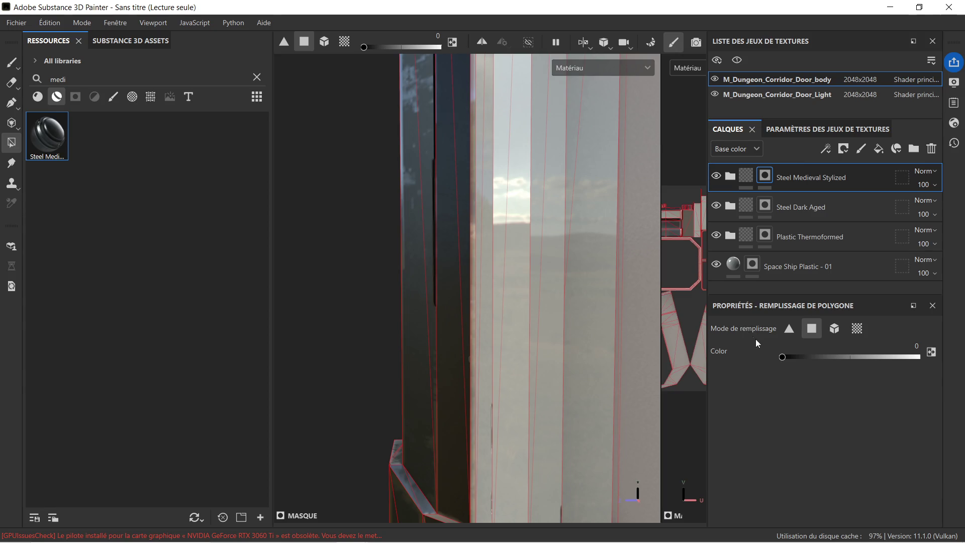
pyautogui.moveTo(783, 357); pyautogui.dragTo(946, 367)
pyautogui.moveTo(415, 176)
pyautogui.mouseDown()
pyautogui.moveTo(453, 227)
pyautogui.moveTo(452, 259)
pyautogui.mouseUp()
pyautogui.scroll(-5, 453, 259)
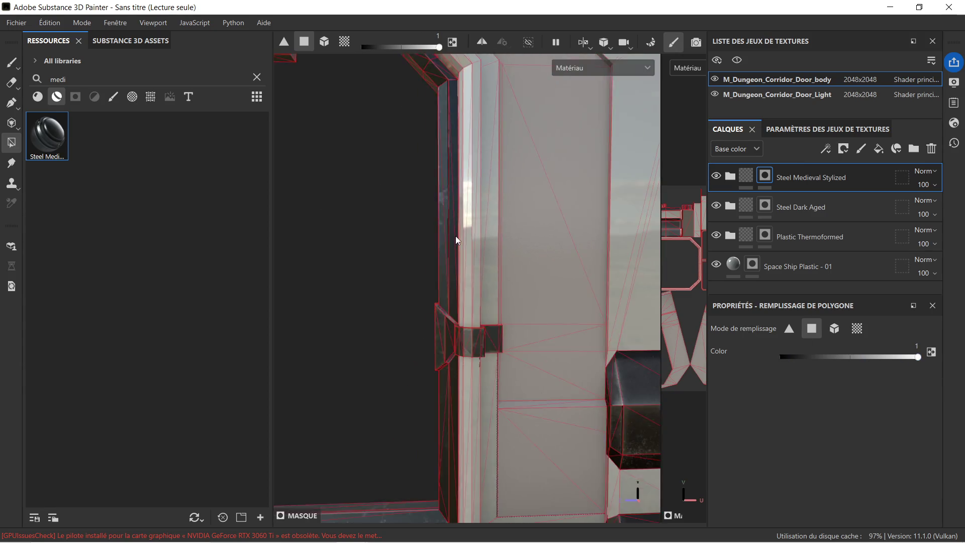
# Step: Zoom close to the top window slot and fill a triangular slot face with steel
pyautogui.scroll(-5, 443, 231)
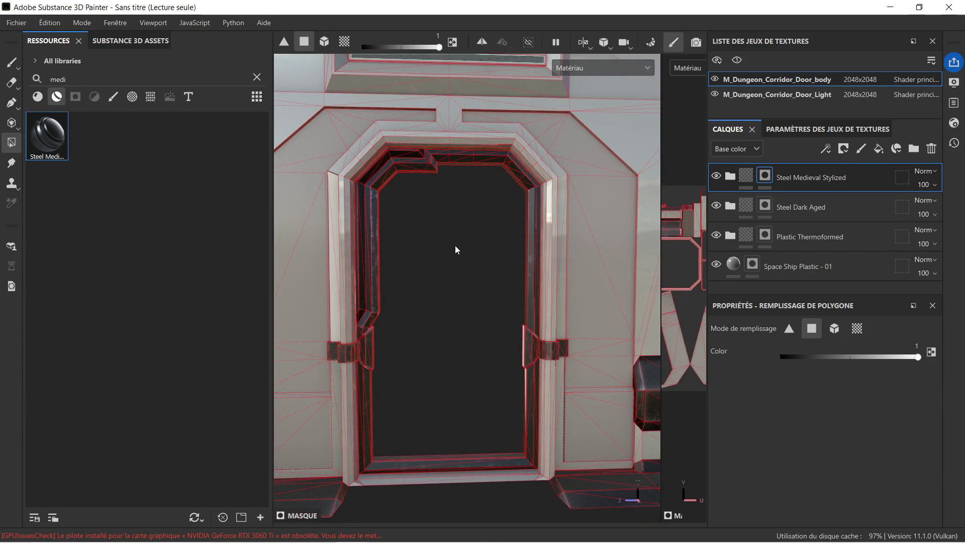
pyautogui.moveTo(443, 215)
pyautogui.keyDown('alt'); pyautogui.mouseDown()
pyautogui.moveTo(420, 198)
pyautogui.moveTo(453, 237)
pyautogui.moveTo(427, 216)
pyautogui.moveTo(435, 213)
pyautogui.mouseUp(); pyautogui.keyUp('alt')
pyautogui.scroll(-3, 436, 218)
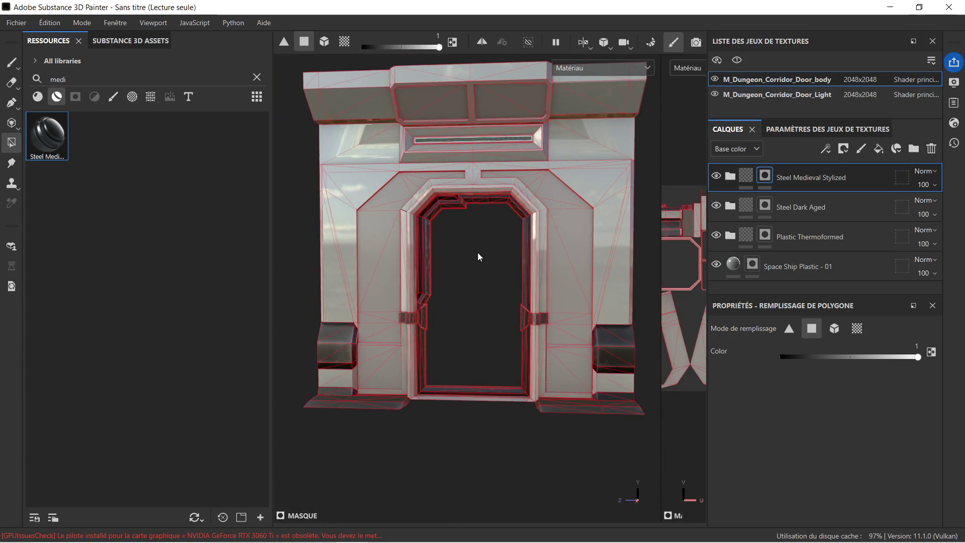
pyautogui.scroll(1, 473, 251)
pyautogui.moveTo(486, 282)
pyautogui.keyDown('alt'); pyautogui.mouseDown()
pyautogui.moveTo(523, 328)
pyautogui.moveTo(543, 269)
pyautogui.moveTo(508, 237)
pyautogui.moveTo(491, 265)
pyautogui.moveTo(448, 188)
pyautogui.moveTo(461, 166)
pyautogui.moveTo(487, 166)
pyautogui.moveTo(473, 211)
pyautogui.moveTo(442, 222)
pyautogui.moveTo(457, 248)
pyautogui.moveTo(522, 264)
pyautogui.mouseUp(); pyautogui.keyUp('alt')
pyautogui.scroll(2, 489, 252)
pyautogui.scroll(3, 436, 251)
pyautogui.scroll(2, 435, 249)
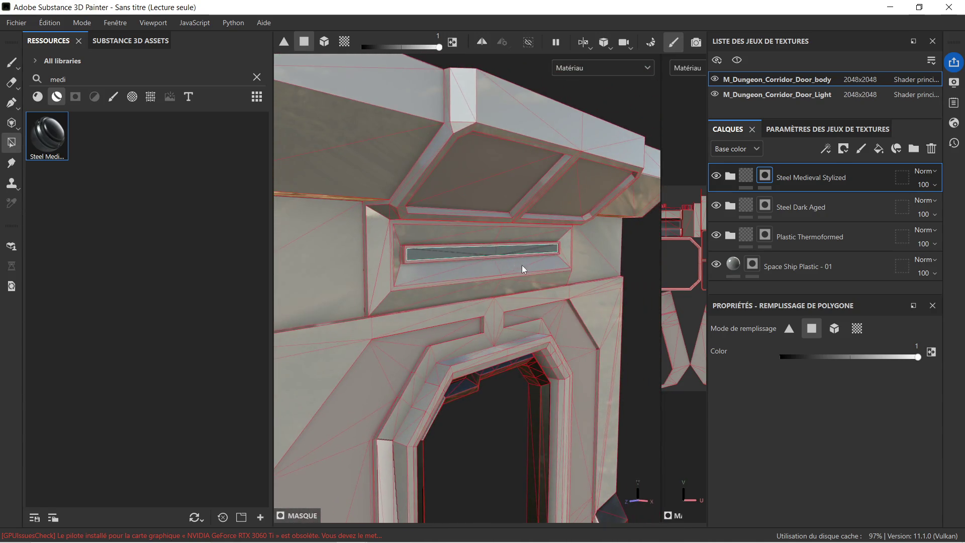
pyautogui.keyDown('alt'); pyautogui.moveTo(334, 234); pyautogui.dragTo(404, 231); pyautogui.keyUp('alt')
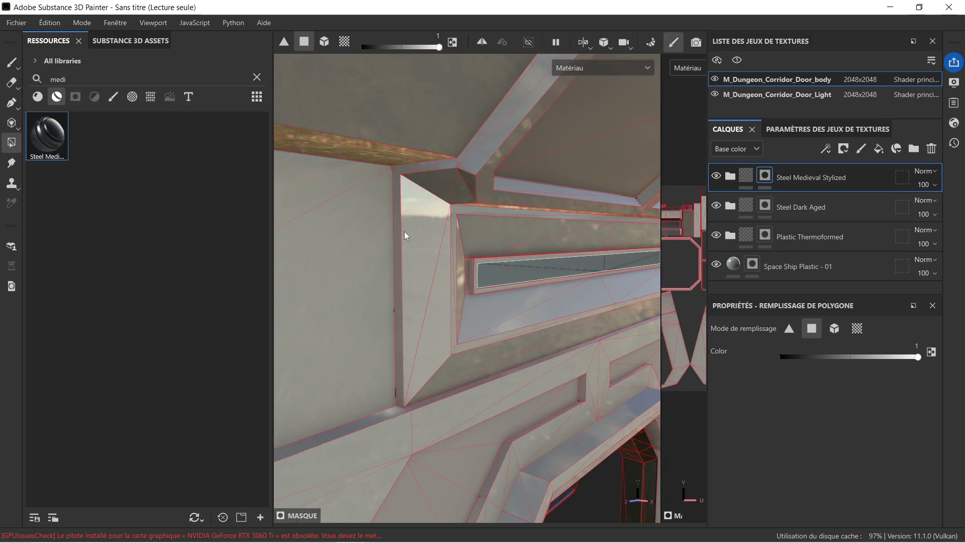
pyautogui.click(427, 249)
pyautogui.moveTo(450, 303)
pyautogui.keyDown('alt'); pyautogui.mouseDown()
pyautogui.moveTo(414, 263)
pyautogui.moveTo(454, 338)
pyautogui.moveTo(478, 278)
pyautogui.moveTo(384, 222)
pyautogui.moveTo(351, 215)
pyautogui.moveTo(439, 221)
pyautogui.moveTo(397, 216)
pyautogui.moveTo(442, 226)
pyautogui.moveTo(473, 246)
pyautogui.moveTo(433, 259)
pyautogui.moveTo(471, 244)
pyautogui.mouseUp(); pyautogui.keyUp('alt')
# Step: Undo the stray fill and darken the slot's top, left, bottom and small inner faces
pyautogui.hotkey('ctrl', 'z')
pyautogui.click(472, 244)
pyautogui.click(467, 294)
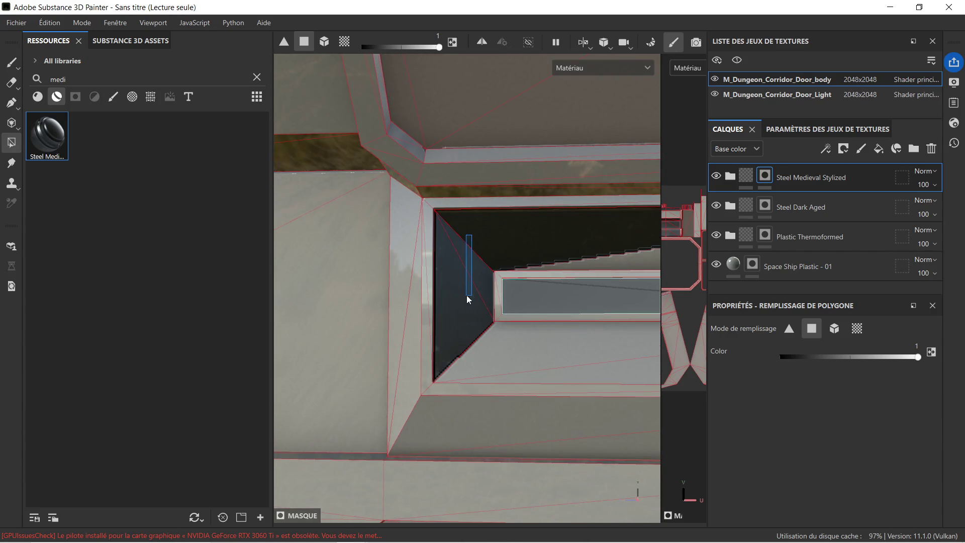
pyautogui.moveTo(477, 327); pyautogui.dragTo(506, 355)
pyautogui.moveTo(591, 346)
pyautogui.keyDown('alt'); pyautogui.mouseDown()
pyautogui.moveTo(390, 333)
pyautogui.moveTo(504, 351)
pyautogui.mouseUp(); pyautogui.keyUp('alt')
pyautogui.moveTo(505, 245)
pyautogui.mouseDown()
pyautogui.moveTo(560, 272)
pyautogui.moveTo(405, 280)
pyautogui.moveTo(473, 262)
pyautogui.moveTo(561, 268)
pyautogui.mouseUp()
pyautogui.moveTo(458, 344)
pyautogui.mouseDown()
pyautogui.moveTo(542, 344)
pyautogui.moveTo(569, 307)
pyautogui.moveTo(477, 308)
pyautogui.moveTo(581, 291)
pyautogui.moveTo(578, 341)
pyautogui.moveTo(518, 314)
pyautogui.mouseUp()
# Step: Switch polygon filling to the Steel Dark Aged layer's mask
pyautogui.moveTo(411, 316)
pyautogui.keyDown('alt'); pyautogui.mouseDown()
pyautogui.moveTo(556, 311)
pyautogui.moveTo(470, 302)
pyautogui.mouseUp(); pyautogui.keyUp('alt')
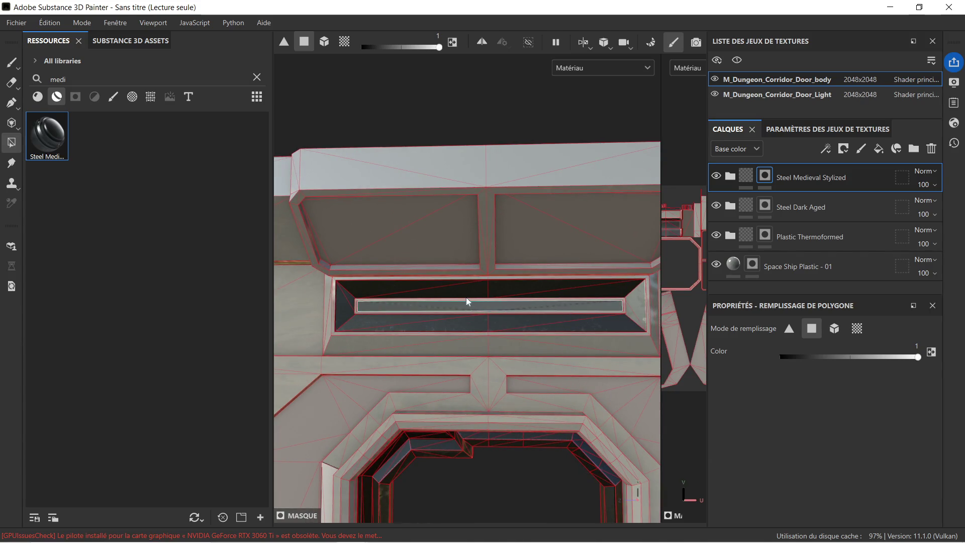
pyautogui.scroll(3, 330, 292)
pyautogui.scroll(-3, 334, 288)
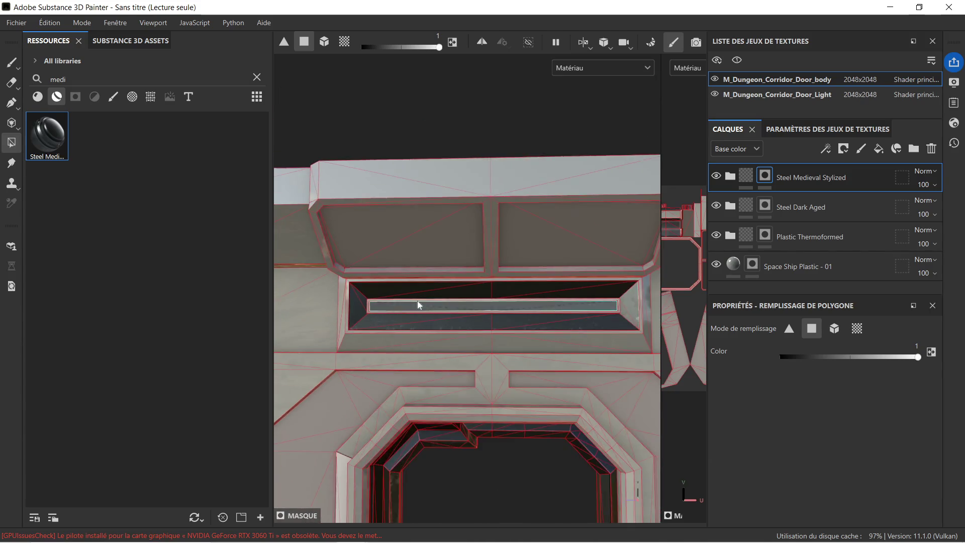
pyautogui.scroll(4, 363, 306)
pyautogui.scroll(-2, 366, 303)
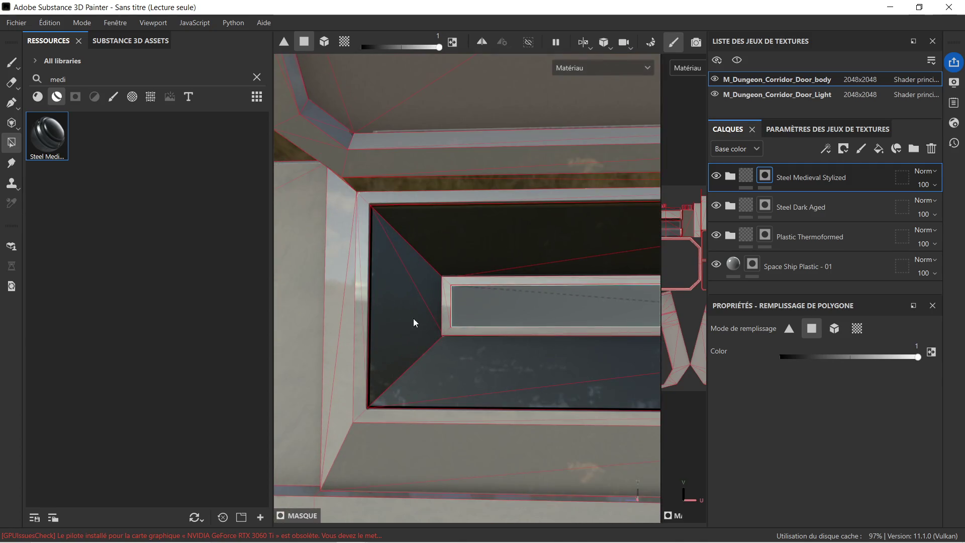
pyautogui.click(784, 208)
pyautogui.scroll(3, 416, 280)
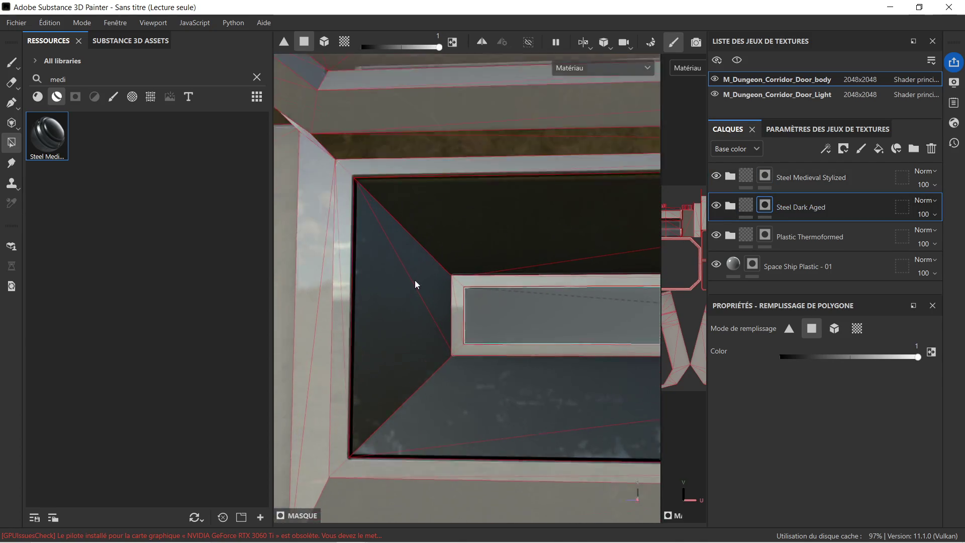
# Step: Fill the vent frame's top, left and bottom strips with Steel Dark Aged
pyautogui.click(486, 279)
pyautogui.click(480, 295)
pyautogui.click(486, 381)
pyautogui.scroll(-2, 523, 365)
pyautogui.moveTo(541, 346); pyautogui.dragTo(564, 355, button='middle')
pyautogui.scroll(3, 449, 365)
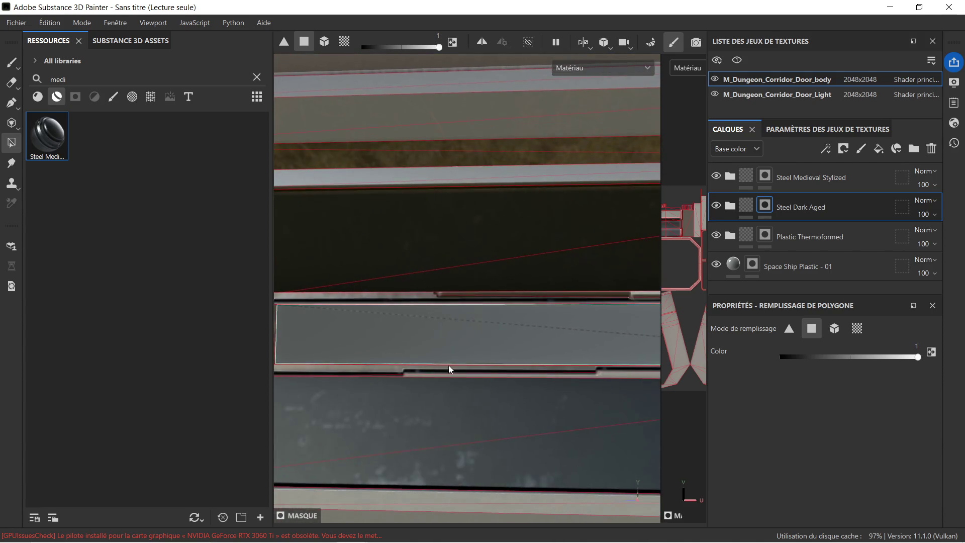
pyautogui.scroll(1, 583, 365)
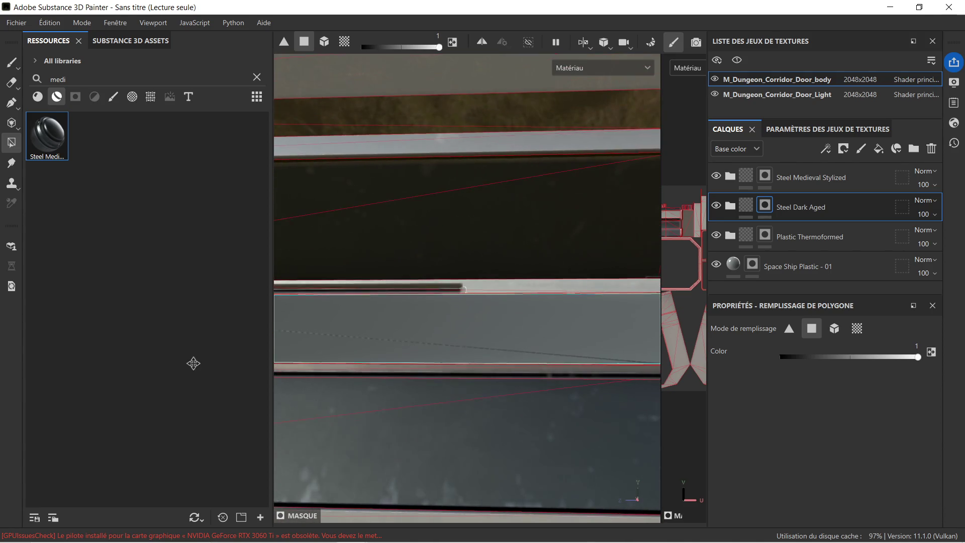
pyautogui.click(454, 281)
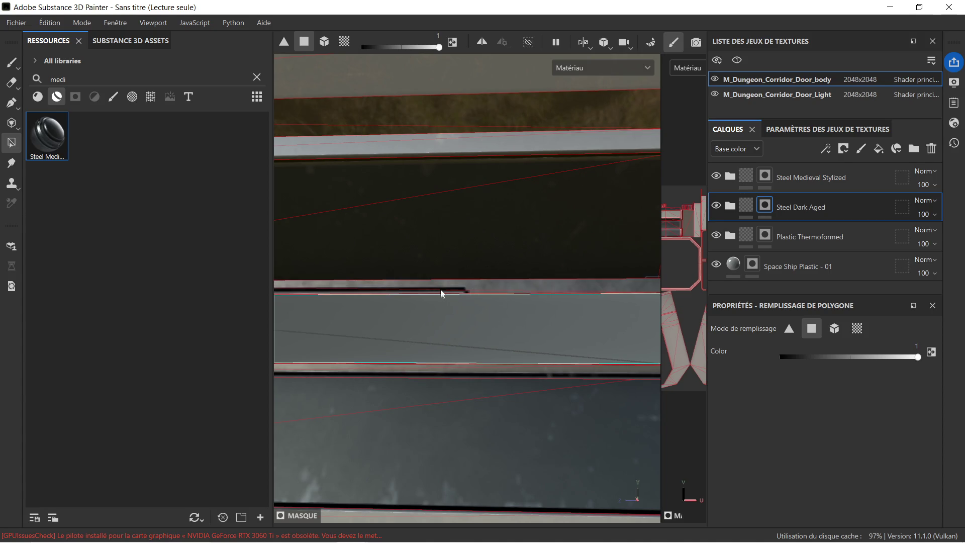
pyautogui.scroll(-2, 440, 295)
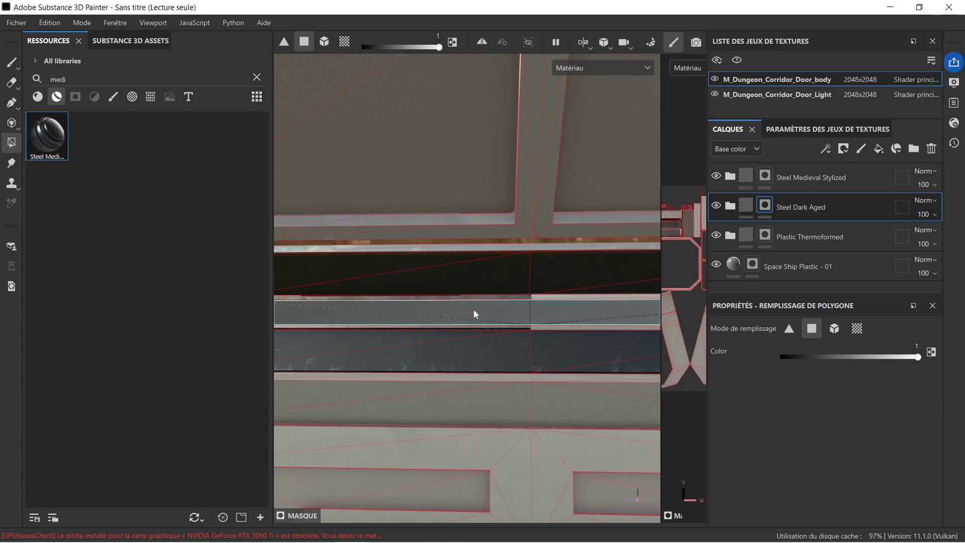
pyautogui.scroll(2, 515, 284)
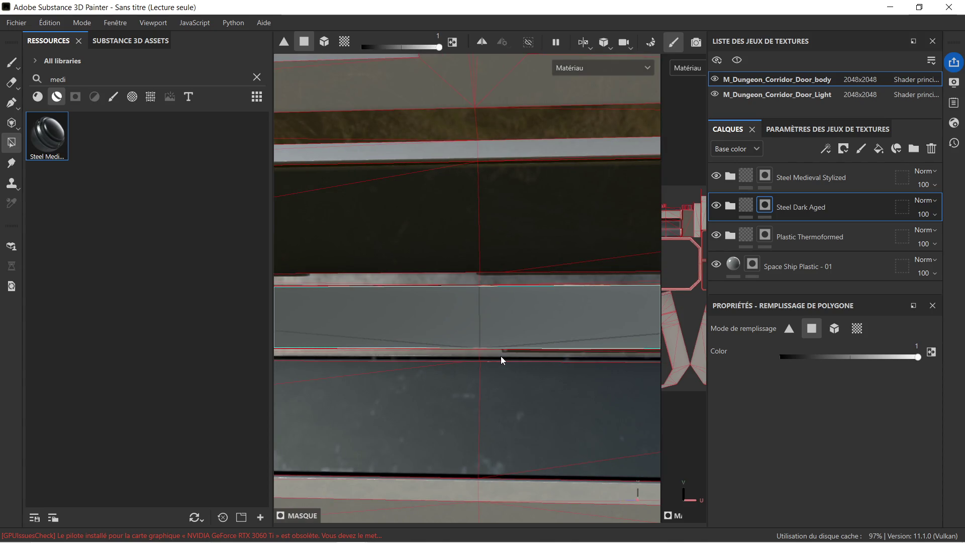
pyautogui.scroll(-1, 518, 350)
pyautogui.scroll(1, 514, 313)
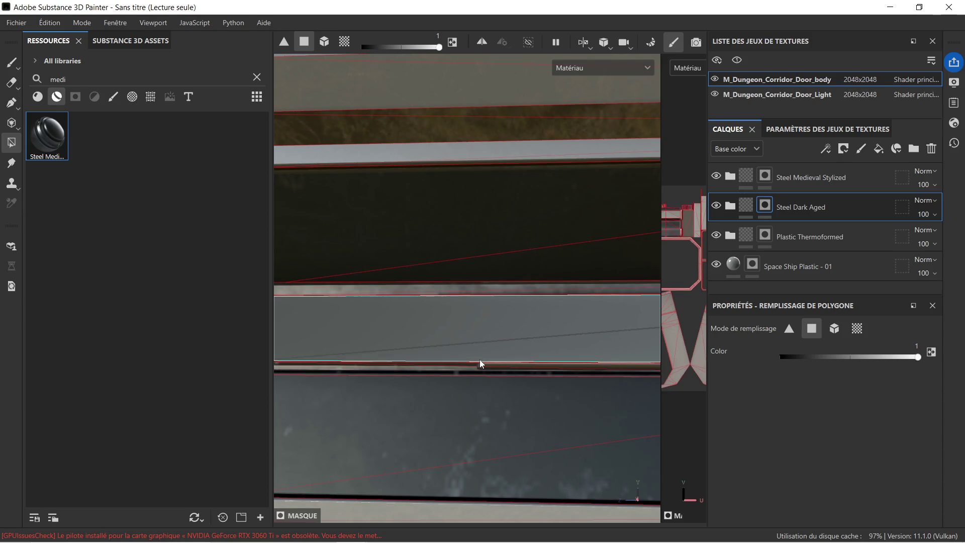
pyautogui.scroll(2, 539, 371)
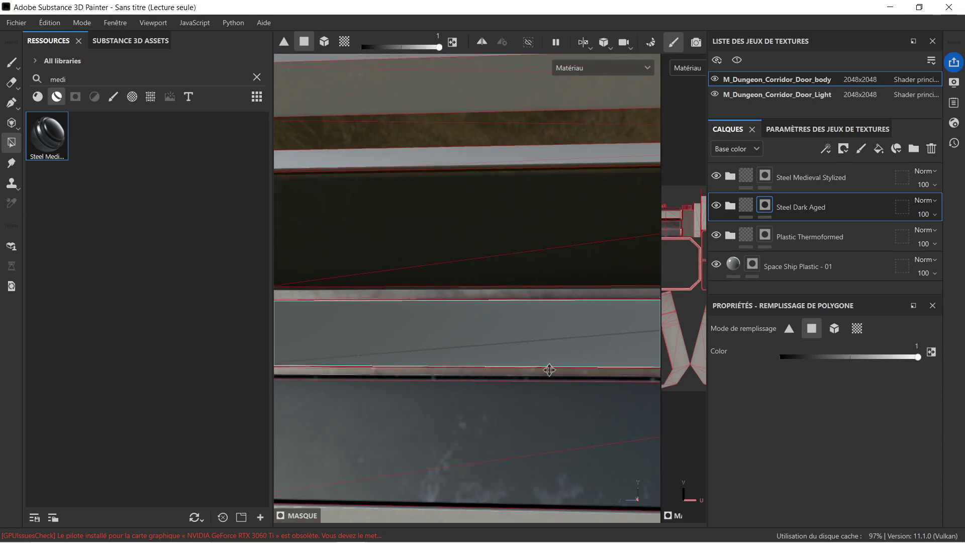
# Step: Fill the right-hand frame strip and clear the thin top seam strip from the mask
pyautogui.moveTo(557, 365); pyautogui.dragTo(319, 366, button='middle')
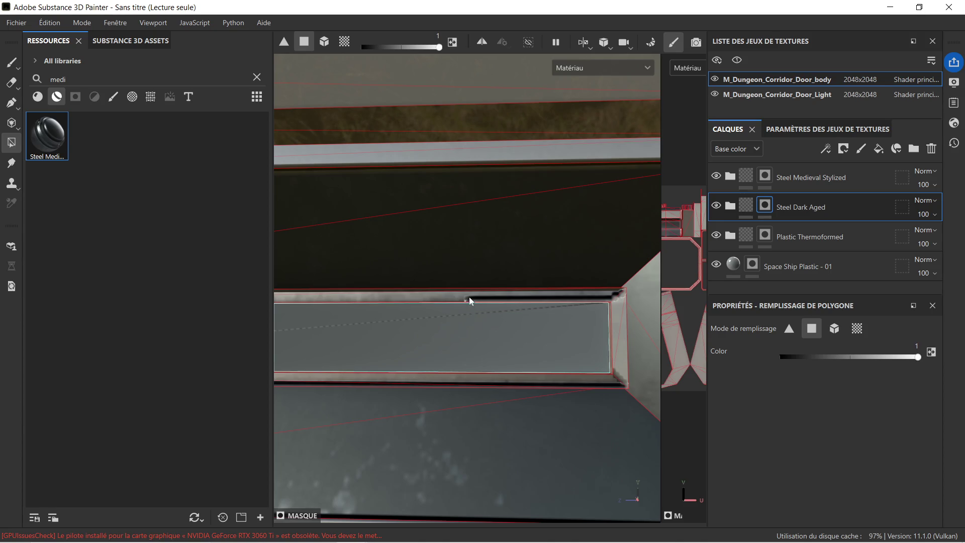
pyautogui.click(595, 300)
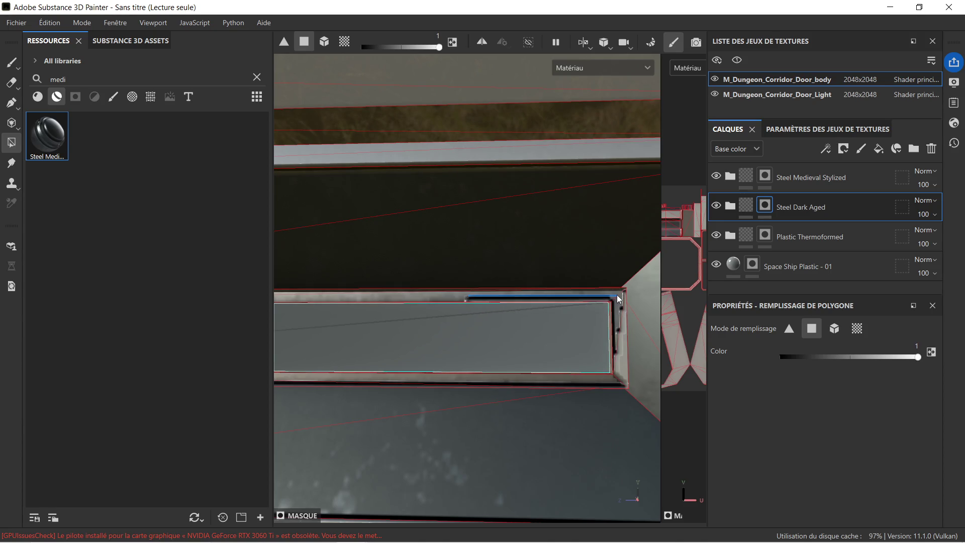
pyautogui.click(622, 319)
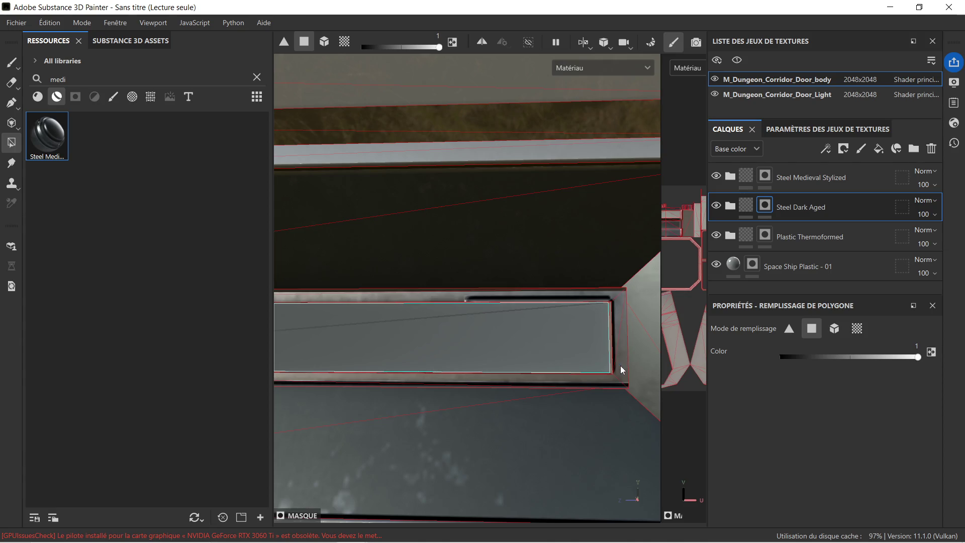
pyautogui.click(475, 298)
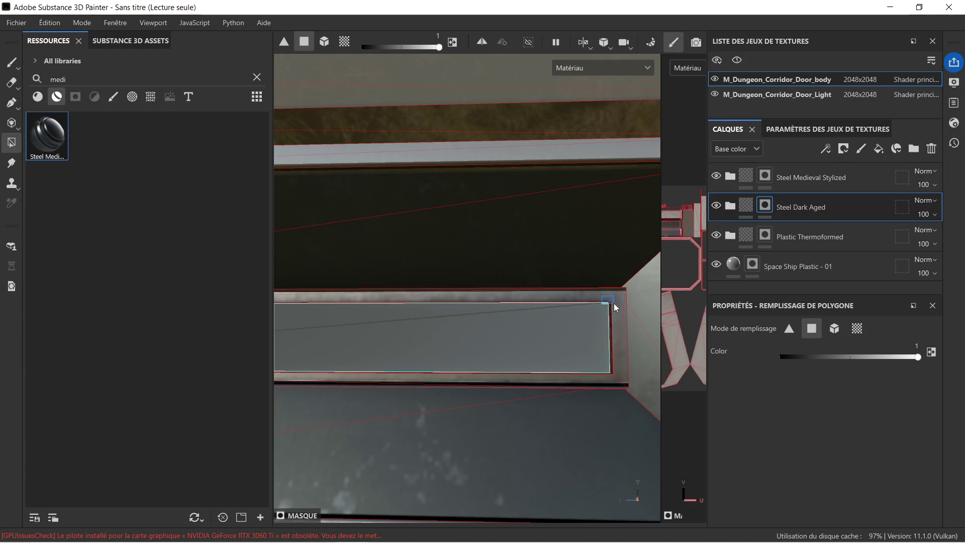
pyautogui.scroll(-5, 614, 380)
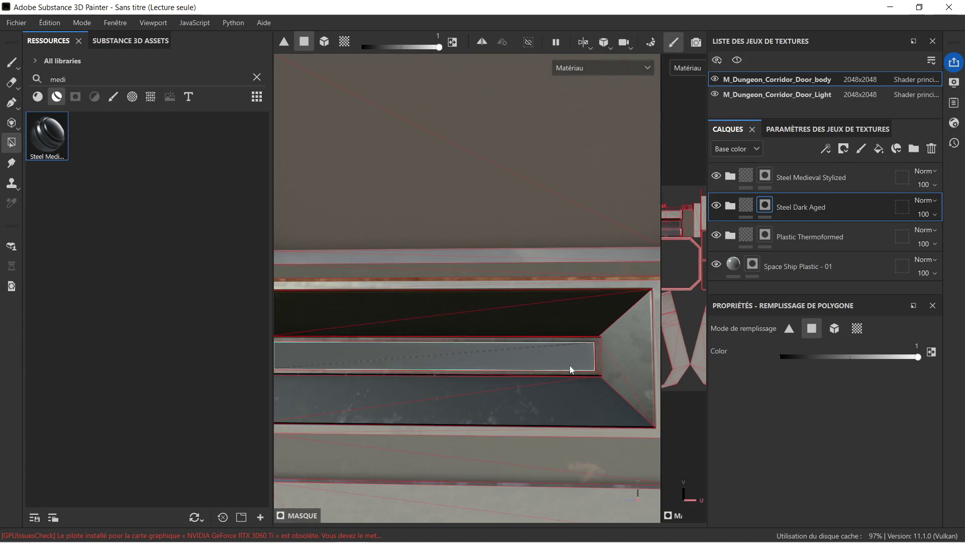
pyautogui.scroll(-5, 563, 381)
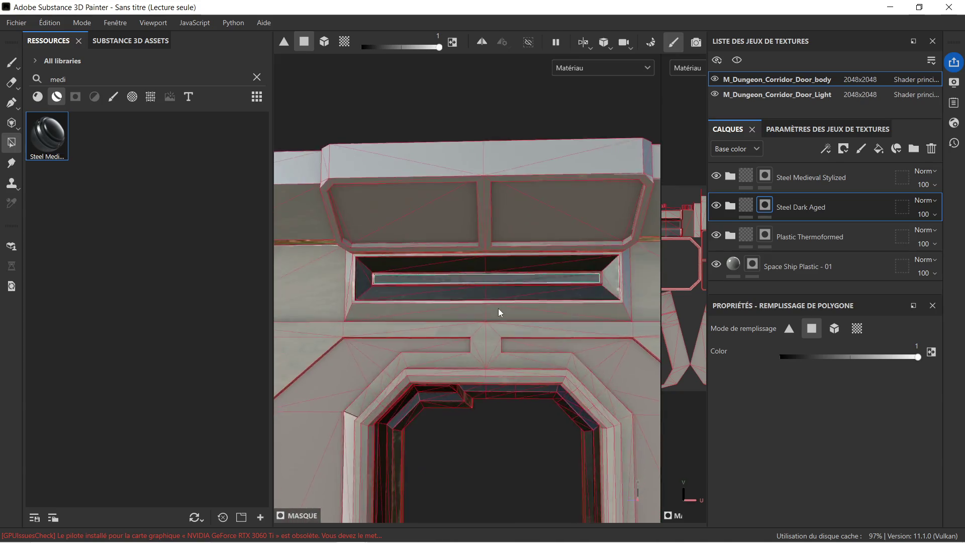
pyautogui.scroll(-3, 499, 309)
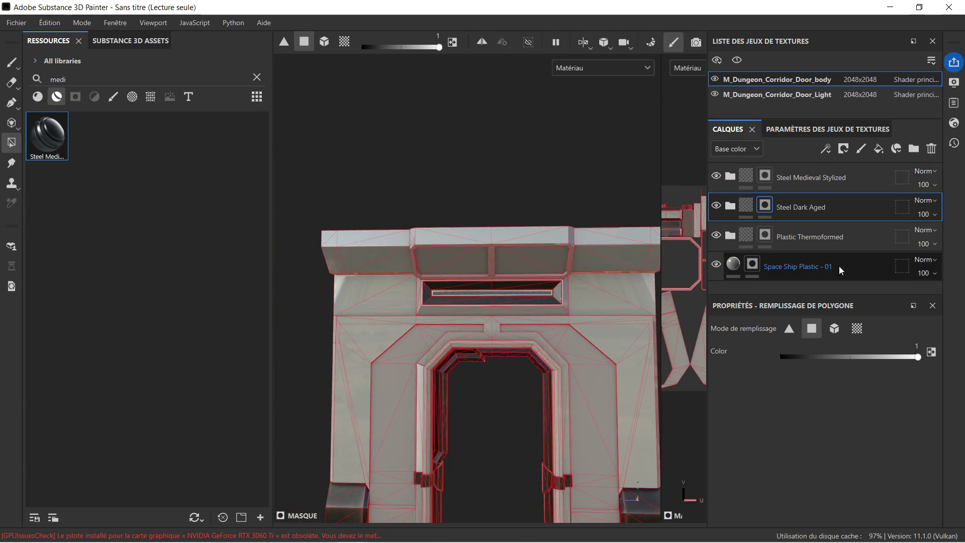
pyautogui.click(732, 239)
# Step: Select and collapse the Plastic Thermoformed folder, then orbit to inspect the door at an angle
pyautogui.click(739, 243)
pyautogui.click(735, 236)
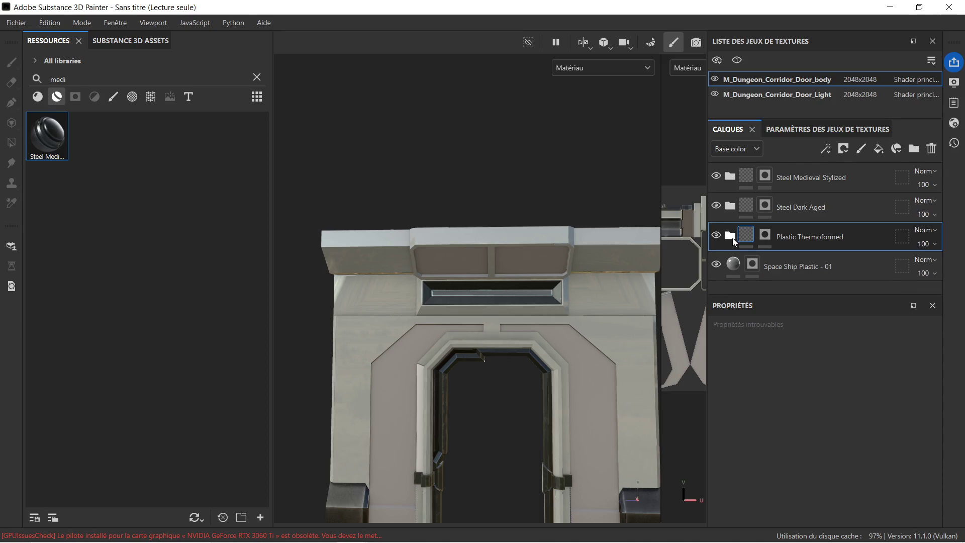
pyautogui.scroll(-3, 501, 333)
pyautogui.keyDown('alt'); pyautogui.moveTo(499, 363); pyautogui.dragTo(533, 315); pyautogui.keyUp('alt')
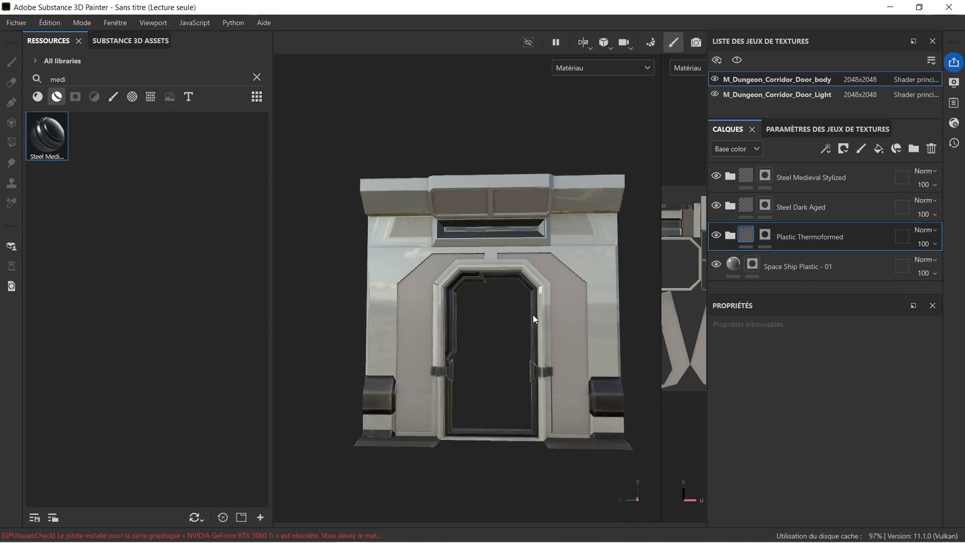
pyautogui.scroll(5, 533, 314)
pyautogui.moveTo(527, 276)
pyautogui.keyDown('alt'); pyautogui.mouseDown()
pyautogui.moveTo(517, 275)
pyautogui.moveTo(532, 288)
pyautogui.mouseUp(); pyautogui.keyUp('alt')
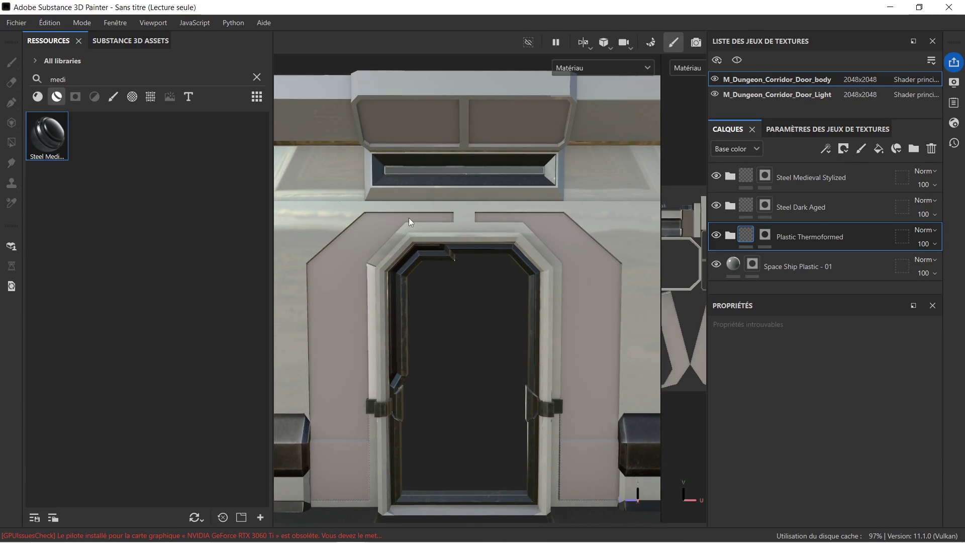
# Step: Hide the Plastic Thermoformed layer and target the Space Ship Plastic - 01 mask
pyautogui.scroll(-1, 399, 212)
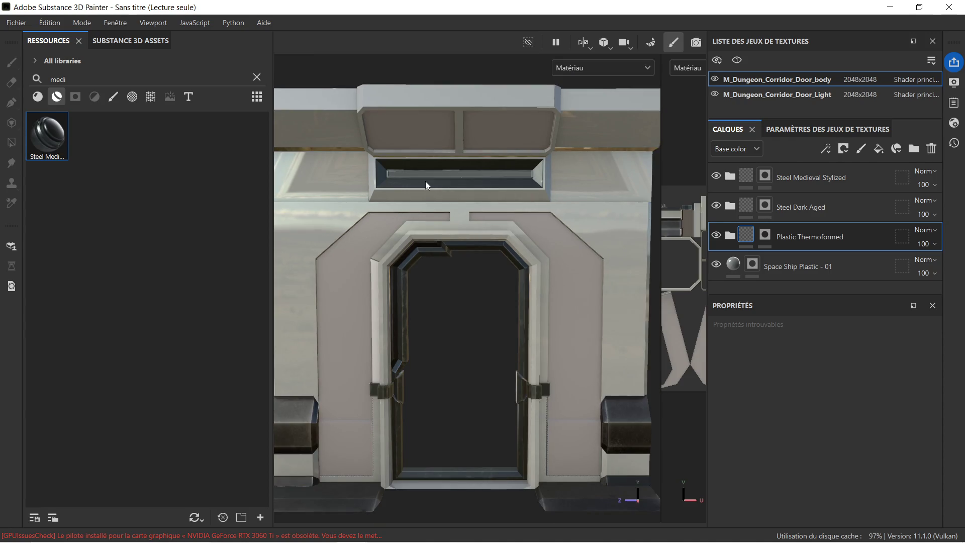
pyautogui.moveTo(420, 191)
pyautogui.keyDown('alt'); pyautogui.mouseDown()
pyautogui.moveTo(443, 187)
pyautogui.moveTo(405, 163)
pyautogui.moveTo(506, 223)
pyautogui.mouseUp(); pyautogui.keyUp('alt')
pyautogui.scroll(3, 403, 162)
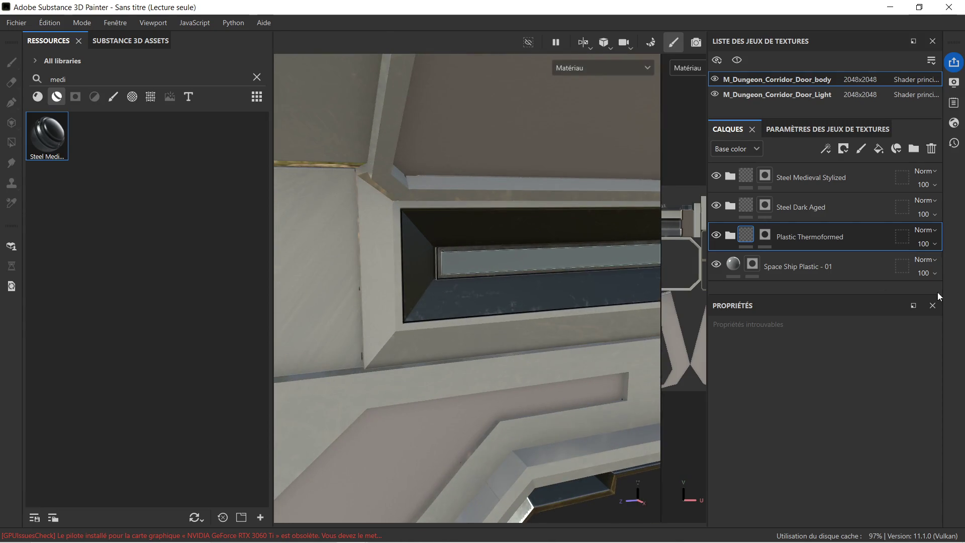
pyautogui.click(718, 236)
pyautogui.click(752, 263)
# Step: Use Polygon Fill with value 0, show Plastic Thermoformed, and hide both steel layers
pyautogui.press('4')
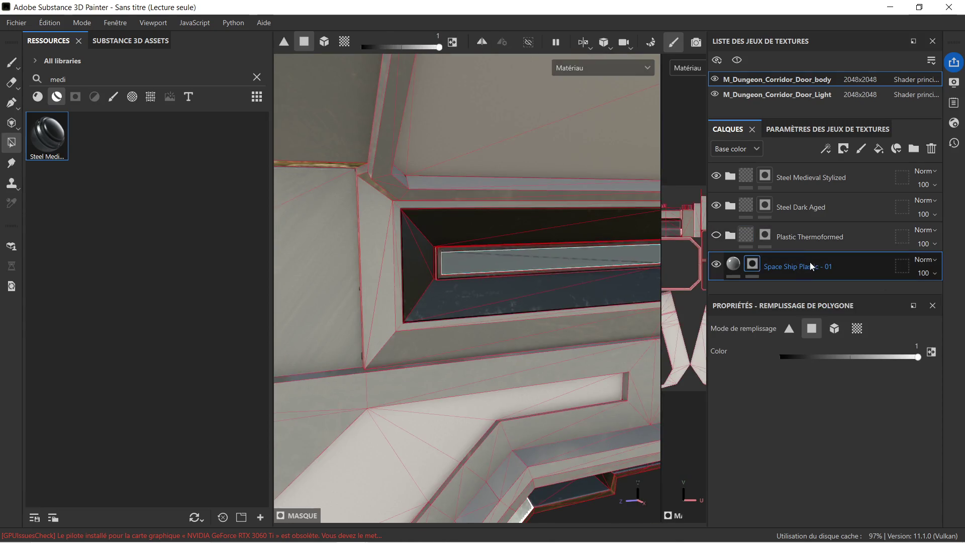
pyautogui.moveTo(827, 356); pyautogui.dragTo(752, 360)
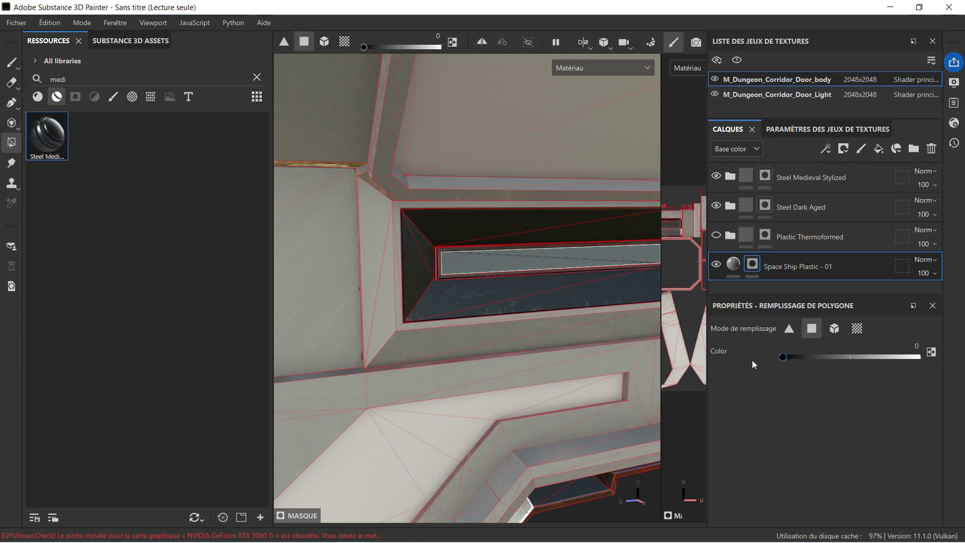
pyautogui.click(717, 236)
pyautogui.click(717, 206)
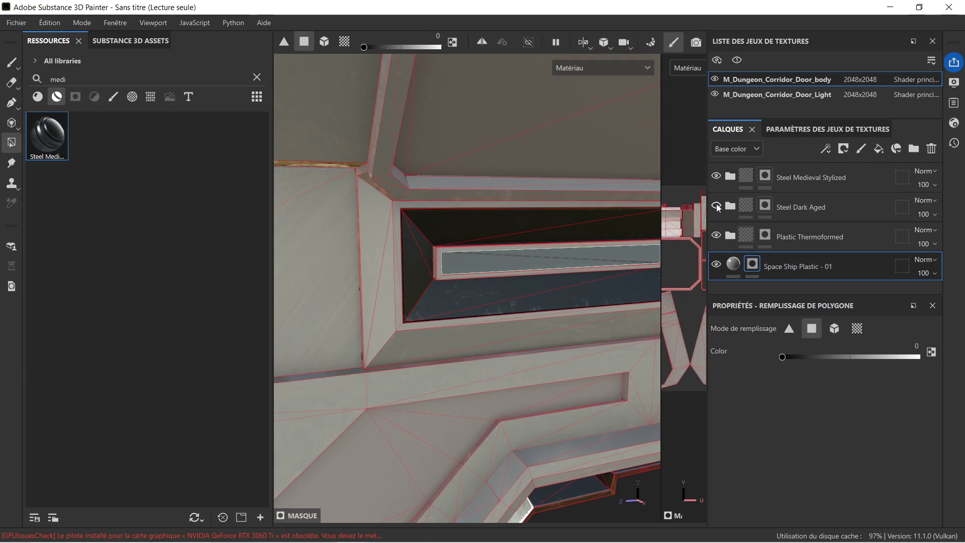
pyautogui.click(718, 207)
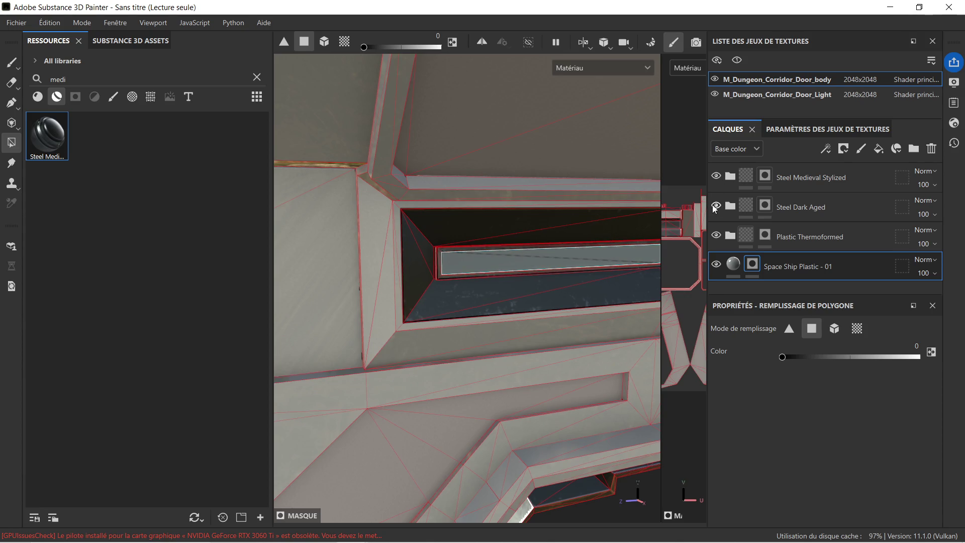
pyautogui.click(719, 207)
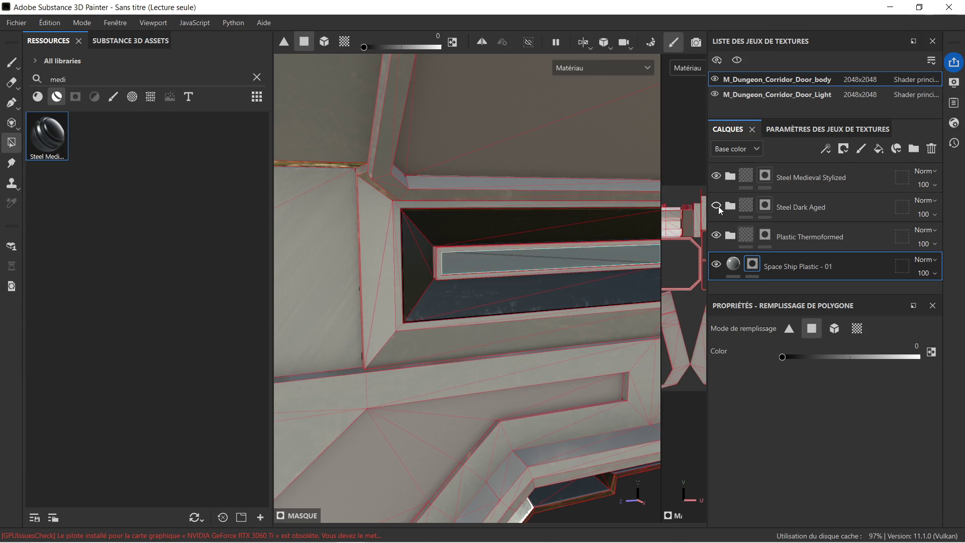
pyautogui.click(719, 176)
# Step: Erase the upper, left, end and lower bevel faces, ledge and corner faces around the slot
pyautogui.click(428, 225)
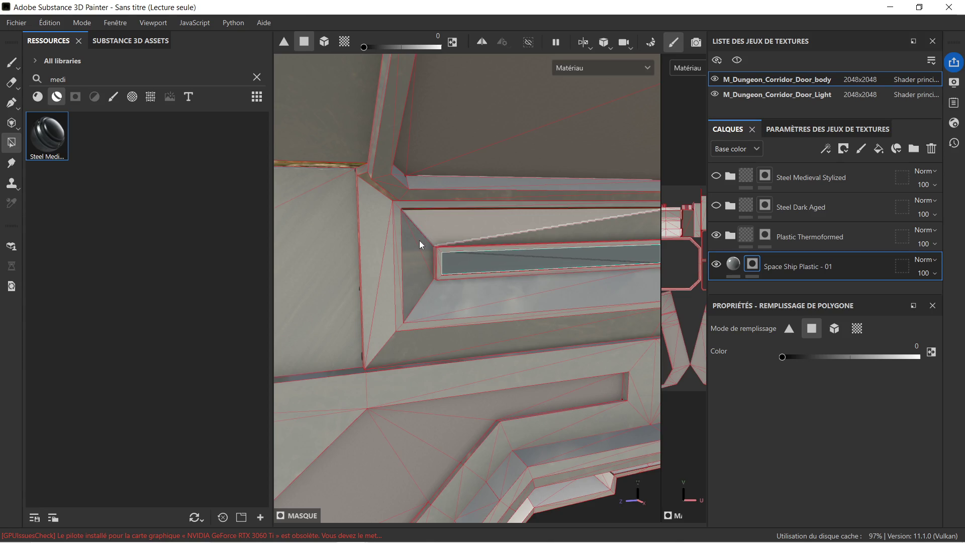
pyautogui.click(424, 261)
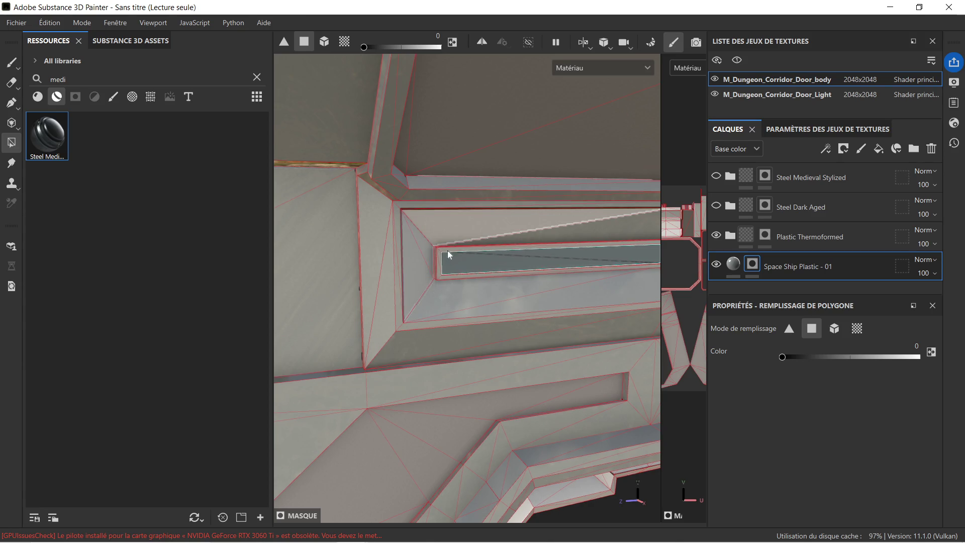
pyautogui.scroll(5, 445, 251)
pyautogui.click(424, 256)
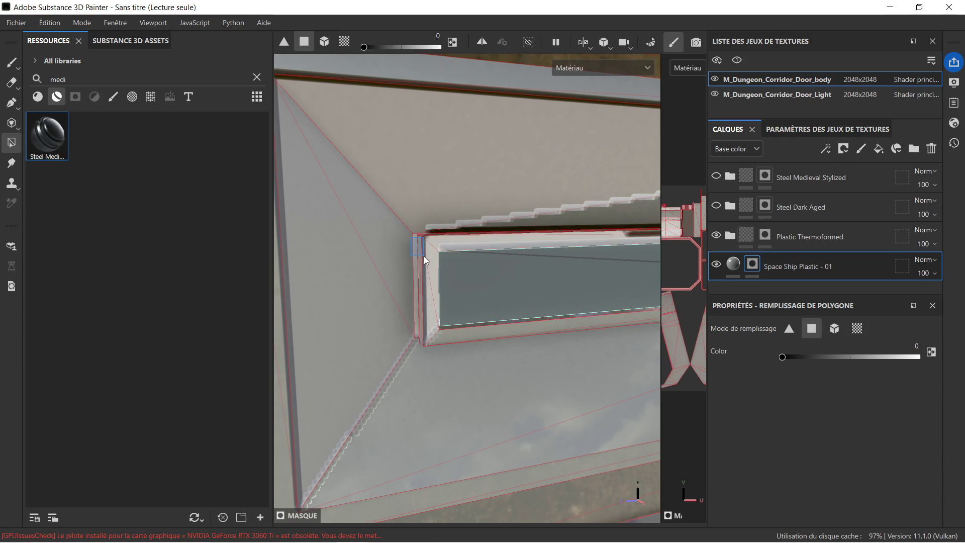
pyautogui.click(443, 347)
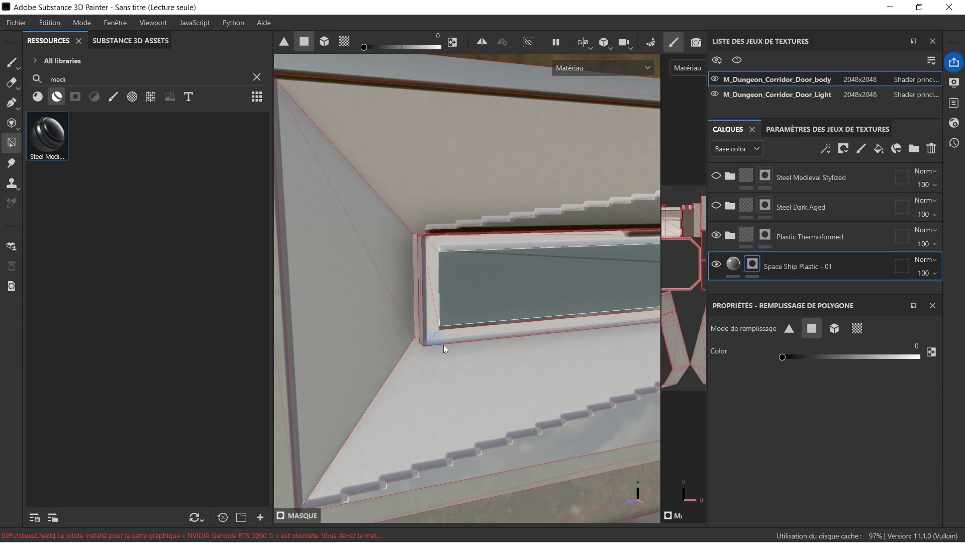
pyautogui.moveTo(481, 213); pyautogui.dragTo(550, 235)
pyautogui.moveTo(401, 224); pyautogui.dragTo(430, 248)
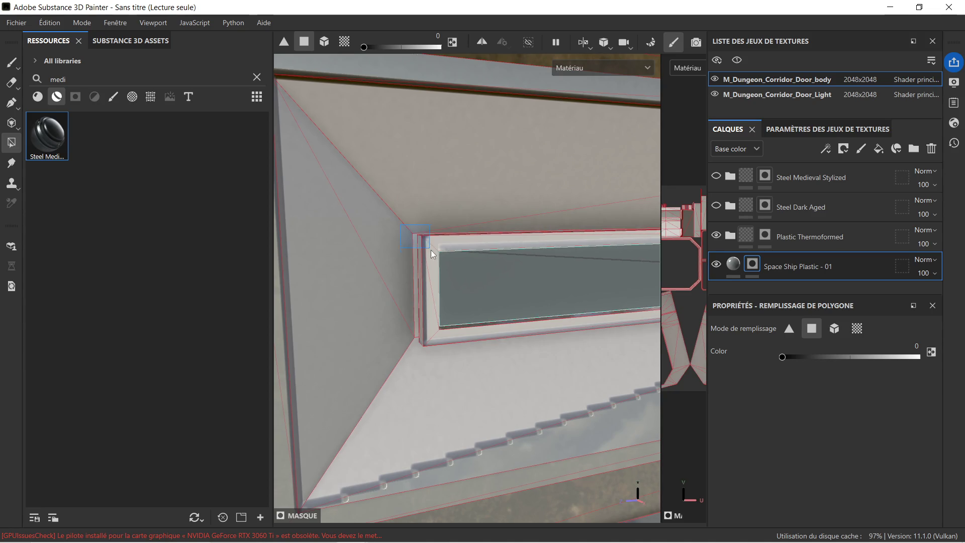
pyautogui.moveTo(431, 306)
pyautogui.mouseDown()
pyautogui.moveTo(424, 318)
pyautogui.moveTo(426, 257)
pyautogui.moveTo(438, 259)
pyautogui.mouseUp()
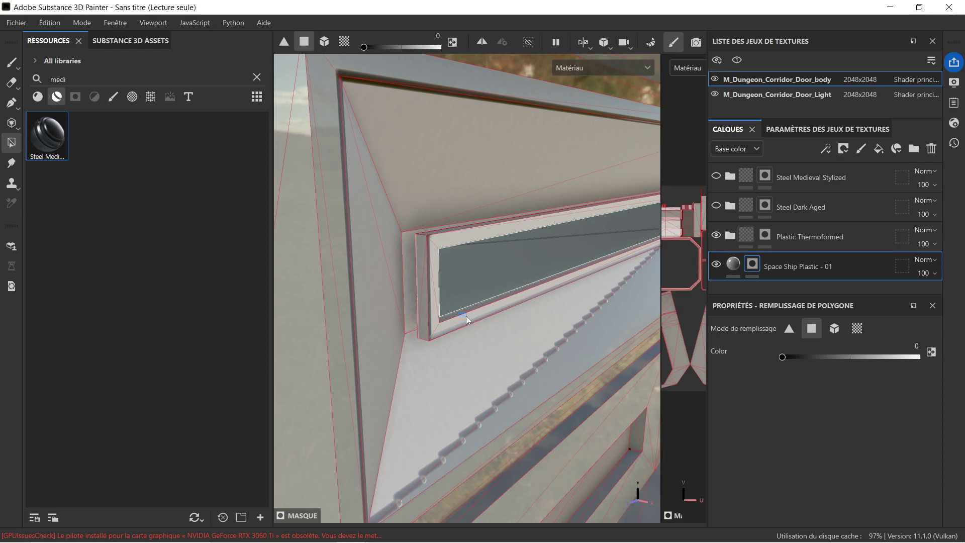
# Step: Orbit to a tilted view and erase the triangular bevel face of the slot recess
pyautogui.moveTo(524, 308)
pyautogui.keyDown('alt'); pyautogui.mouseDown()
pyautogui.moveTo(557, 304)
pyautogui.moveTo(486, 299)
pyautogui.moveTo(494, 288)
pyautogui.moveTo(589, 284)
pyautogui.moveTo(401, 260)
pyautogui.mouseUp(); pyautogui.keyUp('alt')
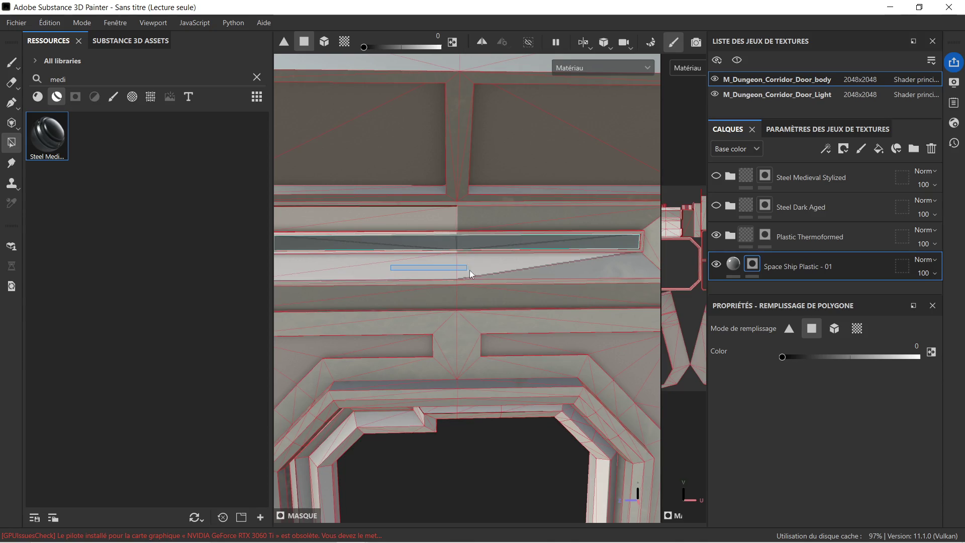
pyautogui.moveTo(587, 266)
pyautogui.keyDown('alt'); pyautogui.mouseDown()
pyautogui.moveTo(427, 213)
pyautogui.moveTo(475, 220)
pyautogui.mouseUp(); pyautogui.keyUp('alt')
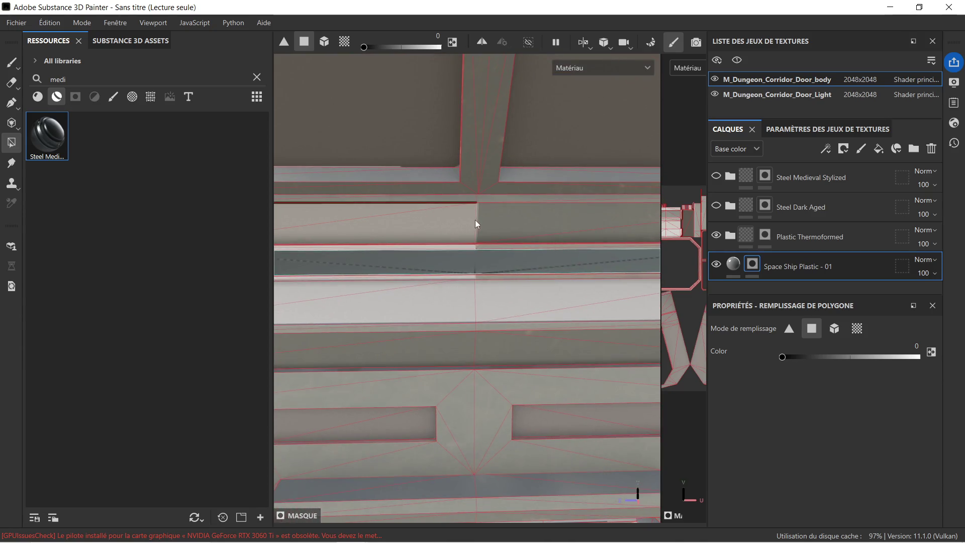
pyautogui.keyDown('alt'); pyautogui.moveTo(590, 233); pyautogui.dragTo(333, 249); pyautogui.keyUp('alt')
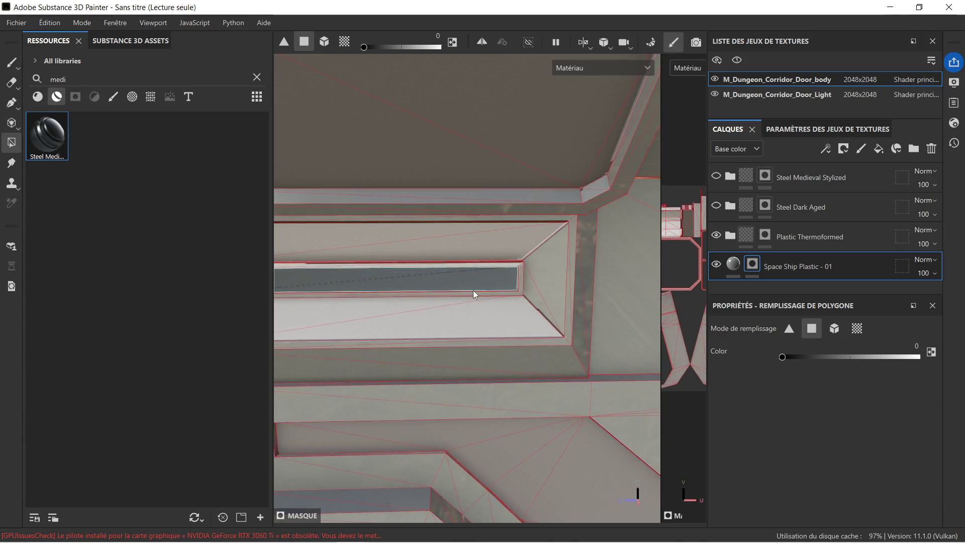
pyautogui.click(532, 297)
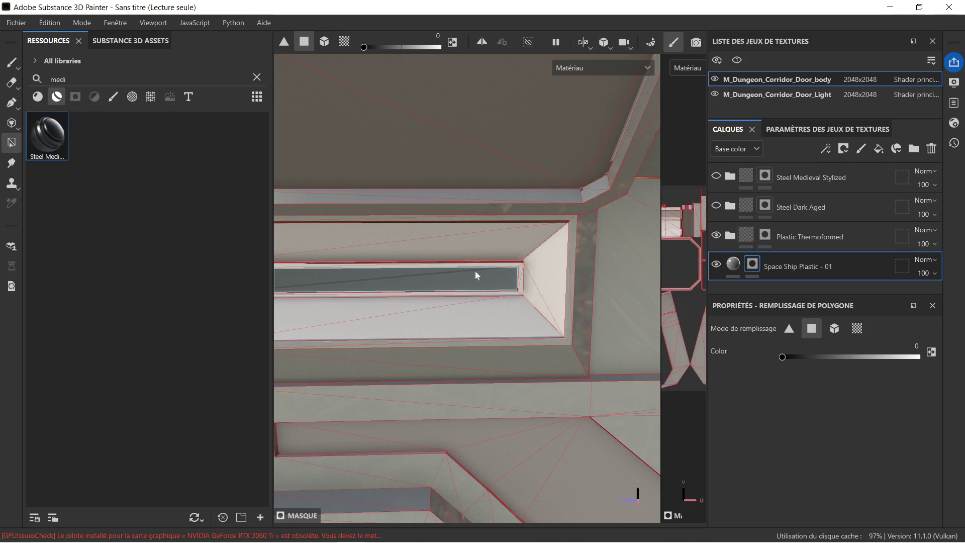
# Step: Orbit and zoom to check the slot's left bevelled end
pyautogui.scroll(-2, 478, 271)
pyautogui.keyDown('alt'); pyautogui.moveTo(408, 278); pyautogui.dragTo(581, 280, button='middle'); pyautogui.keyUp('alt')
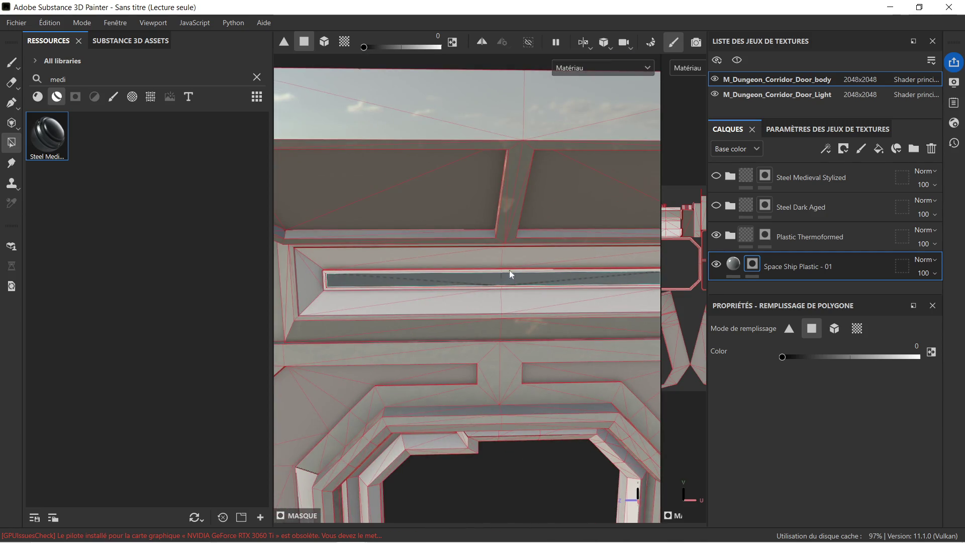
pyautogui.scroll(5, 587, 274)
pyautogui.moveTo(587, 266)
pyautogui.keyDown('alt'); pyautogui.mouseDown()
pyautogui.moveTo(567, 304)
pyautogui.moveTo(454, 261)
pyautogui.mouseUp(); pyautogui.keyUp('alt')
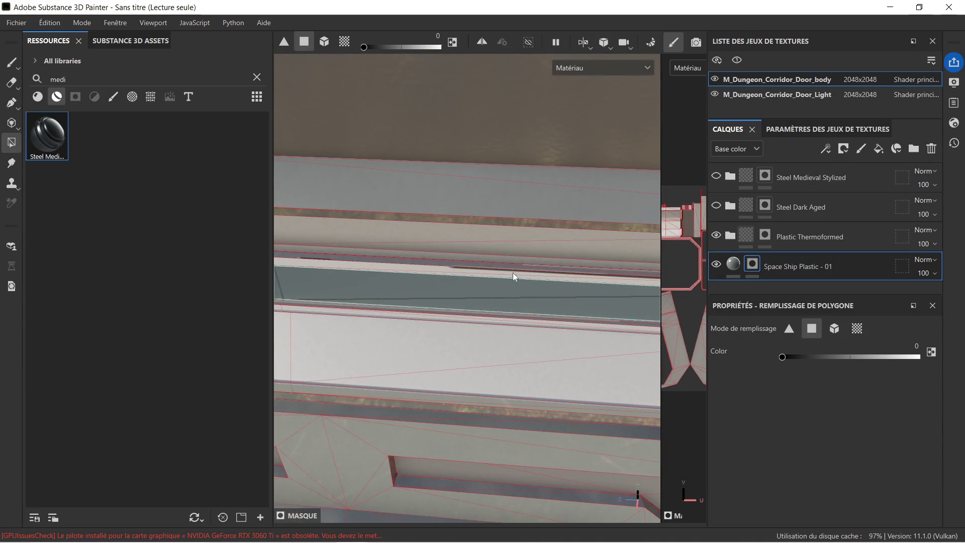
pyautogui.scroll(-3, 544, 266)
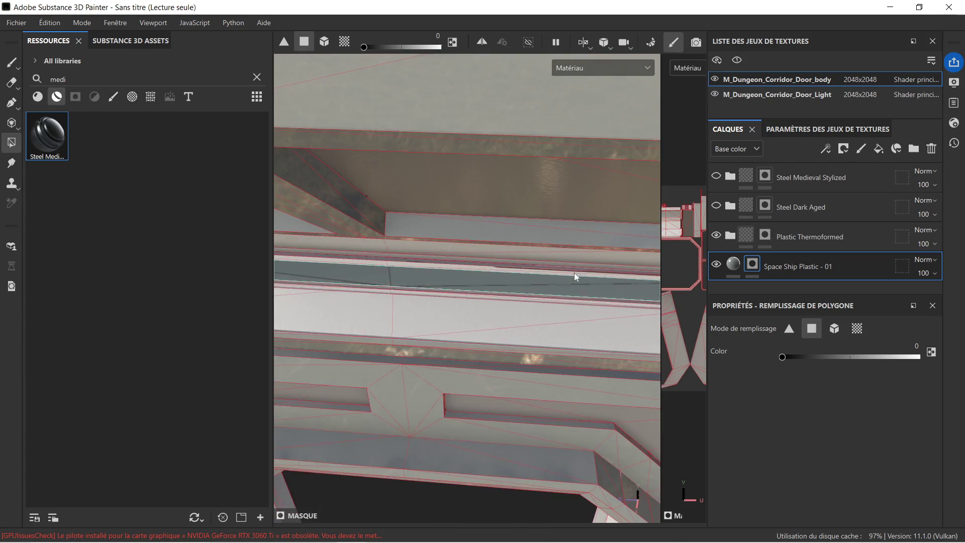
pyautogui.scroll(-4, 573, 273)
pyautogui.moveTo(391, 265)
pyautogui.keyDown('alt'); pyautogui.mouseDown(button='middle')
pyautogui.moveTo(555, 264)
pyautogui.moveTo(485, 264)
pyautogui.mouseUp(button='middle'); pyautogui.keyUp('alt')
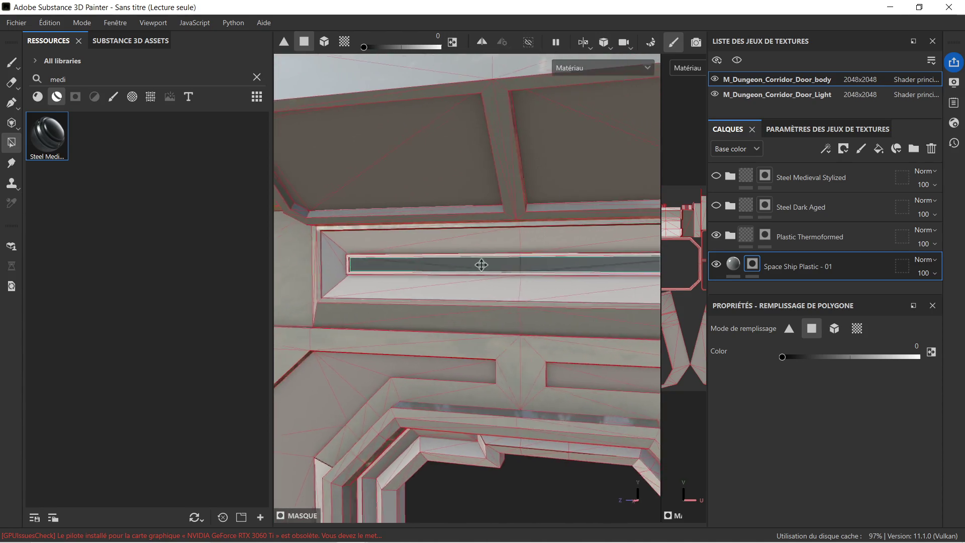
pyautogui.scroll(-5, 485, 265)
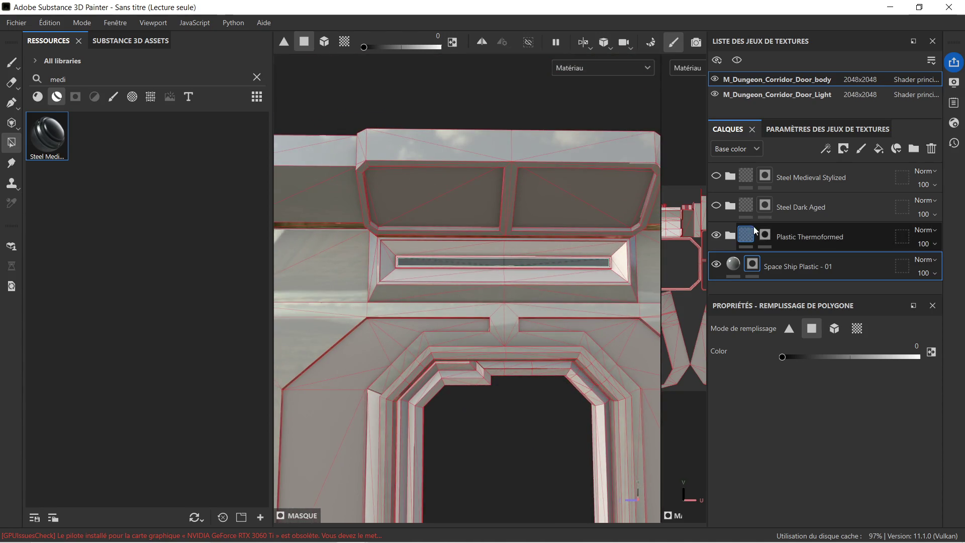
# Step: Make Steel Dark Aged and Steel Medieval Stylized visible again and view the slot at an angle
pyautogui.click(716, 206)
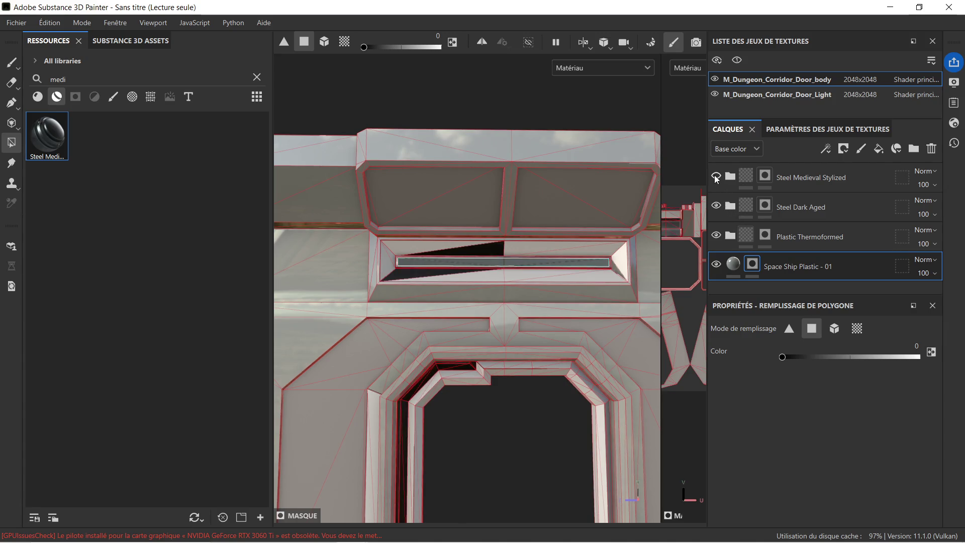
pyautogui.click(716, 176)
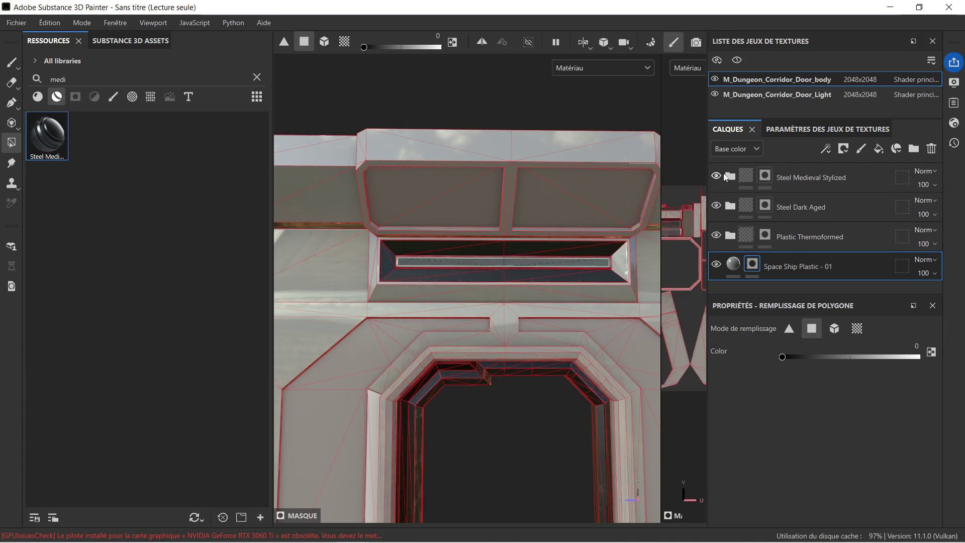
pyautogui.scroll(5, 599, 250)
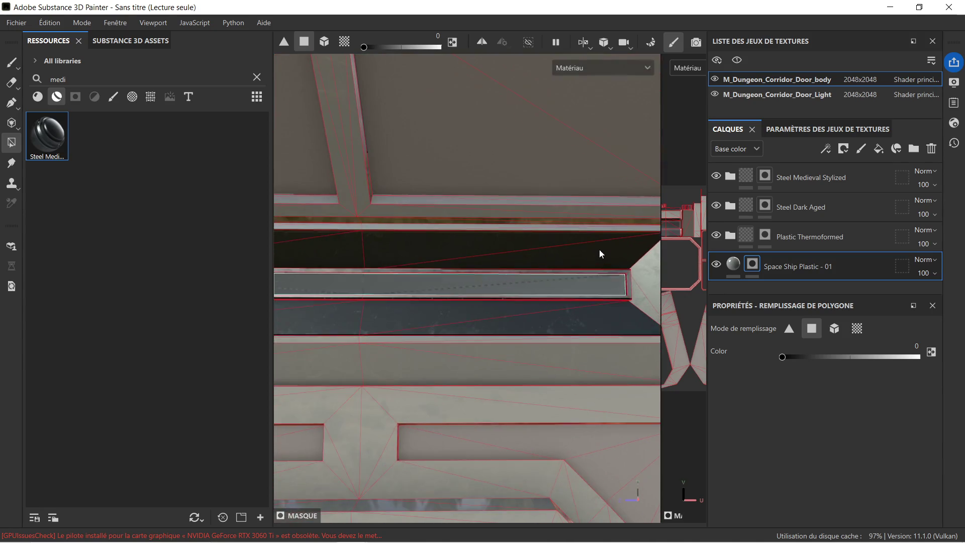
pyautogui.moveTo(621, 263)
pyautogui.keyDown('alt'); pyautogui.mouseDown()
pyautogui.moveTo(446, 256)
pyautogui.moveTo(556, 280)
pyautogui.moveTo(370, 280)
pyautogui.moveTo(466, 278)
pyautogui.moveTo(513, 301)
pyautogui.moveTo(478, 317)
pyautogui.moveTo(563, 318)
pyautogui.moveTo(574, 303)
pyautogui.moveTo(437, 292)
pyautogui.moveTo(439, 283)
pyautogui.moveTo(523, 336)
pyautogui.mouseUp(); pyautogui.keyUp('alt')
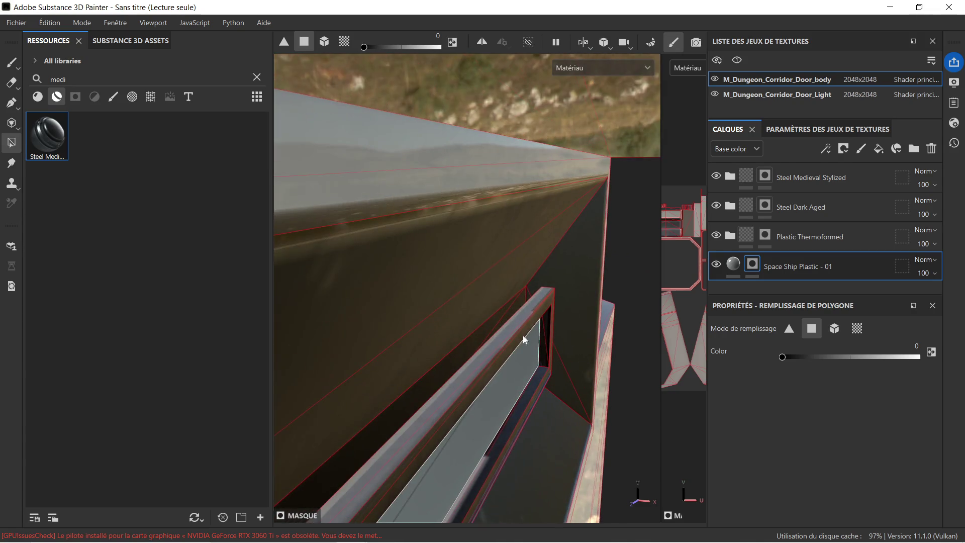
# Step: On Steel Dark Aged with fill value 1, fill the window-frame strip and bevel strips
pyautogui.click(829, 184)
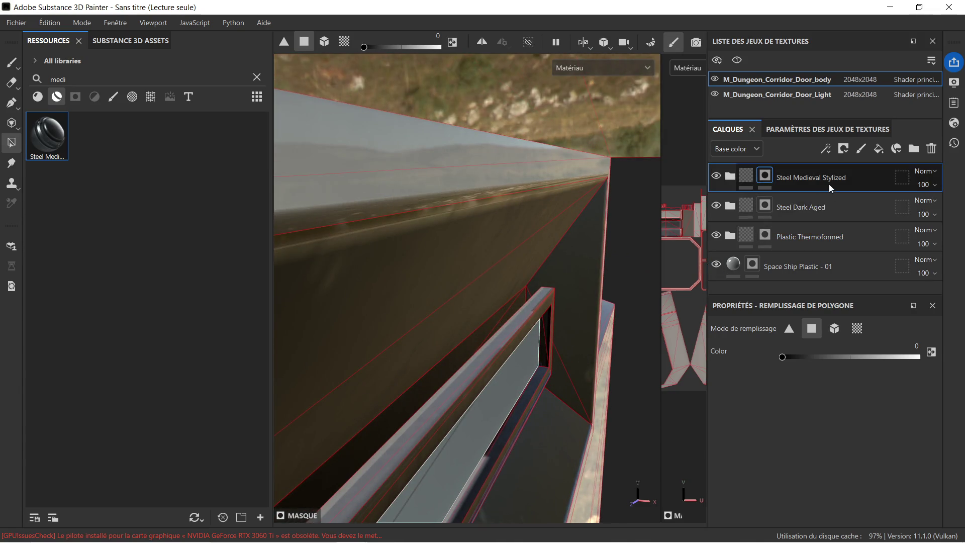
pyautogui.click(804, 212)
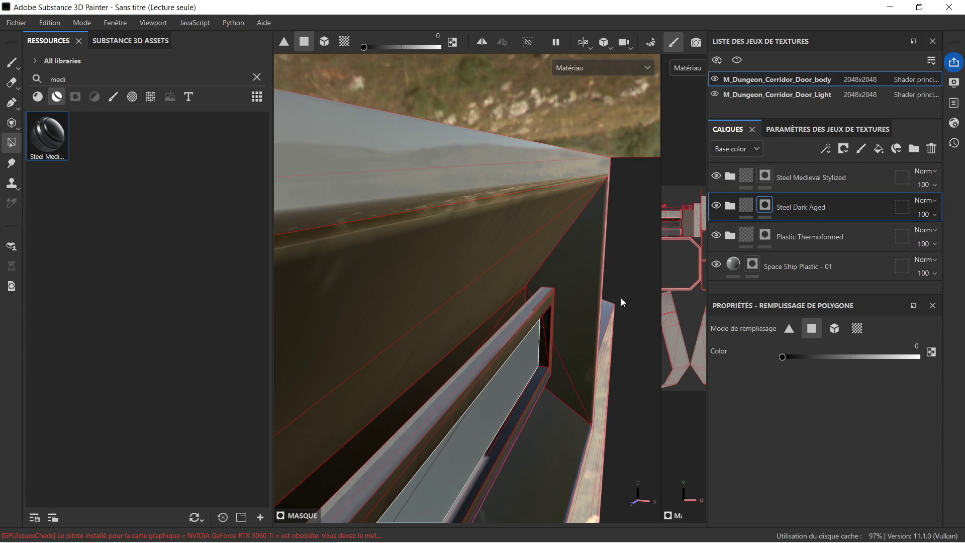
pyautogui.moveTo(789, 361); pyautogui.dragTo(930, 361)
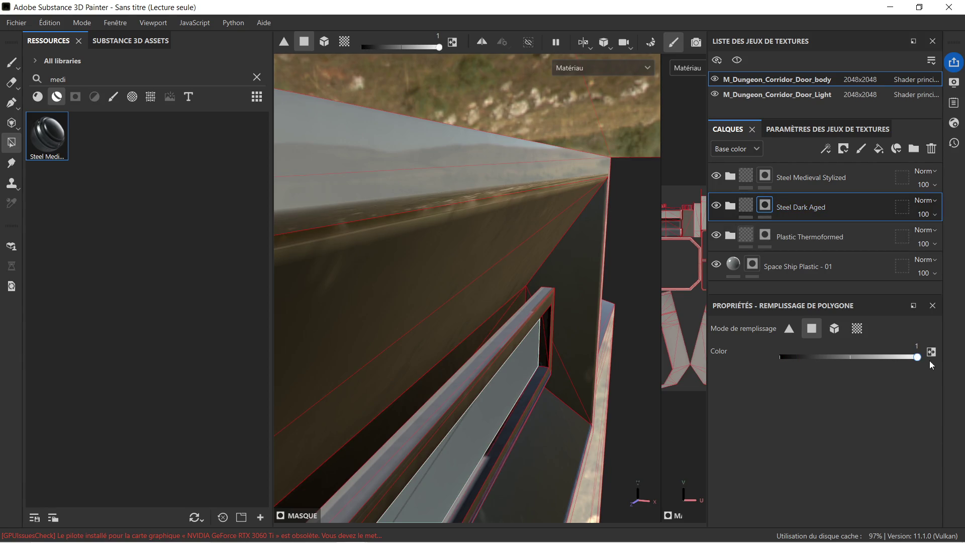
pyautogui.click(502, 335)
pyautogui.moveTo(552, 330)
pyautogui.keyDown('alt'); pyautogui.mouseDown()
pyautogui.moveTo(578, 367)
pyautogui.moveTo(547, 319)
pyautogui.mouseUp(); pyautogui.keyUp('alt')
pyautogui.moveTo(417, 388); pyautogui.dragTo(427, 394)
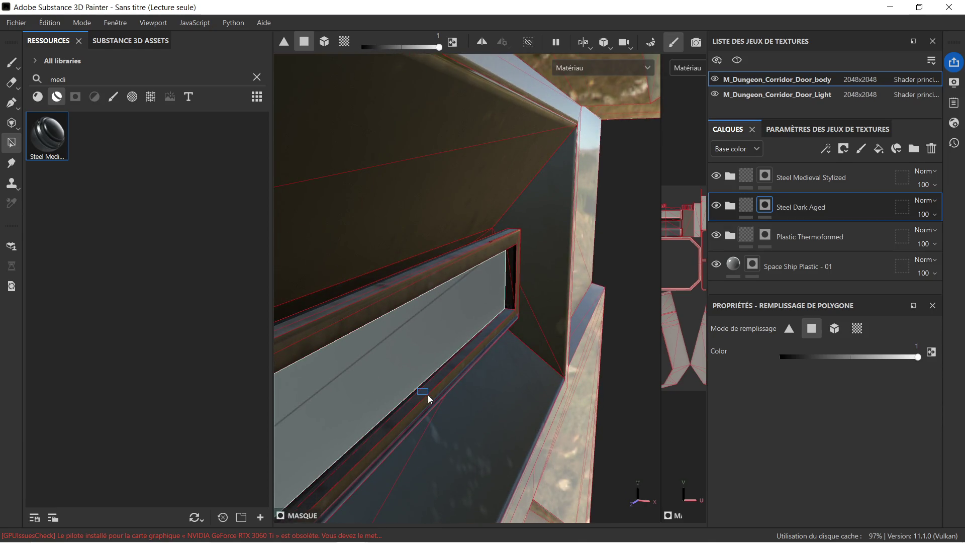
pyautogui.moveTo(358, 404)
pyautogui.keyDown('alt'); pyautogui.mouseDown()
pyautogui.moveTo(454, 362)
pyautogui.moveTo(435, 375)
pyautogui.moveTo(379, 405)
pyautogui.moveTo(589, 250)
pyautogui.moveTo(500, 425)
pyautogui.moveTo(513, 347)
pyautogui.moveTo(520, 393)
pyautogui.moveTo(460, 386)
pyautogui.mouseUp(); pyautogui.keyUp('alt')
pyautogui.click(505, 392)
# Step: Orbit to face the window frame and fill its side faces with dark steel
pyautogui.moveTo(401, 346)
pyautogui.keyDown('alt'); pyautogui.mouseDown()
pyautogui.moveTo(421, 431)
pyautogui.moveTo(574, 276)
pyautogui.moveTo(584, 321)
pyautogui.moveTo(570, 365)
pyautogui.moveTo(540, 354)
pyautogui.moveTo(470, 390)
pyautogui.moveTo(499, 324)
pyautogui.moveTo(537, 298)
pyautogui.mouseUp(); pyautogui.keyUp('alt')
pyautogui.moveTo(472, 370)
pyautogui.keyDown('alt'); pyautogui.mouseDown()
pyautogui.moveTo(490, 312)
pyautogui.moveTo(514, 317)
pyautogui.moveTo(427, 322)
pyautogui.mouseUp(); pyautogui.keyUp('alt')
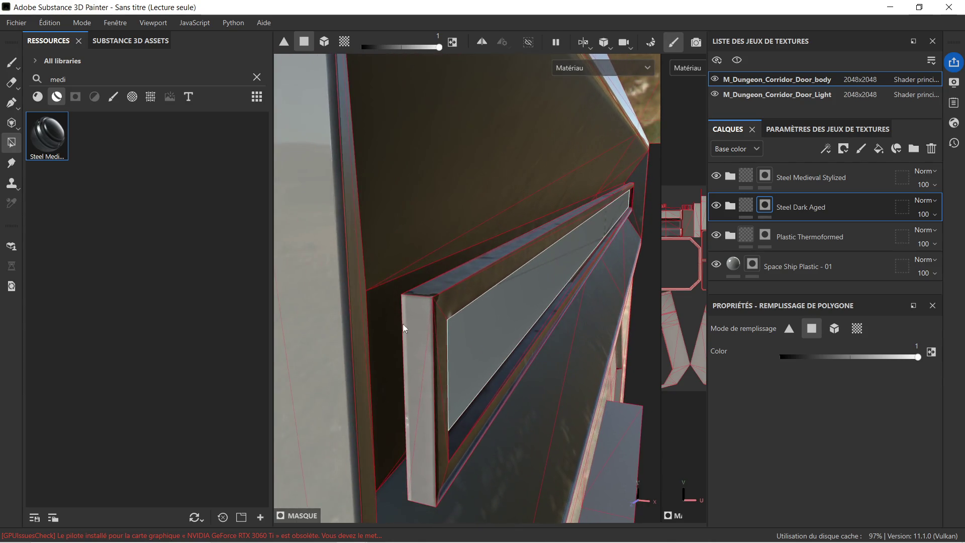
pyautogui.moveTo(442, 412)
pyautogui.keyDown('alt'); pyautogui.mouseDown()
pyautogui.moveTo(469, 394)
pyautogui.moveTo(457, 328)
pyautogui.moveTo(466, 317)
pyautogui.moveTo(502, 323)
pyautogui.moveTo(515, 338)
pyautogui.moveTo(435, 282)
pyautogui.mouseUp(); pyautogui.keyUp('alt')
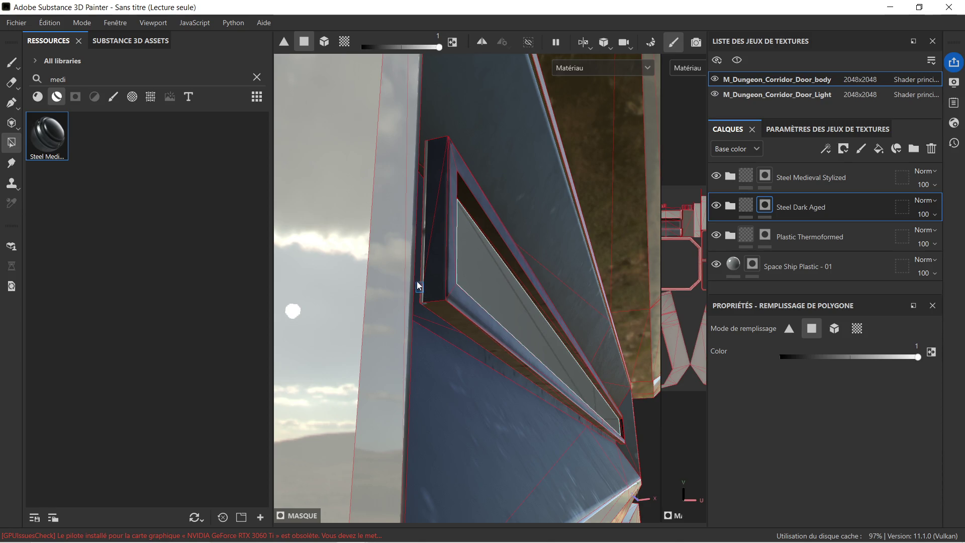
pyautogui.moveTo(423, 292); pyautogui.dragTo(434, 150)
# Step: Reframe and move in close on the window frame to check the dark steel
pyautogui.press('f')
pyautogui.scroll(-3, 508, 342)
pyautogui.scroll(-3, 511, 361)
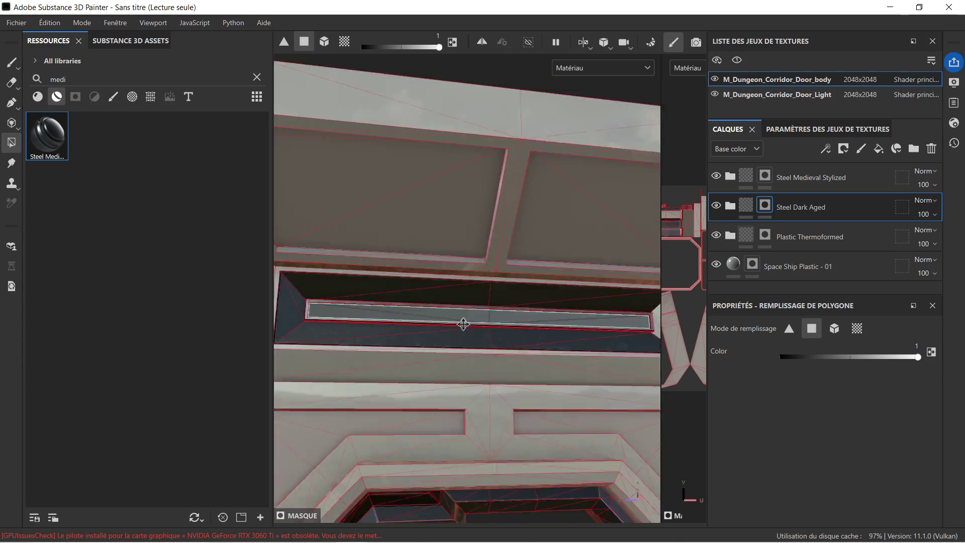
pyautogui.moveTo(596, 298)
pyautogui.keyDown('alt'); pyautogui.mouseDown()
pyautogui.moveTo(556, 327)
pyautogui.moveTo(491, 328)
pyautogui.moveTo(586, 322)
pyautogui.mouseUp(); pyautogui.keyUp('alt')
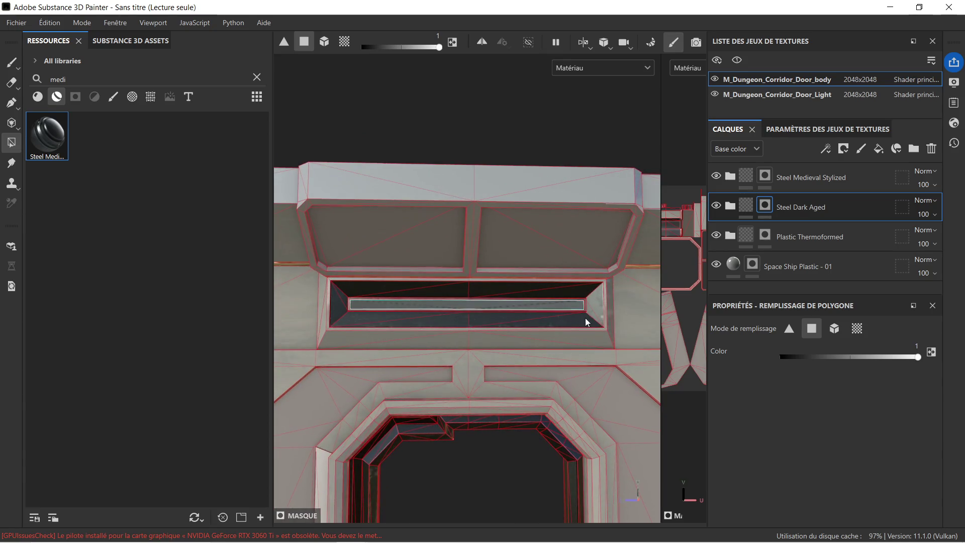
pyautogui.scroll(3, 629, 298)
pyautogui.moveTo(629, 297)
pyautogui.keyDown('alt'); pyautogui.mouseDown()
pyautogui.moveTo(603, 288)
pyautogui.moveTo(536, 310)
pyautogui.moveTo(581, 312)
pyautogui.mouseUp(); pyautogui.keyUp('alt')
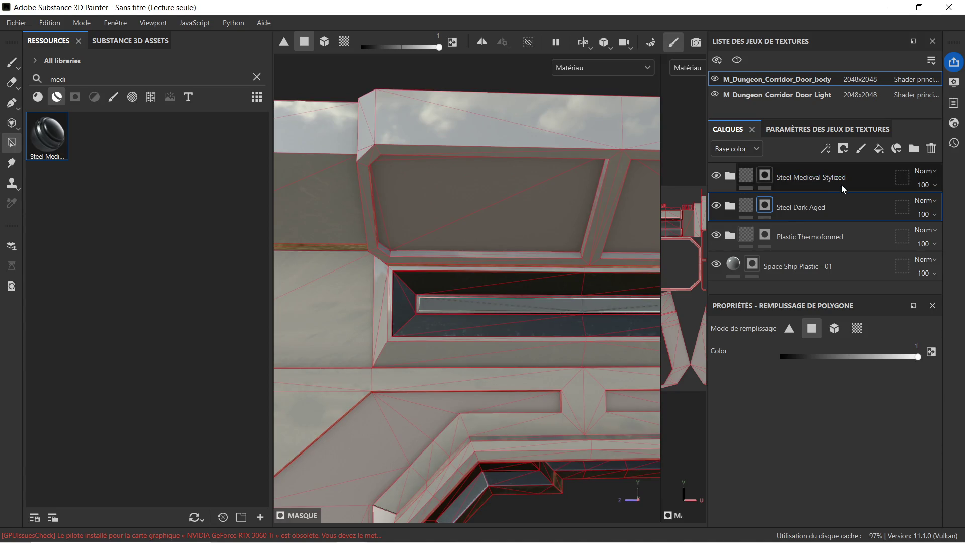
pyautogui.click(823, 238)
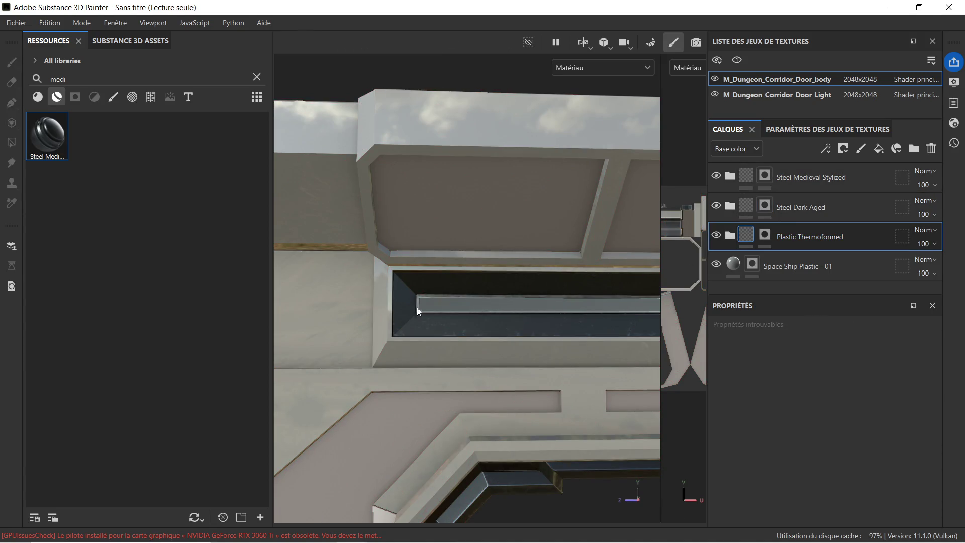
# Step: Target the Plastic Thermoformed mask, reframe the door frame, and set fill value to 0
pyautogui.click(765, 237)
pyautogui.moveTo(353, 301)
pyautogui.keyDown('alt'); pyautogui.mouseDown()
pyautogui.moveTo(362, 286)
pyautogui.moveTo(406, 281)
pyautogui.mouseUp(); pyautogui.keyUp('alt')
pyautogui.press('f')
pyautogui.moveTo(498, 332)
pyautogui.keyDown('alt'); pyautogui.mouseDown()
pyautogui.moveTo(472, 272)
pyautogui.moveTo(511, 283)
pyautogui.moveTo(503, 297)
pyautogui.moveTo(510, 264)
pyautogui.mouseUp(); pyautogui.keyUp('alt')
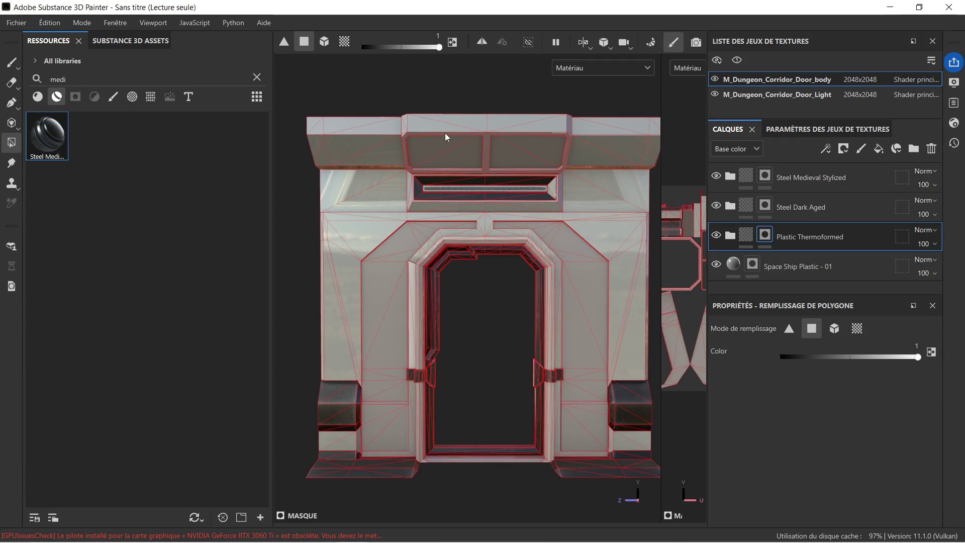
pyautogui.scroll(5, 479, 146)
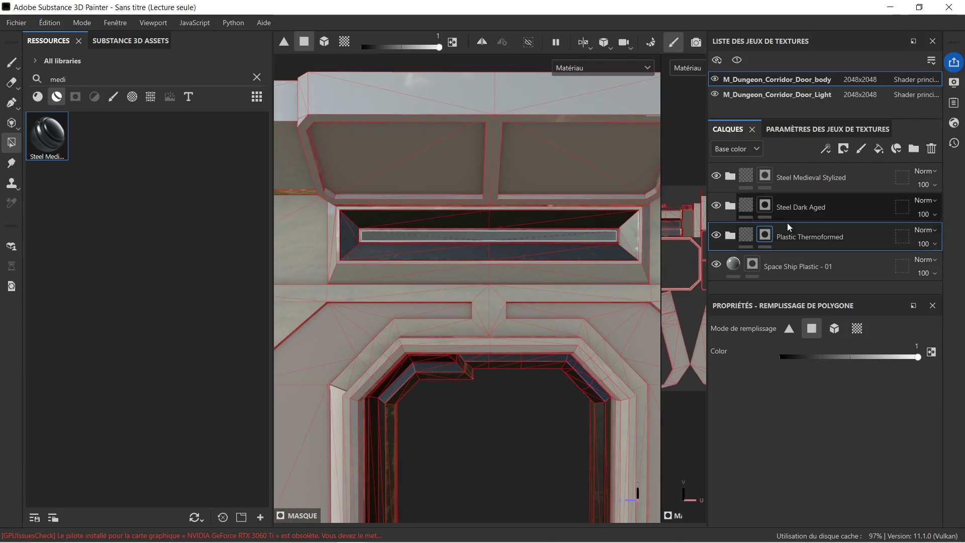
pyautogui.click(784, 357)
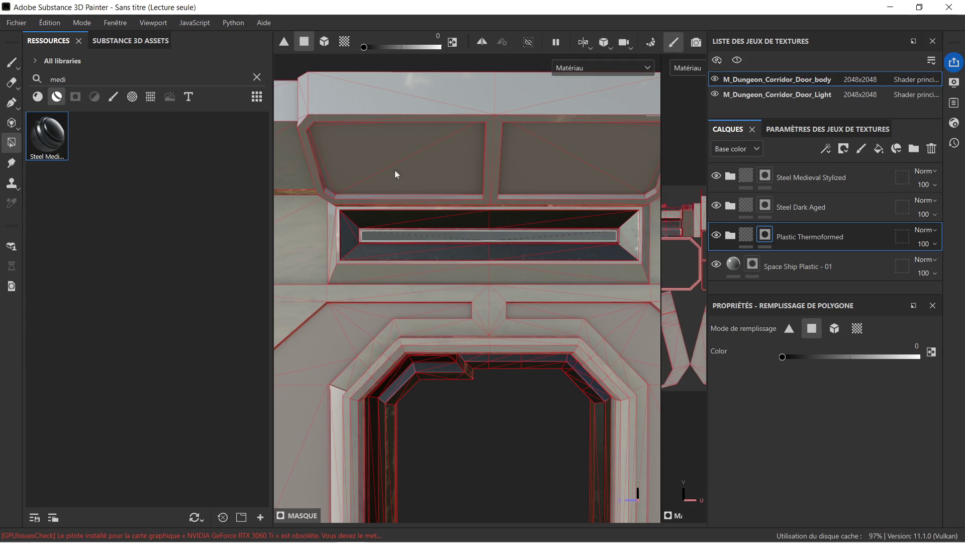
# Step: Clear plastic from the upper-left and upper-right panels and the top edge bevel strip
pyautogui.click(407, 163)
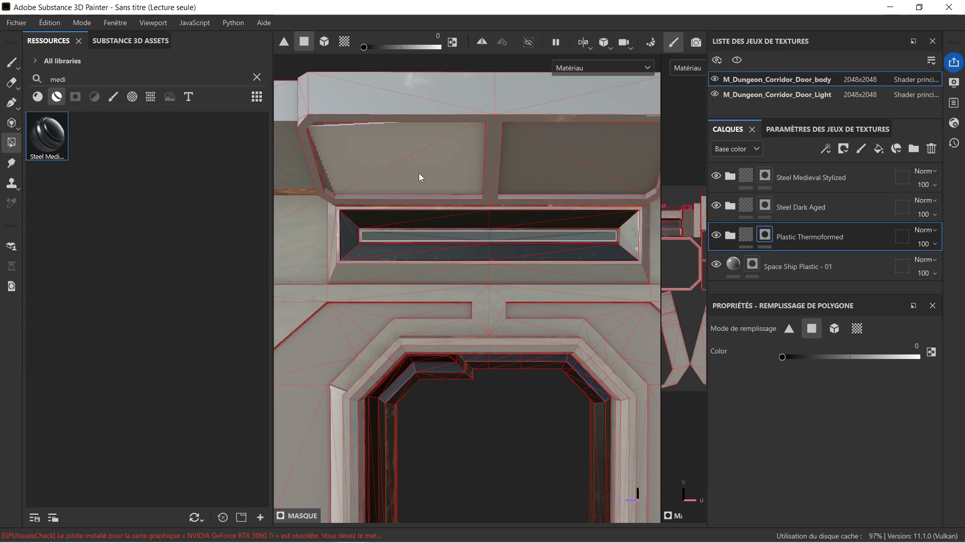
pyautogui.click(563, 143)
pyautogui.moveTo(320, 137)
pyautogui.keyDown('alt'); pyautogui.mouseDown()
pyautogui.moveTo(342, 179)
pyautogui.moveTo(341, 102)
pyautogui.mouseUp(); pyautogui.keyUp('alt')
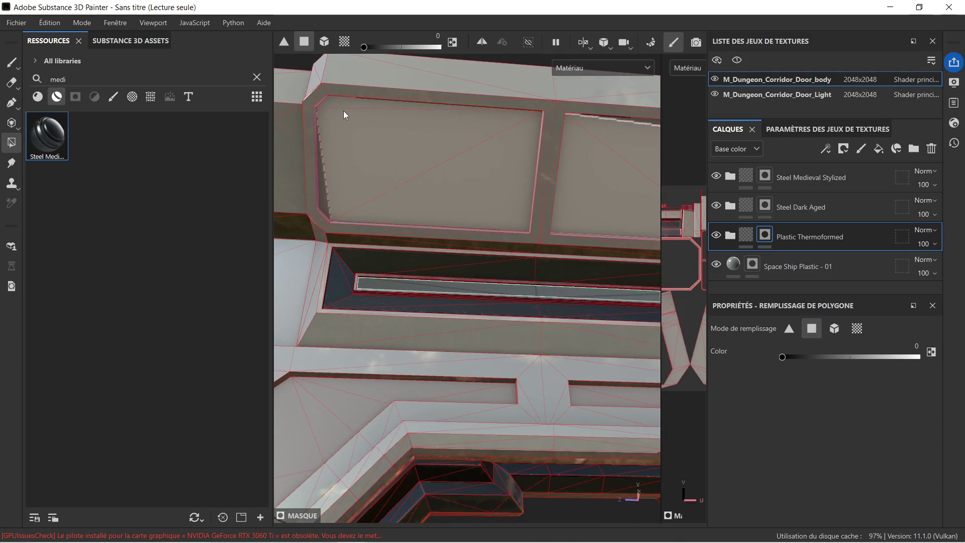
pyautogui.keyDown('alt'); pyautogui.moveTo(324, 197); pyautogui.dragTo(457, 156); pyautogui.keyUp('alt')
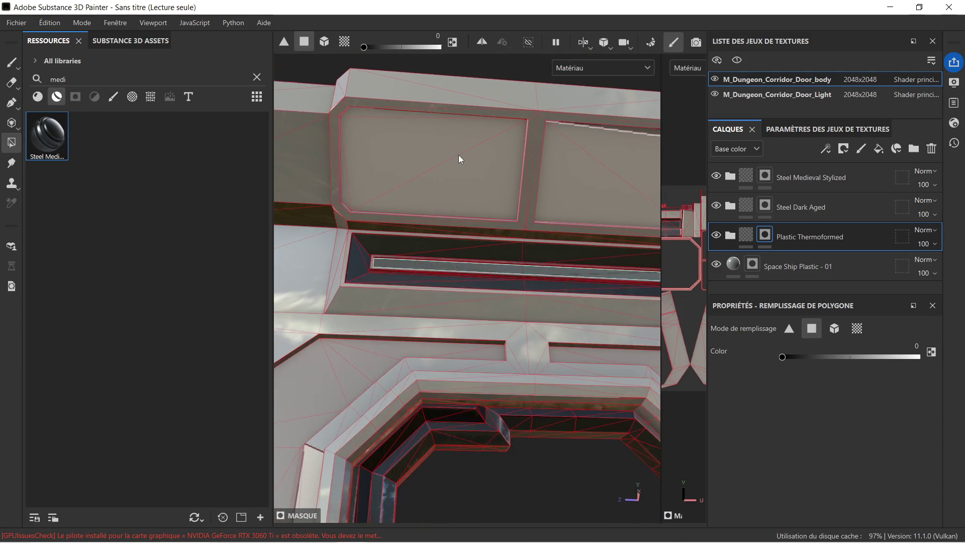
pyautogui.keyDown('alt'); pyautogui.moveTo(591, 142); pyautogui.dragTo(363, 235); pyautogui.keyUp('alt')
pyautogui.click(423, 229)
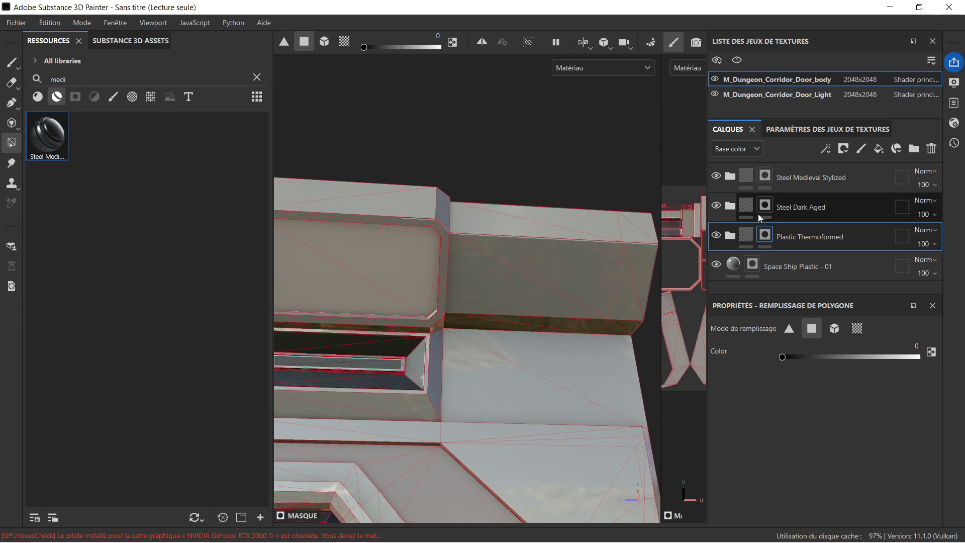
# Step: Fill the upper panel faces, top strip and left edge strip with Steel Medieval Stylized at value 1
pyautogui.click(829, 183)
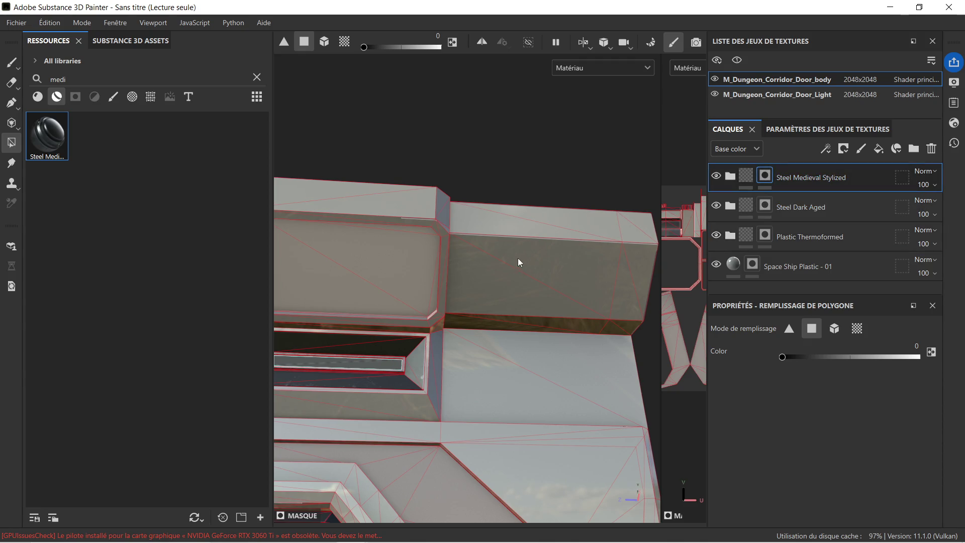
pyautogui.moveTo(783, 357); pyautogui.dragTo(943, 358)
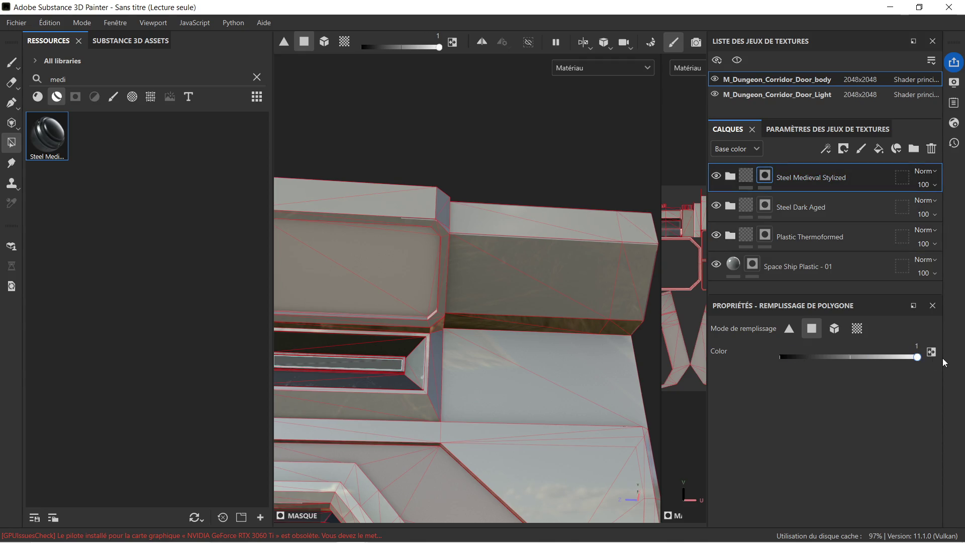
pyautogui.click(406, 269)
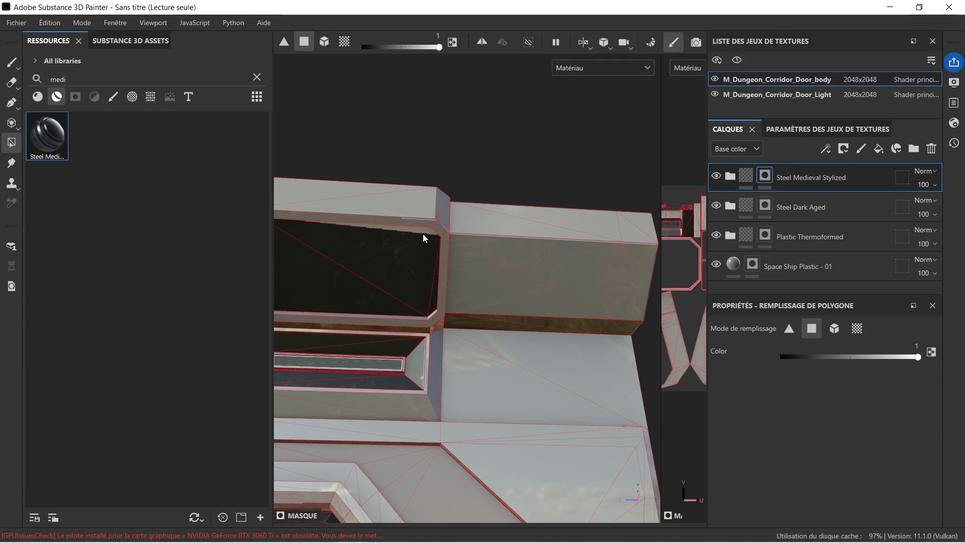
pyautogui.moveTo(403, 255)
pyautogui.keyDown('alt'); pyautogui.mouseDown()
pyautogui.moveTo(569, 256)
pyautogui.moveTo(454, 248)
pyautogui.mouseUp(); pyautogui.keyUp('alt')
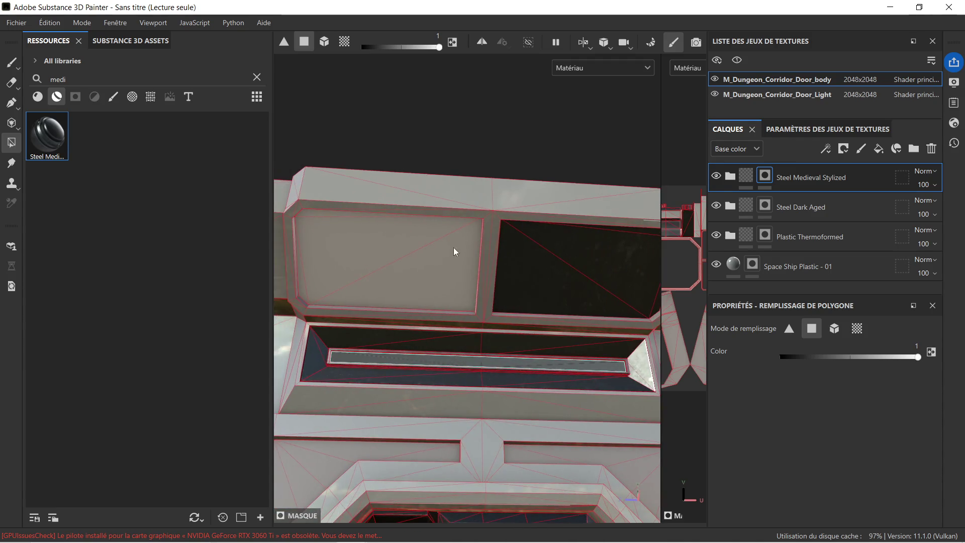
pyautogui.click(425, 238)
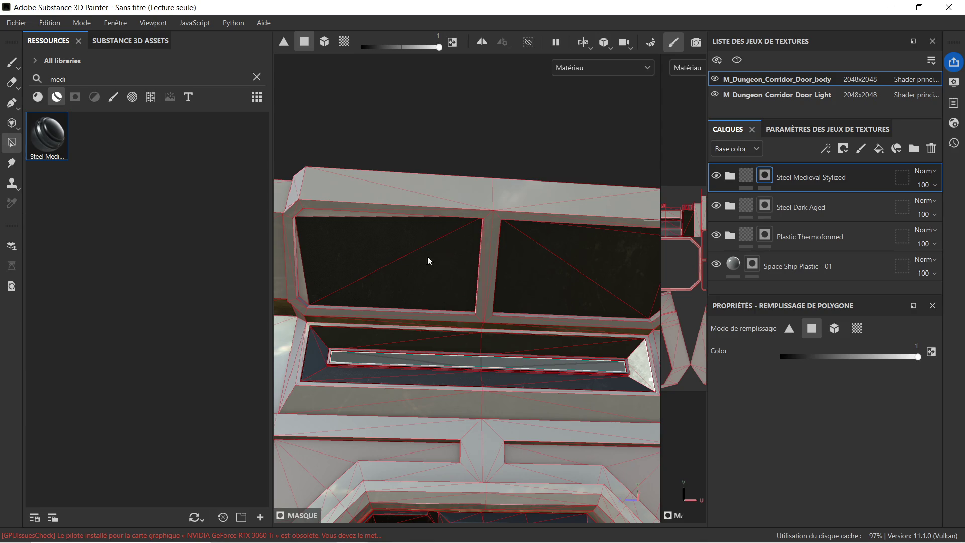
pyautogui.click(314, 215)
pyautogui.click(302, 269)
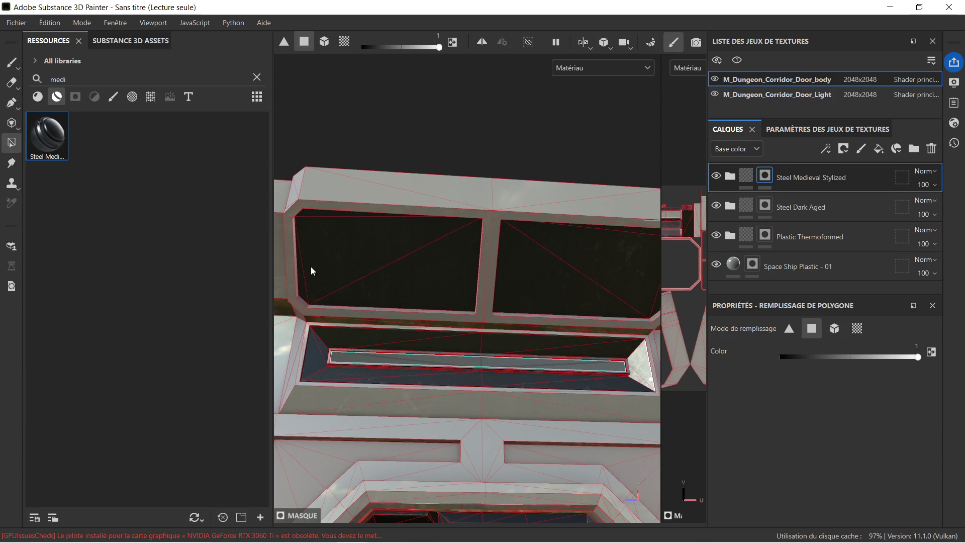
# Step: Centre the whole door arch in a front view and leave the mask for the layer's material
pyautogui.scroll(-5, 389, 248)
pyautogui.moveTo(392, 246)
pyautogui.keyDown('alt'); pyautogui.mouseDown()
pyautogui.moveTo(448, 243)
pyautogui.moveTo(443, 300)
pyautogui.mouseUp(); pyautogui.keyUp('alt')
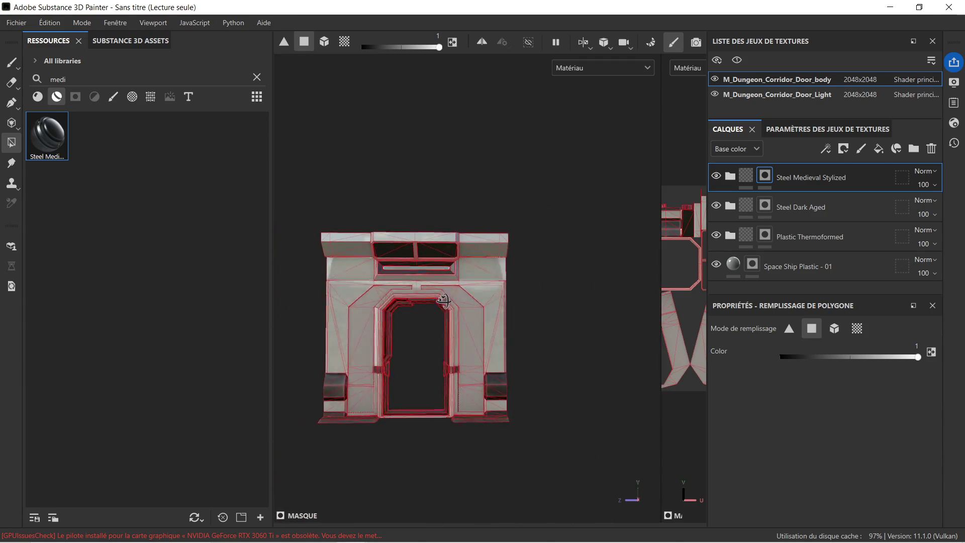
pyautogui.scroll(5, 426, 324)
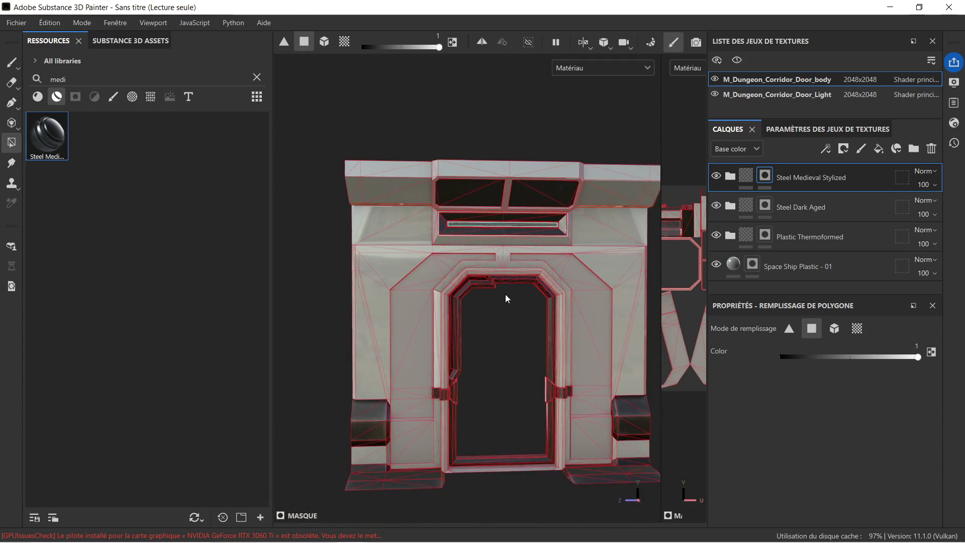
pyautogui.keyDown('alt'); pyautogui.moveTo(506, 296); pyautogui.dragTo(467, 272, button='middle'); pyautogui.keyUp('alt')
pyautogui.click(746, 176)
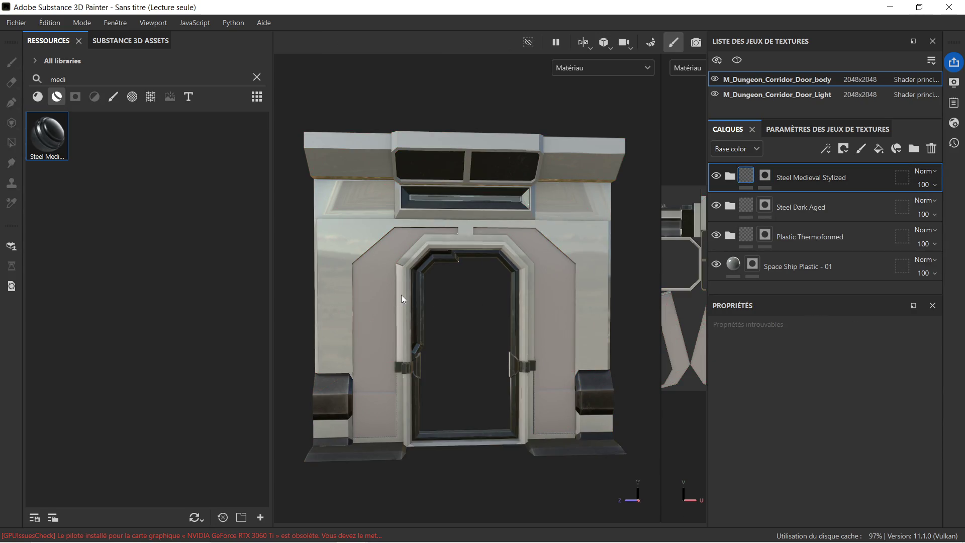
# Step: Orbit and zoom in for three-quarter side views of the textured door
pyautogui.moveTo(400, 296)
pyautogui.keyDown('alt'); pyautogui.mouseDown()
pyautogui.moveTo(437, 362)
pyautogui.moveTo(510, 268)
pyautogui.moveTo(448, 302)
pyautogui.moveTo(381, 289)
pyautogui.mouseUp(); pyautogui.keyUp('alt')
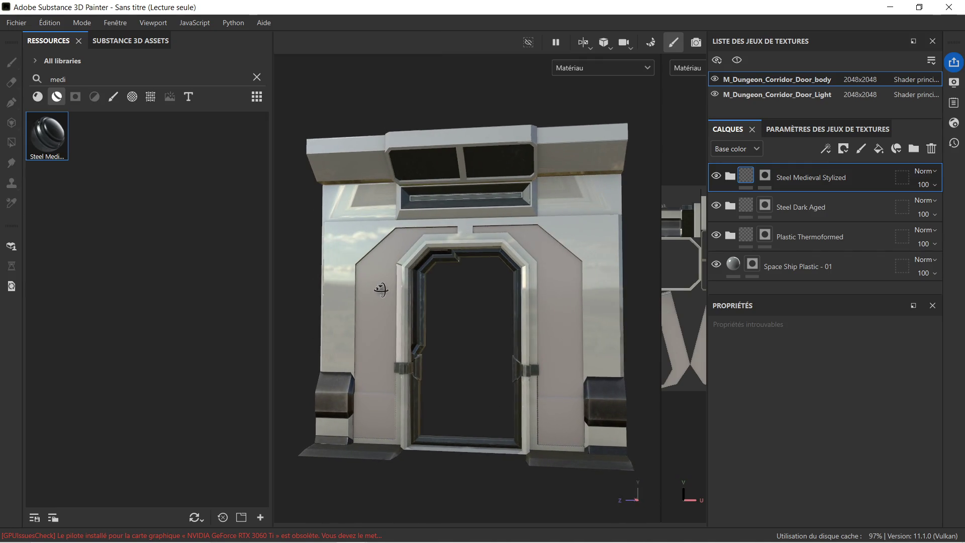
pyautogui.scroll(3, 448, 428)
pyautogui.keyDown('alt'); pyautogui.moveTo(467, 450); pyautogui.dragTo(422, 323, button='middle'); pyautogui.keyUp('alt')
pyautogui.moveTo(442, 325)
pyautogui.keyDown('alt'); pyautogui.mouseDown()
pyautogui.moveTo(562, 301)
pyautogui.moveTo(405, 317)
pyautogui.moveTo(363, 298)
pyautogui.moveTo(334, 330)
pyautogui.moveTo(433, 357)
pyautogui.moveTo(459, 334)
pyautogui.moveTo(511, 326)
pyautogui.moveTo(435, 334)
pyautogui.moveTo(429, 316)
pyautogui.mouseUp(); pyautogui.keyUp('alt')
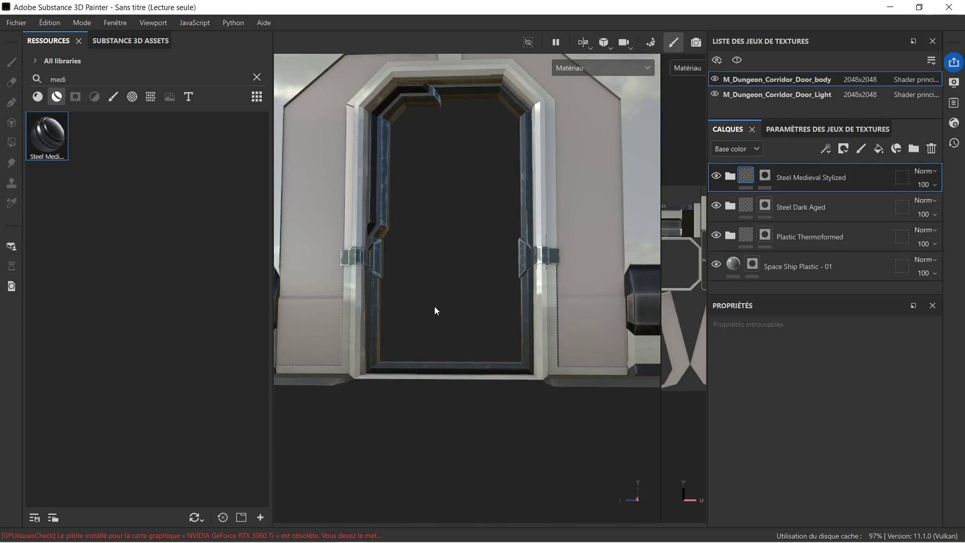
pyautogui.moveTo(439, 285)
pyautogui.keyDown('alt'); pyautogui.mouseDown()
pyautogui.moveTo(442, 295)
pyautogui.moveTo(433, 283)
pyautogui.mouseUp(); pyautogui.keyUp('alt')
pyautogui.scroll(3, 500, 304)
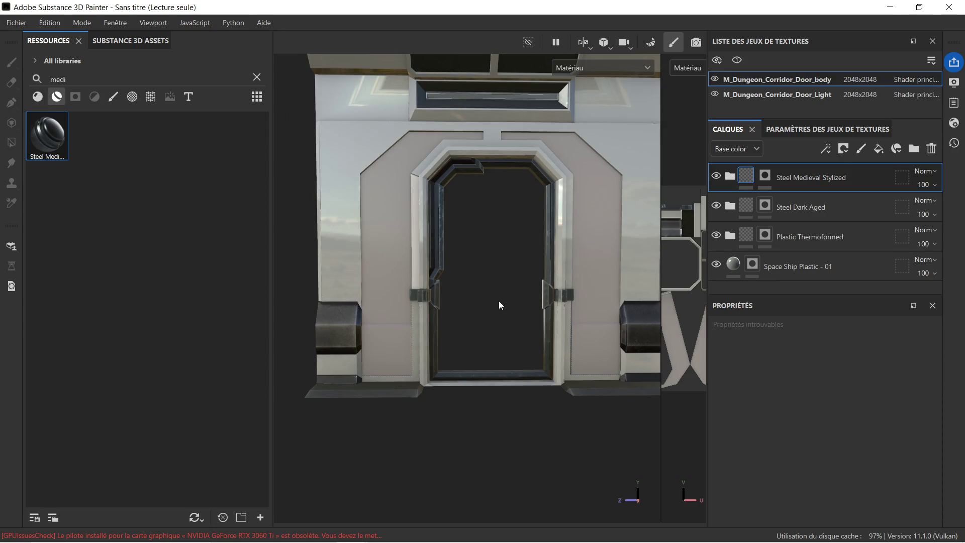
pyautogui.keyDown('alt'); pyautogui.moveTo(500, 304); pyautogui.dragTo(492, 306); pyautogui.keyUp('alt')
# Step: Check the door from a higher frontal angle, then start saving the project under a new name
pyautogui.keyDown('alt'); pyautogui.moveTo(506, 295); pyautogui.dragTo(482, 339, button='middle'); pyautogui.keyUp('alt')
pyautogui.moveTo(500, 328)
pyautogui.keyDown('alt'); pyautogui.mouseDown()
pyautogui.moveTo(522, 306)
pyautogui.moveTo(513, 333)
pyautogui.moveTo(502, 318)
pyautogui.mouseUp(); pyautogui.keyUp('alt')
pyautogui.scroll(-2, 504, 280)
pyautogui.scroll(2, 504, 284)
pyautogui.moveTo(506, 276)
pyautogui.keyDown('alt'); pyautogui.mouseDown()
pyautogui.moveTo(514, 252)
pyautogui.moveTo(504, 227)
pyautogui.moveTo(642, 266)
pyautogui.moveTo(502, 243)
pyautogui.moveTo(513, 205)
pyautogui.moveTo(499, 270)
pyautogui.moveTo(502, 254)
pyautogui.moveTo(470, 269)
pyautogui.moveTo(478, 250)
pyautogui.mouseUp(); pyautogui.keyUp('alt')
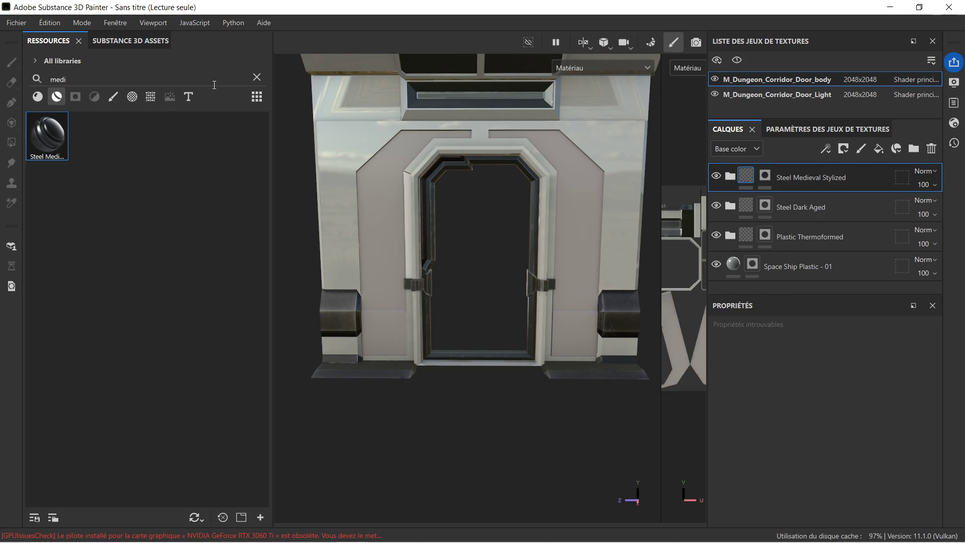
pyautogui.click(22, 29)
pyautogui.click(76, 139)
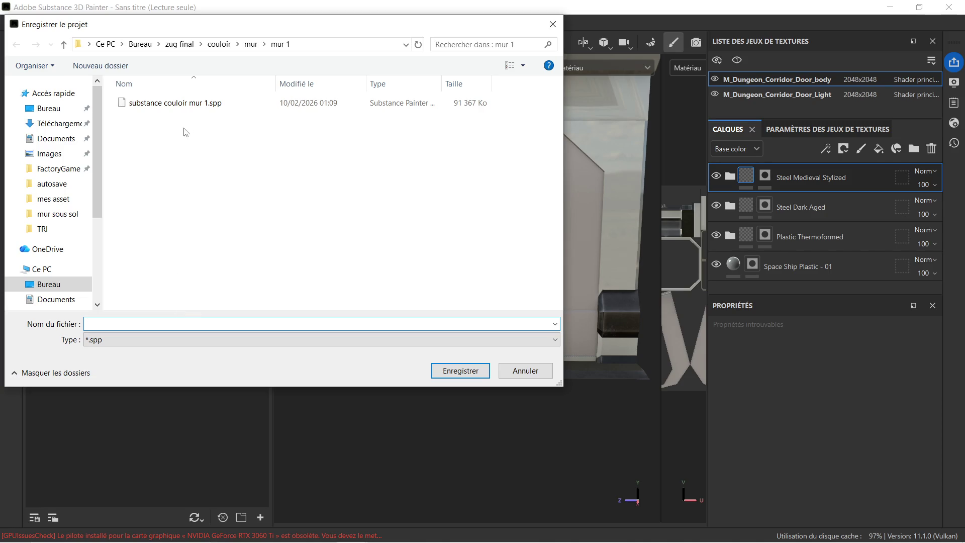
# Step: Save the project as 'substance encadrement porte coter couloir.spp' in couloir > encadrement porte
pyautogui.click(219, 44)
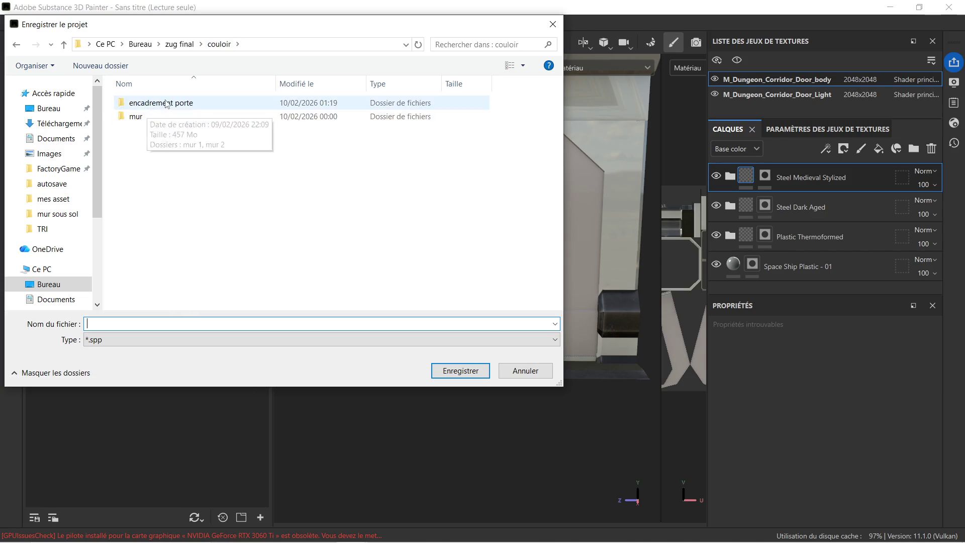
pyautogui.doubleClick(167, 103)
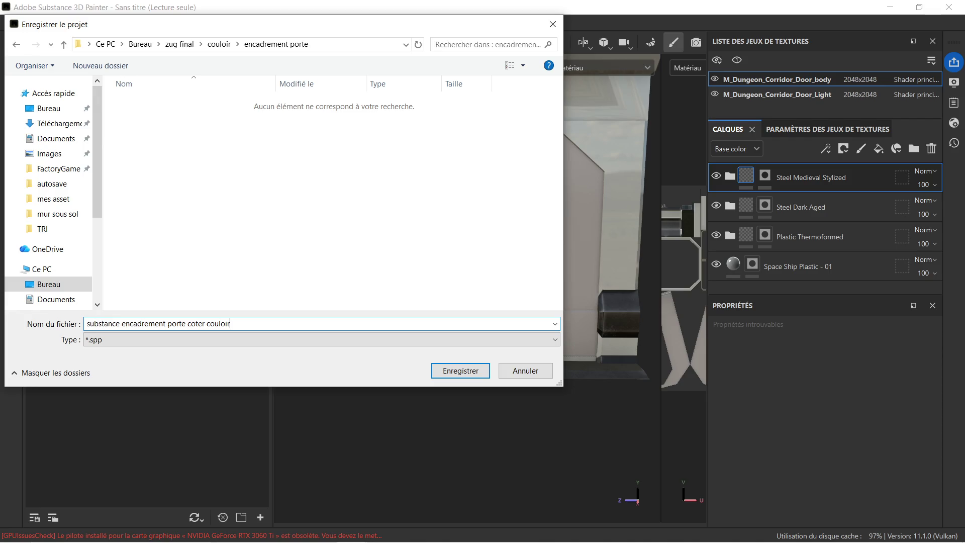
pyautogui.write('substance encadrement porte coter couloir')
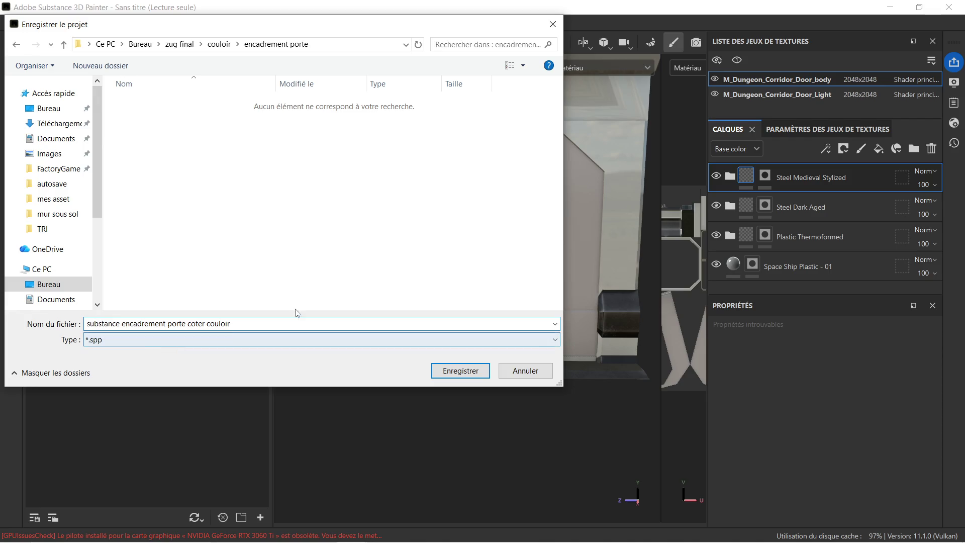
pyautogui.click(441, 372)
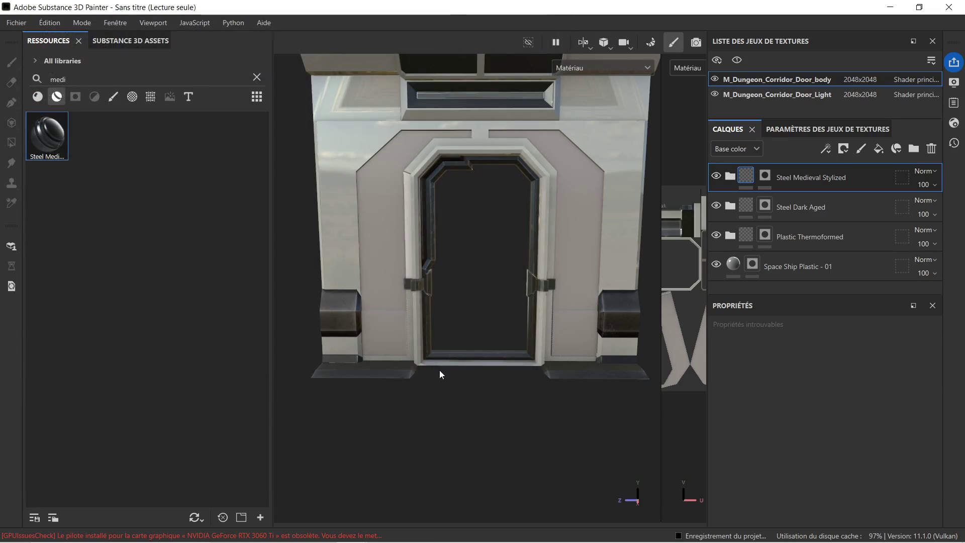
# Step: Open Export Textures and choose the Unreal Engine SSS (Packed) output preset
pyautogui.click(17, 23)
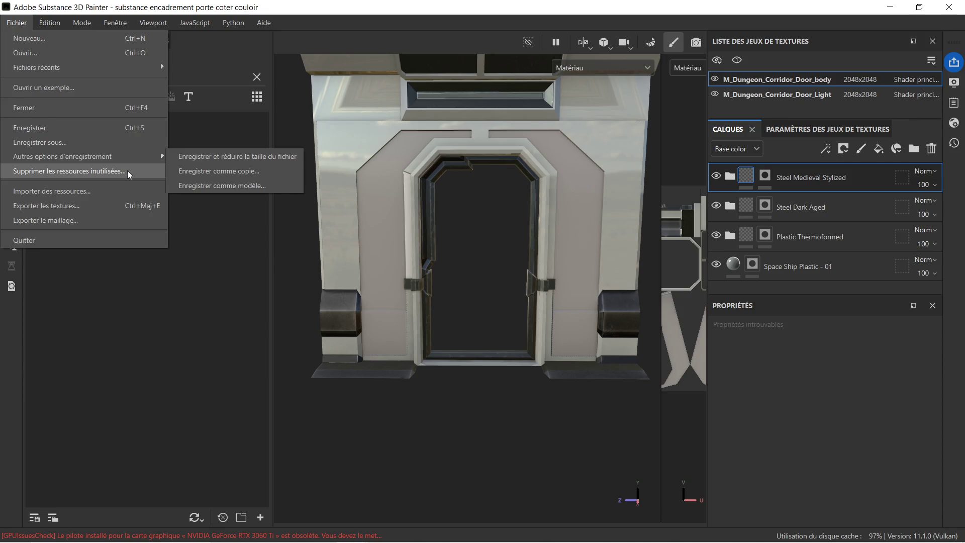
pyautogui.click(87, 206)
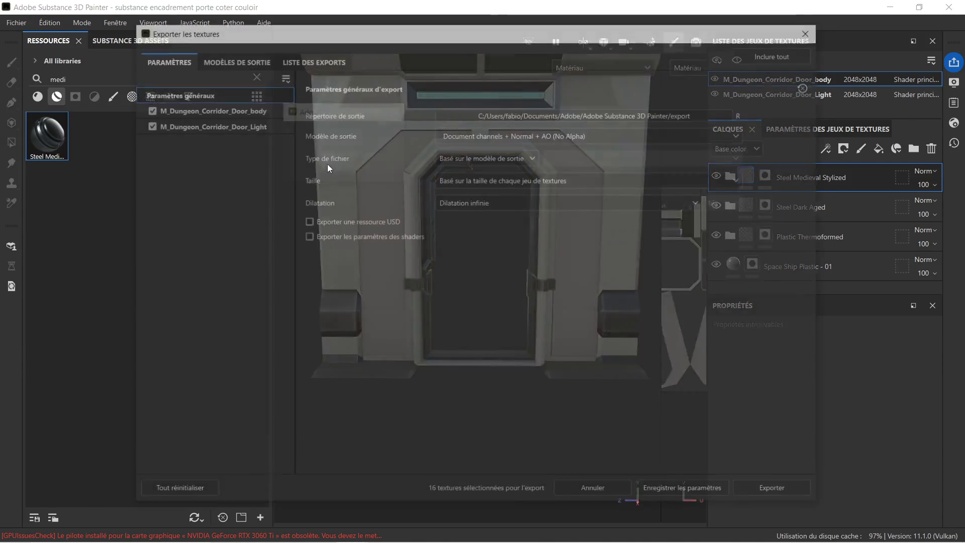
pyautogui.click(605, 133)
pyautogui.scroll(-2, 551, 203)
pyautogui.scroll(-6, 529, 215)
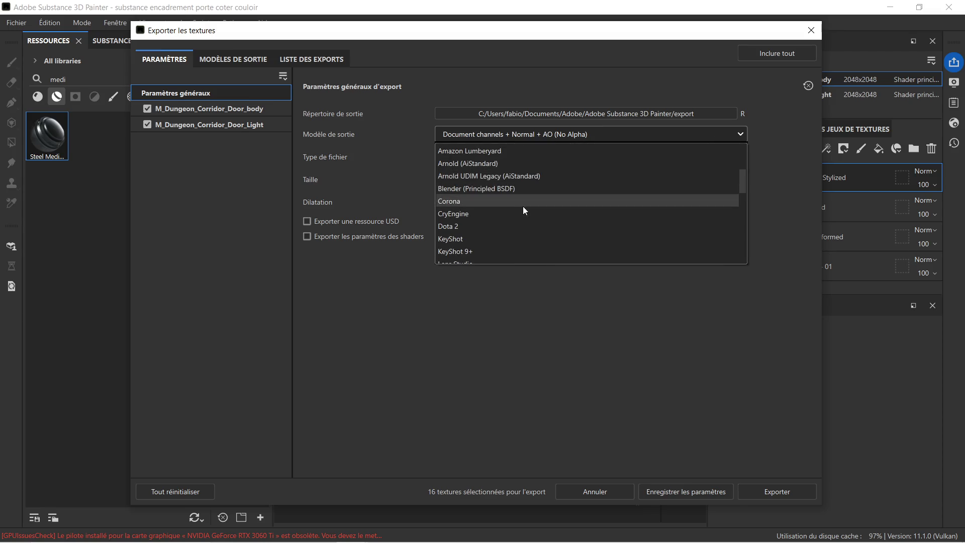
pyautogui.scroll(-3, 529, 213)
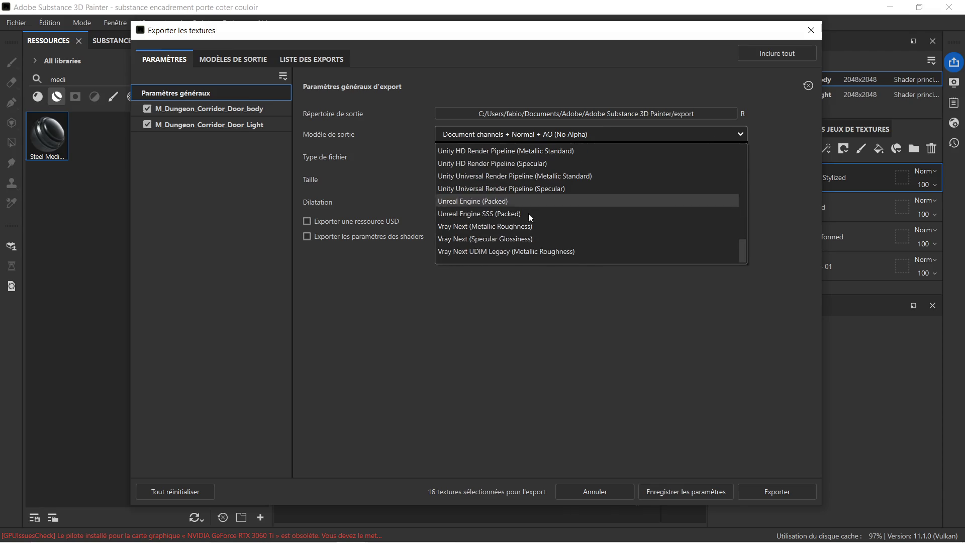
pyautogui.click(547, 212)
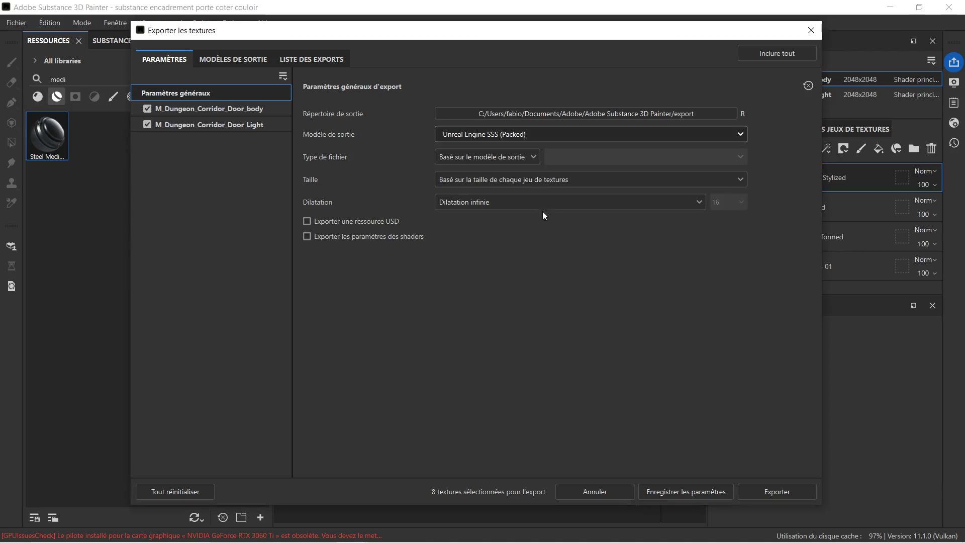
# Step: Export to Desktop > zug final > couloir > encadrement porte, then close the export window
pyautogui.click(704, 113)
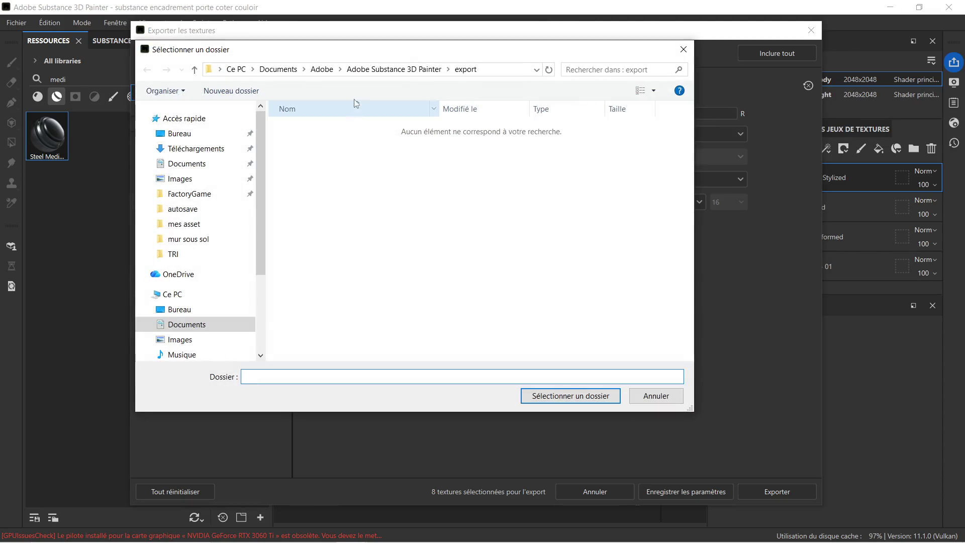
pyautogui.click(190, 133)
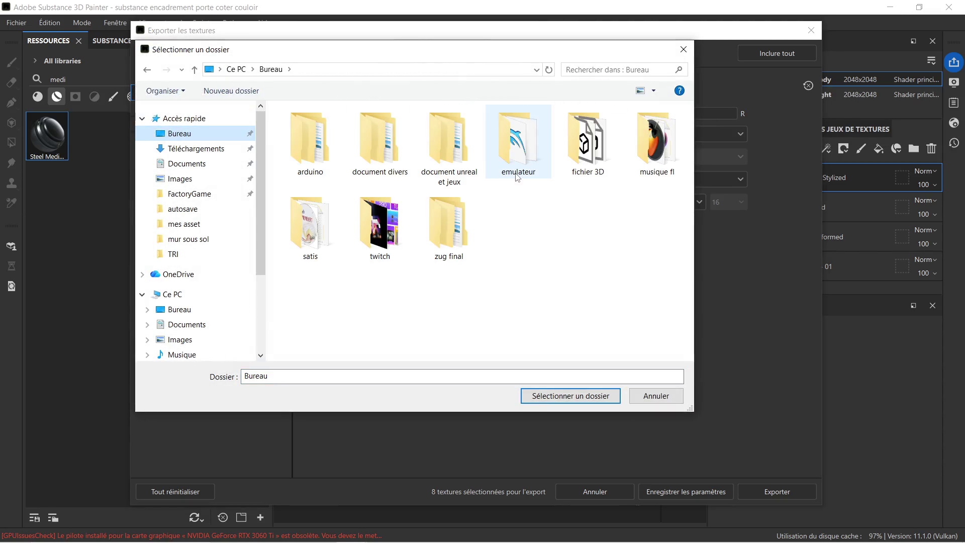
pyautogui.doubleClick(443, 223)
pyautogui.doubleClick(323, 131)
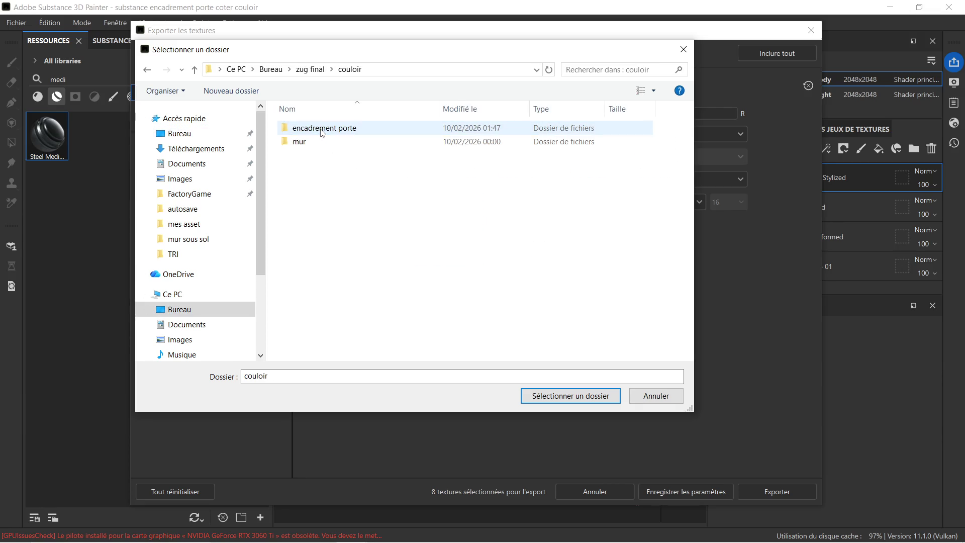
pyautogui.doubleClick(334, 129)
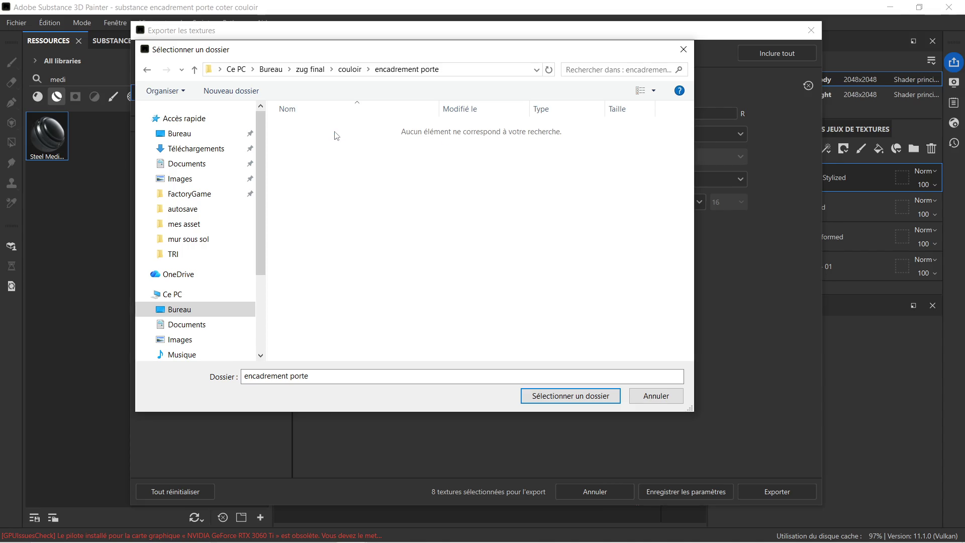
pyautogui.click(596, 396)
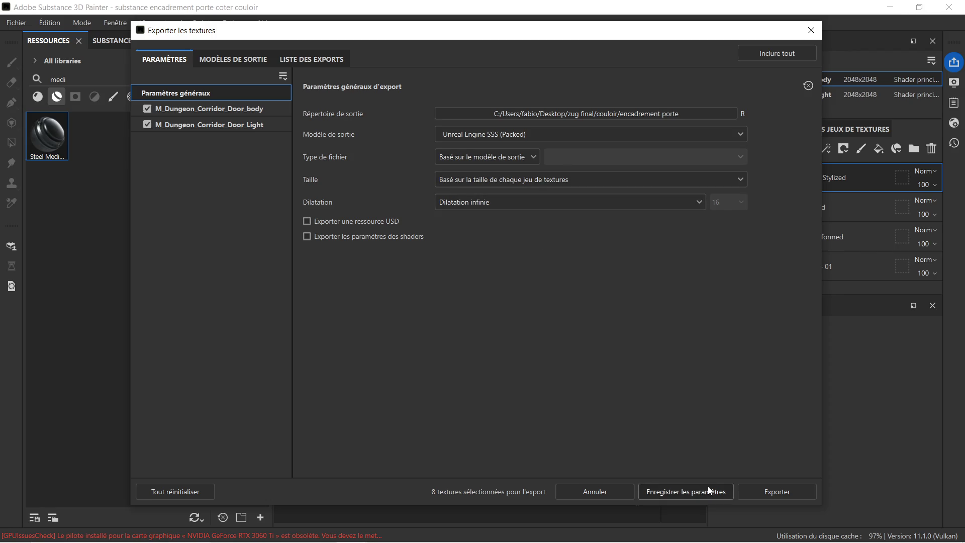
pyautogui.click(752, 492)
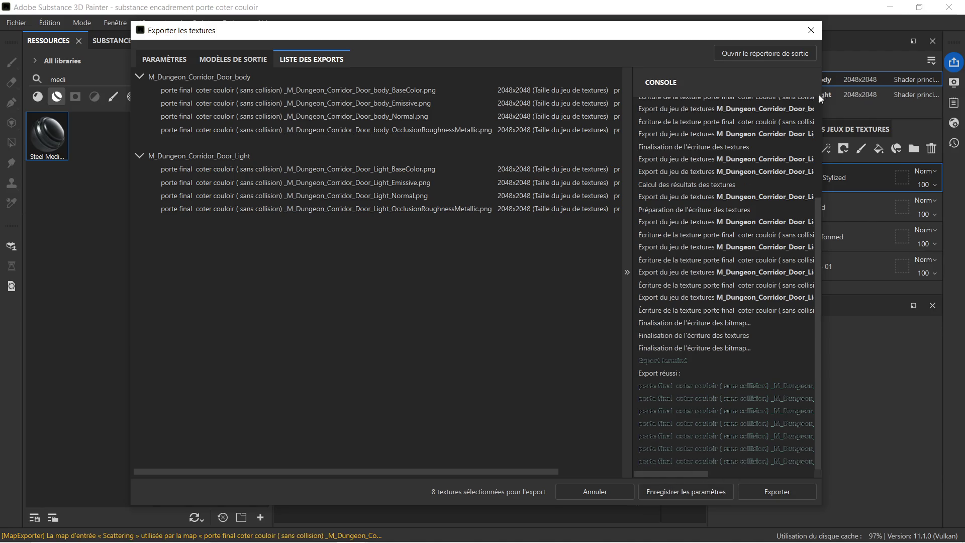
pyautogui.click(812, 29)
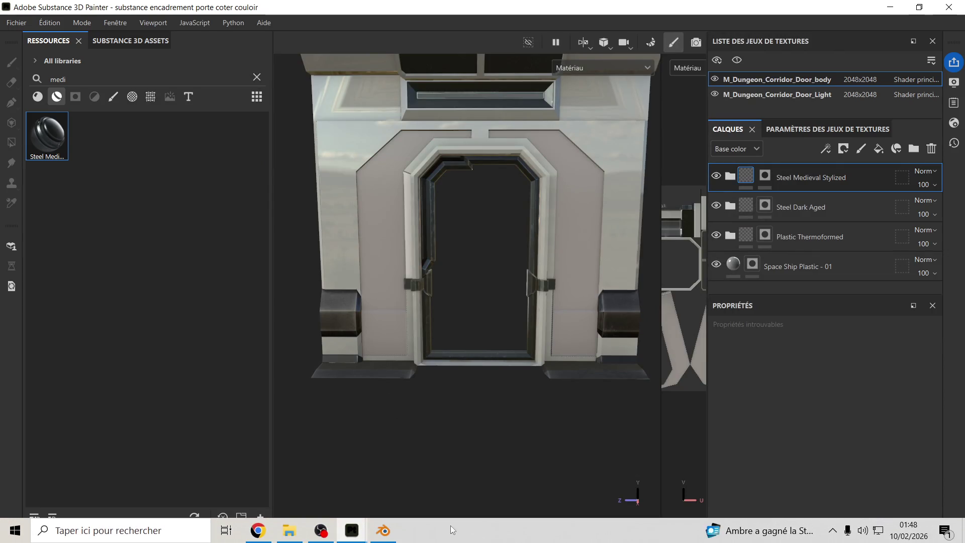
# Step: Open the encadrement porte folder and preview porte final coter couloir.glb
pyautogui.click(290, 531)
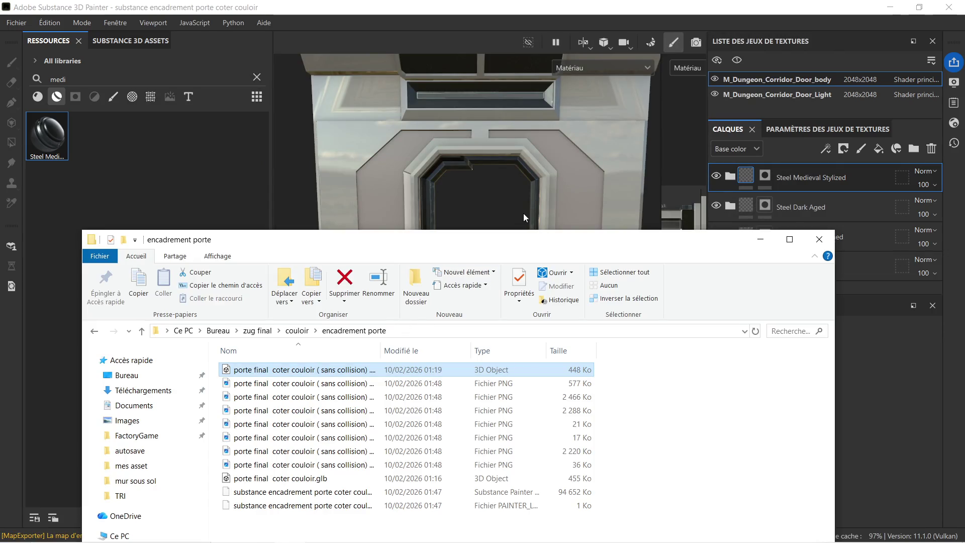
pyautogui.moveTo(487, 243); pyautogui.dragTo(513, 122)
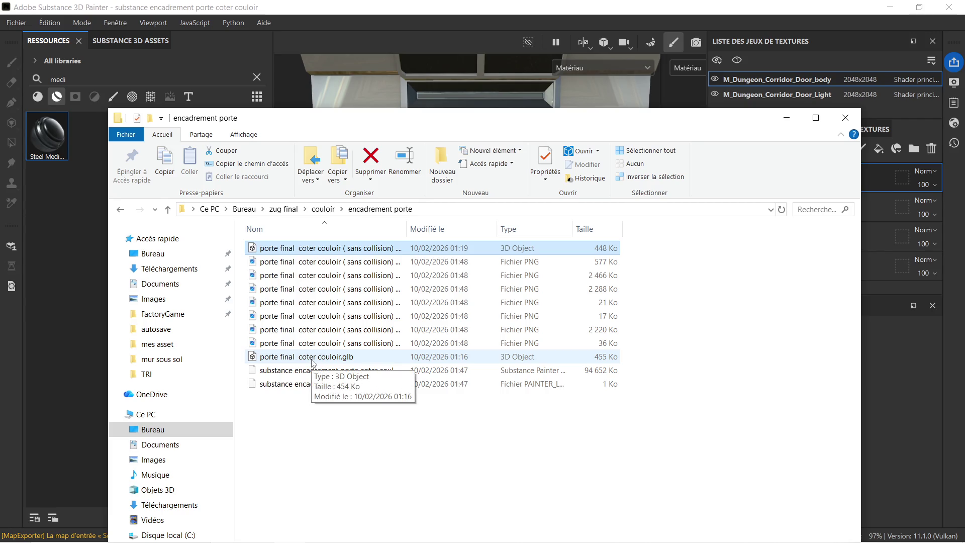
pyautogui.doubleClick(311, 358)
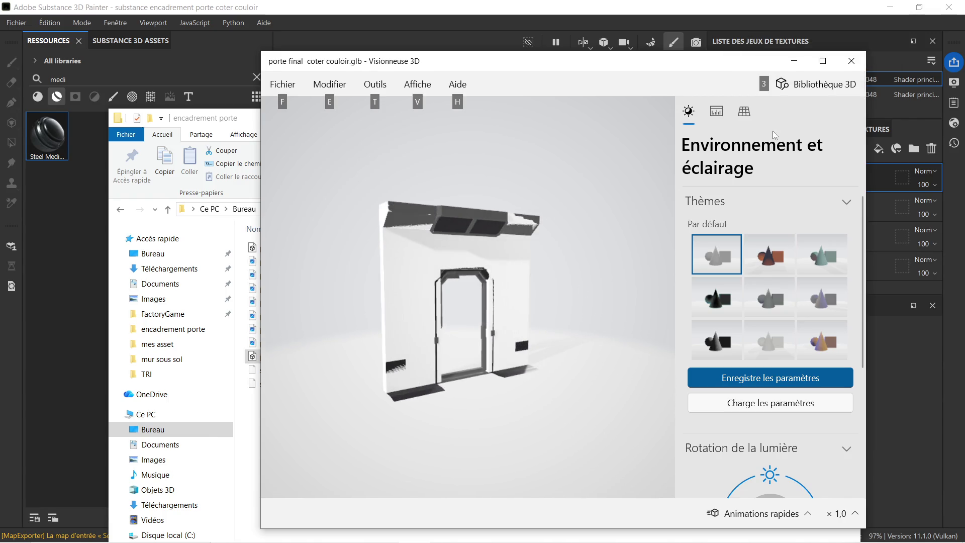
pyautogui.click(852, 60)
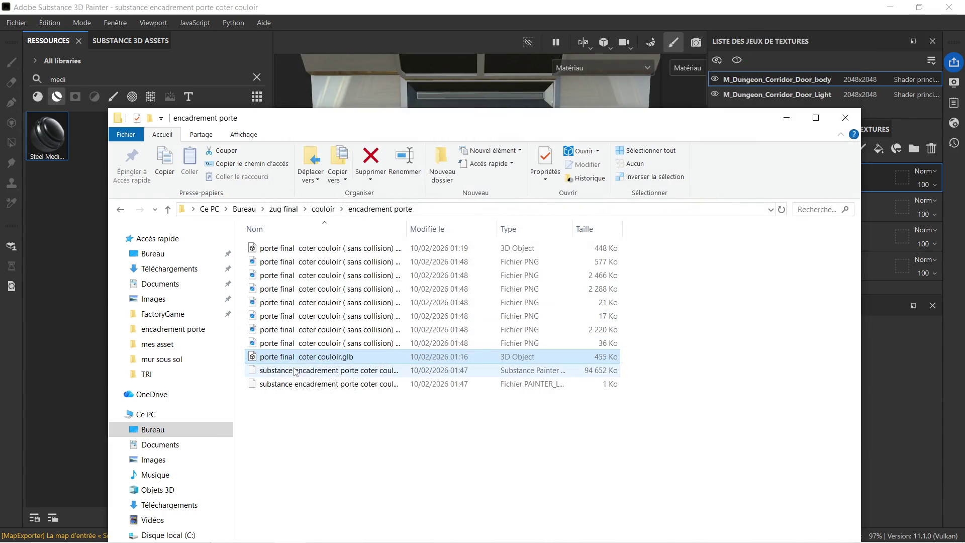
# Step: Delete porte final coter couloir.glb and minimize File Explorer to return to Painter
pyautogui.rightClick(322, 358)
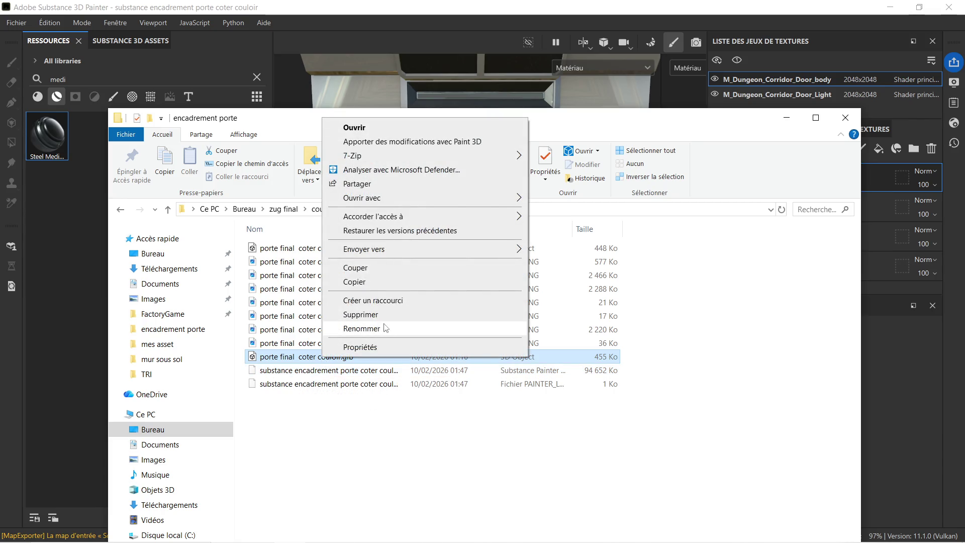
pyautogui.click(394, 316)
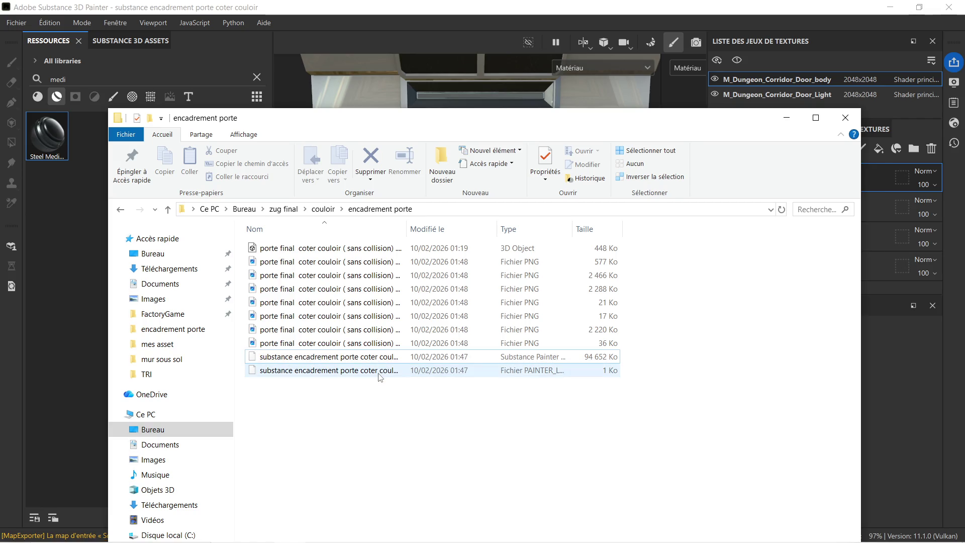
pyautogui.moveTo(380, 378)
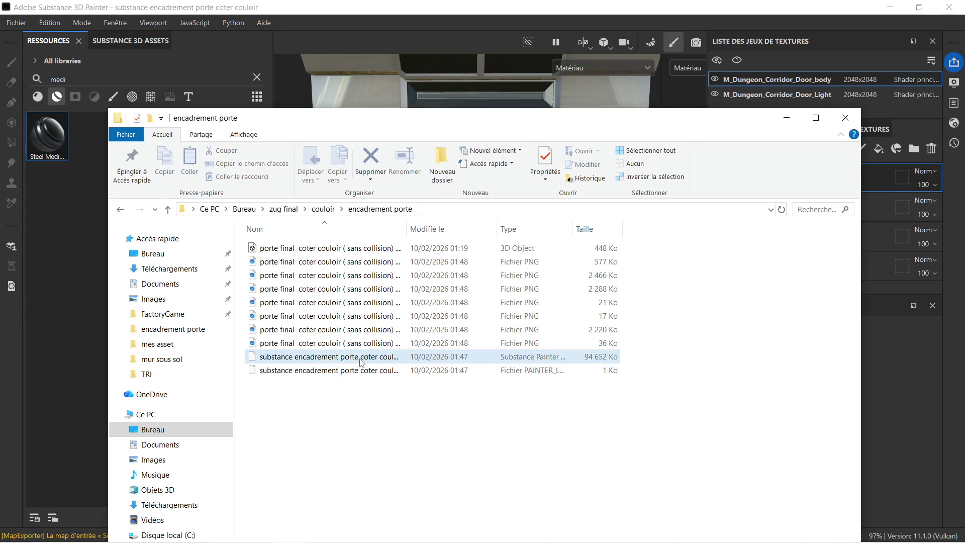
pyautogui.moveTo(361, 362)
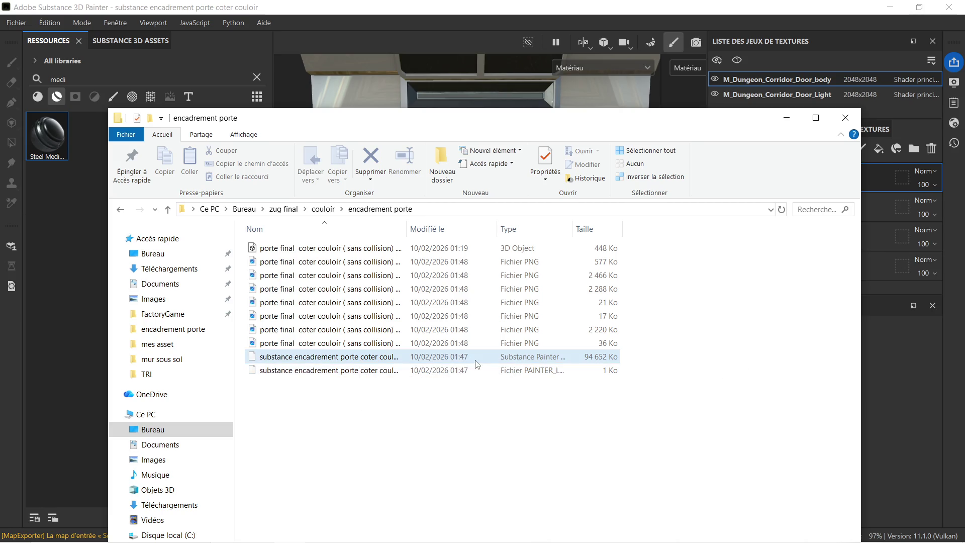
pyautogui.moveTo(384, 539)
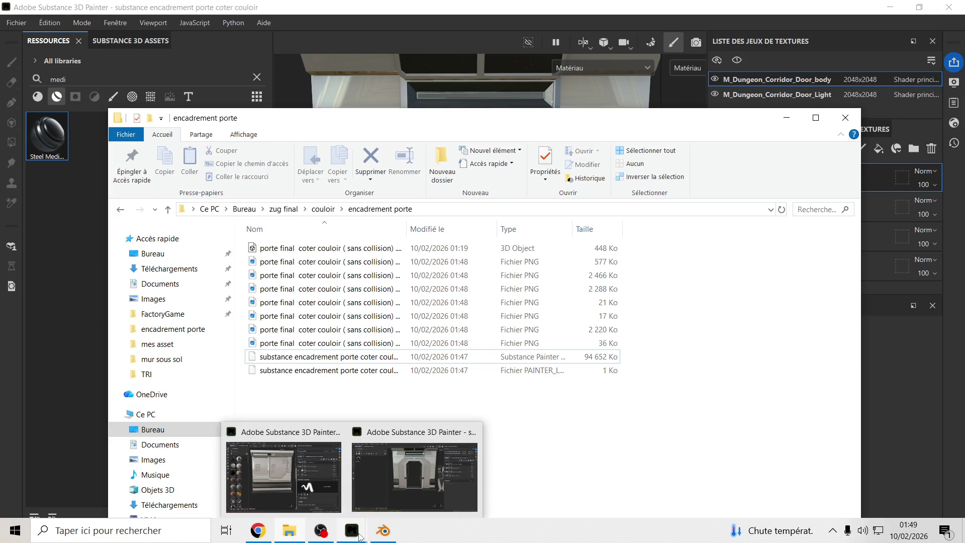
pyautogui.click(792, 117)
pyautogui.scroll(-3, 553, 177)
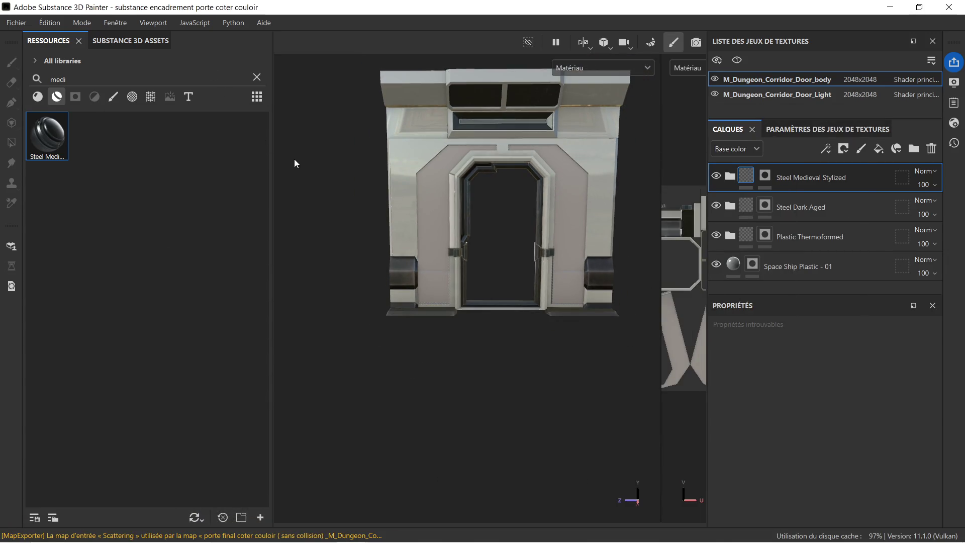
# Step: Restore the door frame window and place the narrowed corridor wall window beside it
pyautogui.click(920, 7)
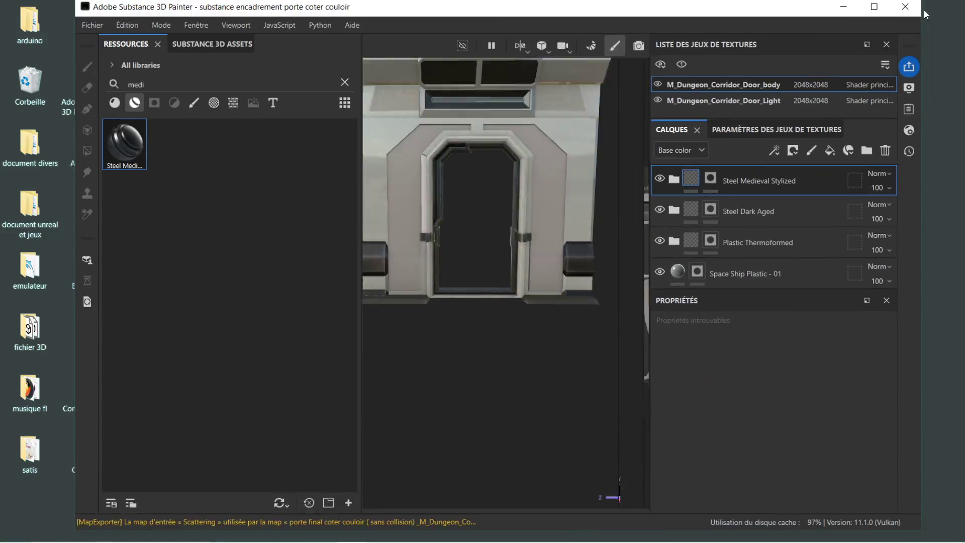
pyautogui.moveTo(618, 35); pyautogui.dragTo(591, 34)
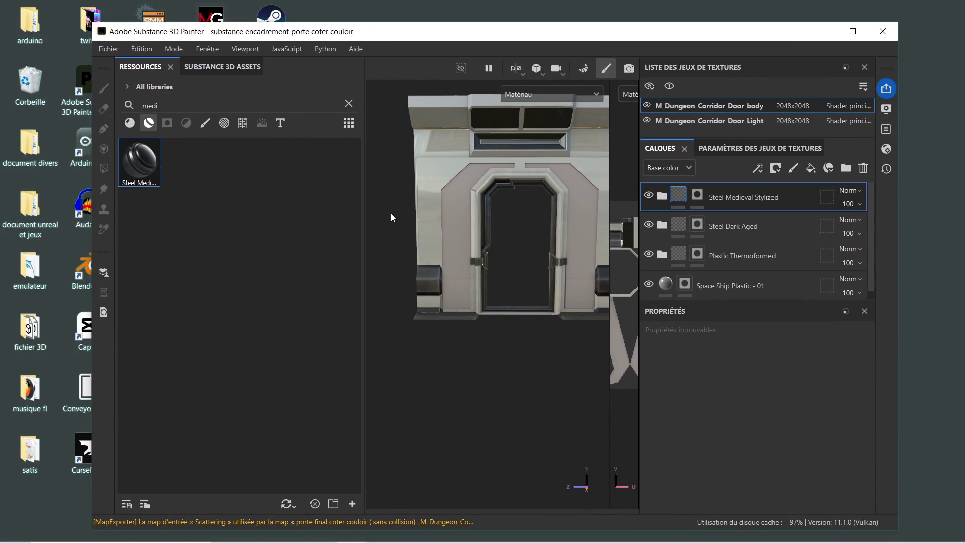
pyautogui.moveTo(363, 219); pyautogui.dragTo(243, 221)
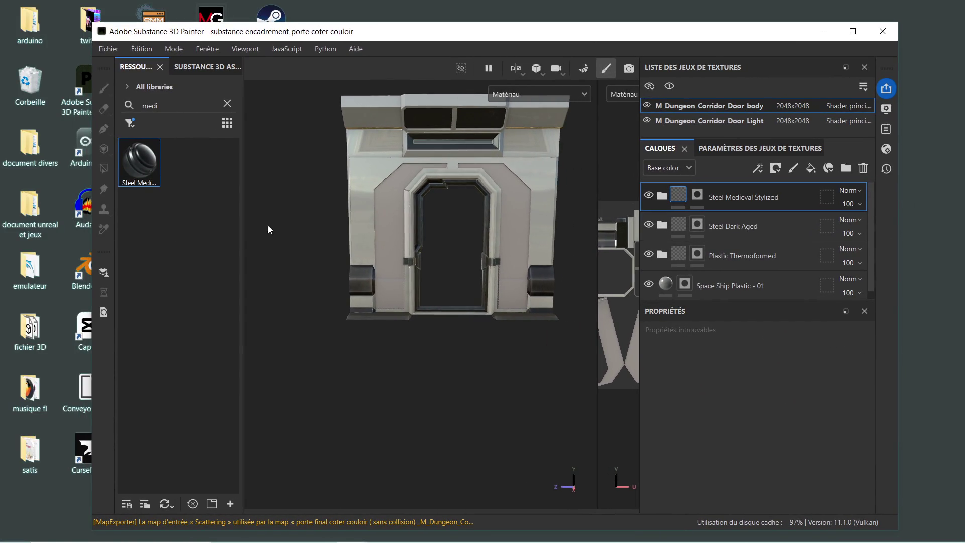
pyautogui.moveTo(352, 528)
pyautogui.click(317, 498)
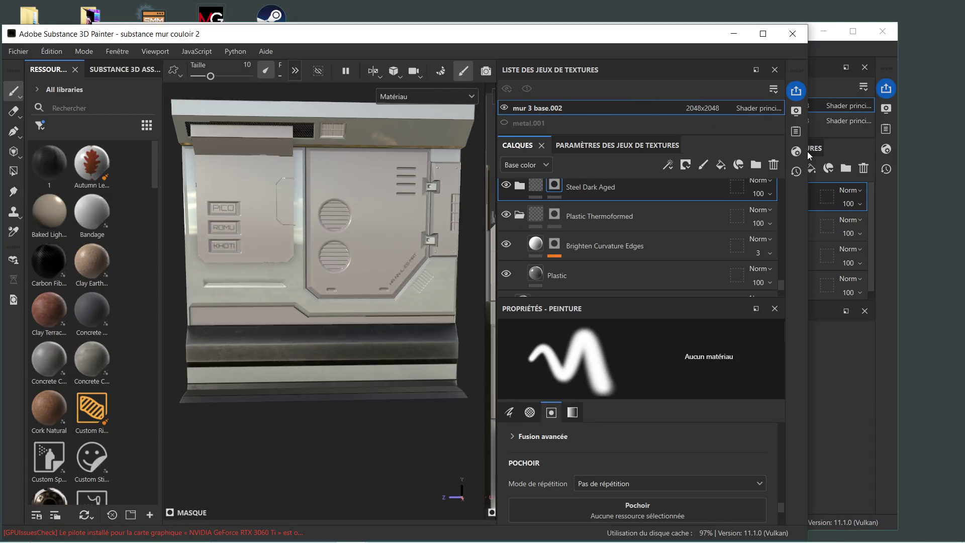
pyautogui.moveTo(808, 156); pyautogui.dragTo(582, 156)
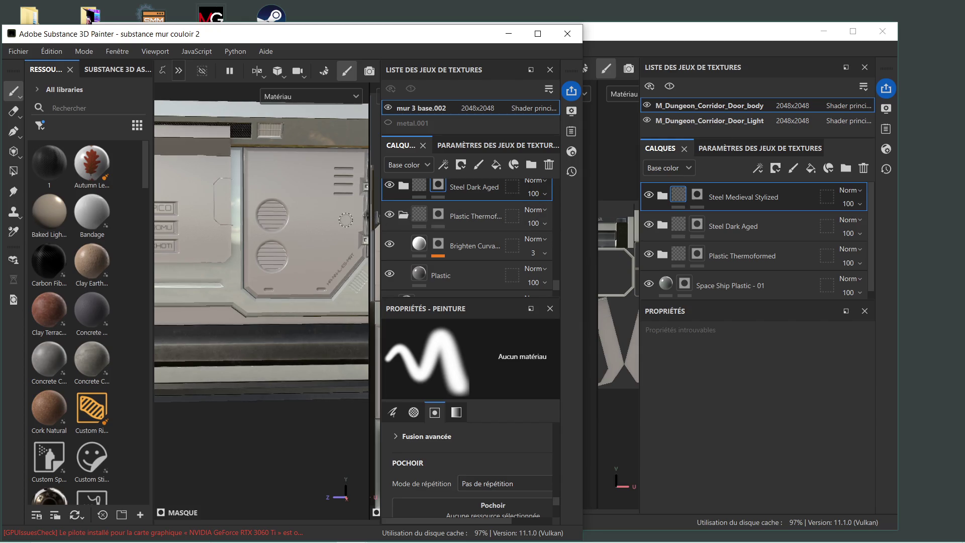
# Step: Zoom and orbit the wall panel viewport and widen its 3D view
pyautogui.press('ctrl')
pyautogui.scroll(2, 370, 207)
pyautogui.press('t')
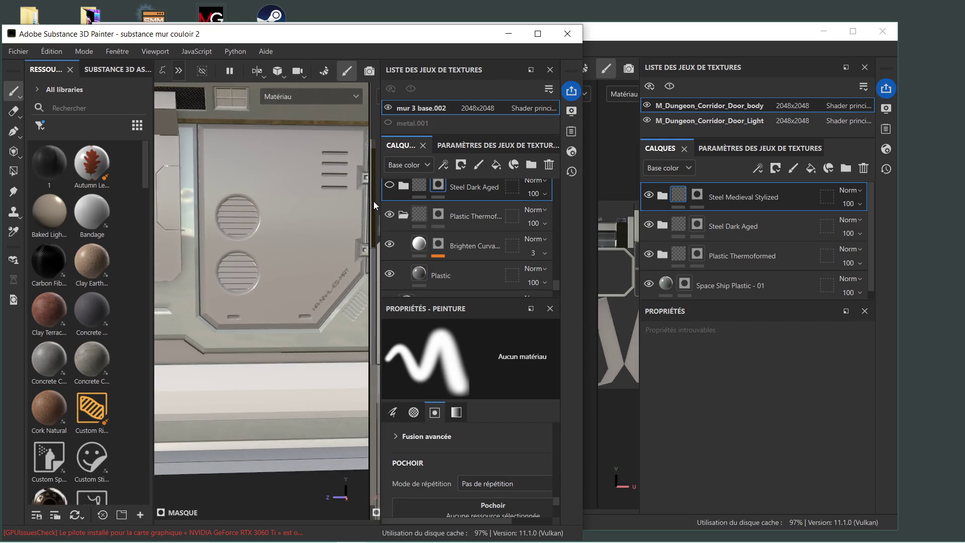
pyautogui.scroll(1, 360, 213)
pyautogui.keyDown('alt'); pyautogui.moveTo(360, 213); pyautogui.dragTo(374, 220); pyautogui.keyUp('alt')
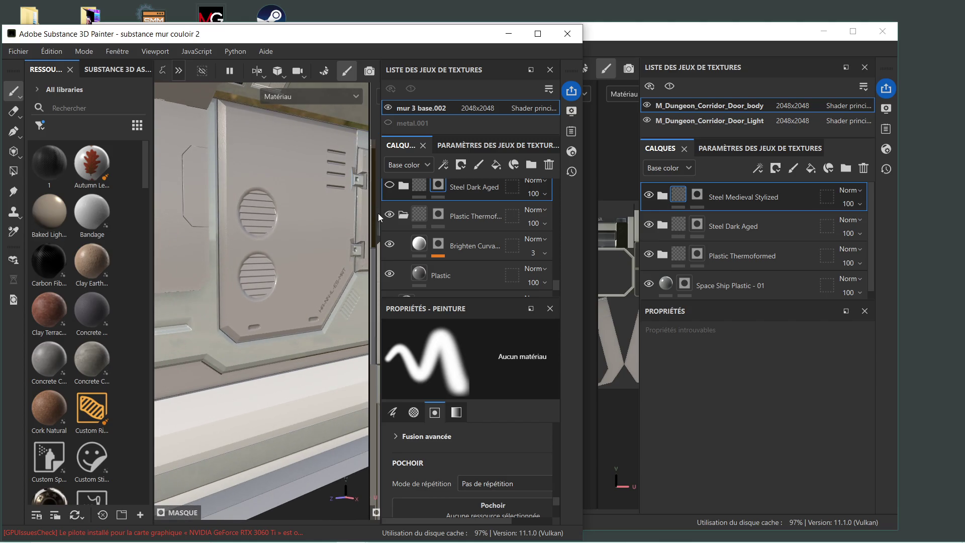
pyautogui.moveTo(380, 212); pyautogui.dragTo(477, 221)
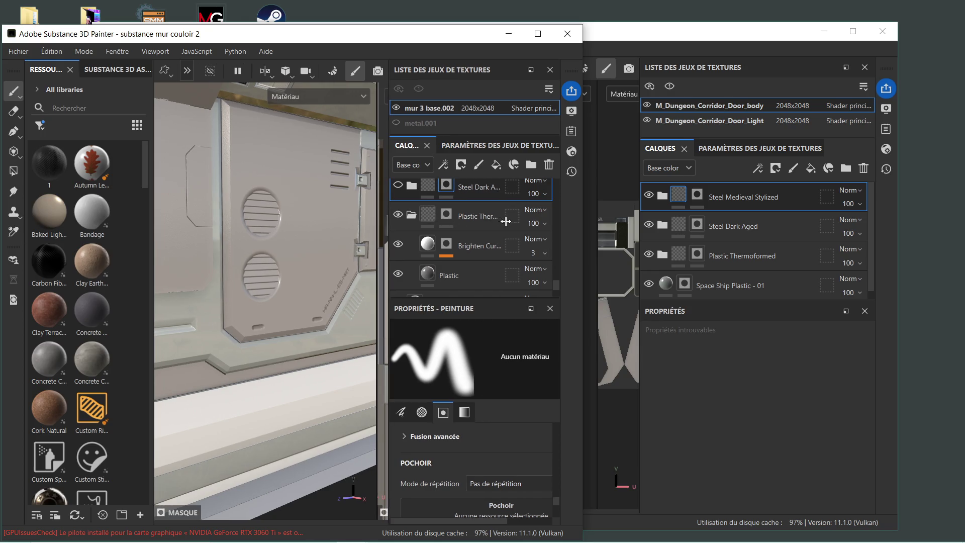
pyautogui.scroll(-10, 355, 200)
# Step: Shift the door frame window right, narrow it, and orbit the door frame to inspect its sides
pyautogui.moveTo(615, 39); pyautogui.dragTo(787, 39)
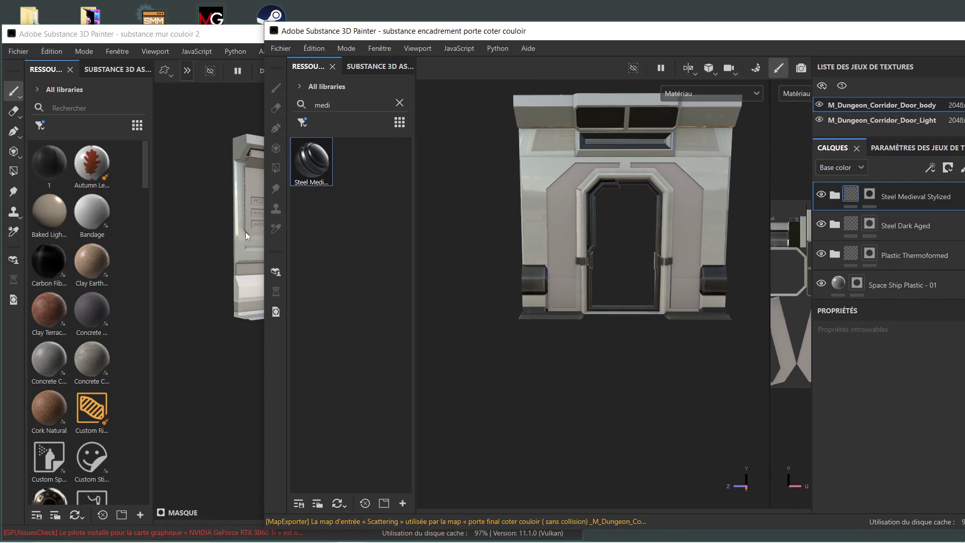
pyautogui.moveTo(264, 230); pyautogui.dragTo(423, 242)
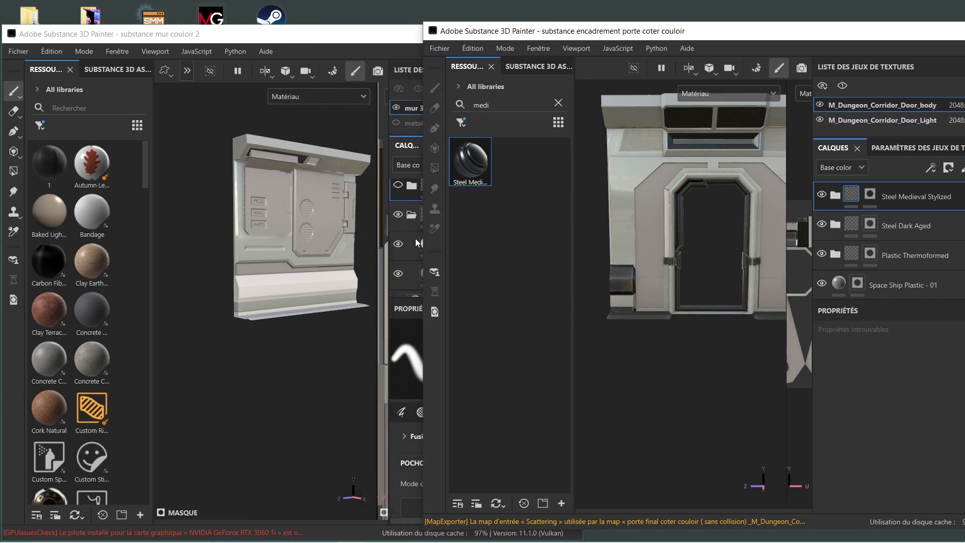
pyautogui.moveTo(632, 224)
pyautogui.keyDown('alt'); pyautogui.mouseDown()
pyautogui.moveTo(674, 221)
pyautogui.moveTo(573, 226)
pyautogui.mouseUp(); pyautogui.keyUp('alt')
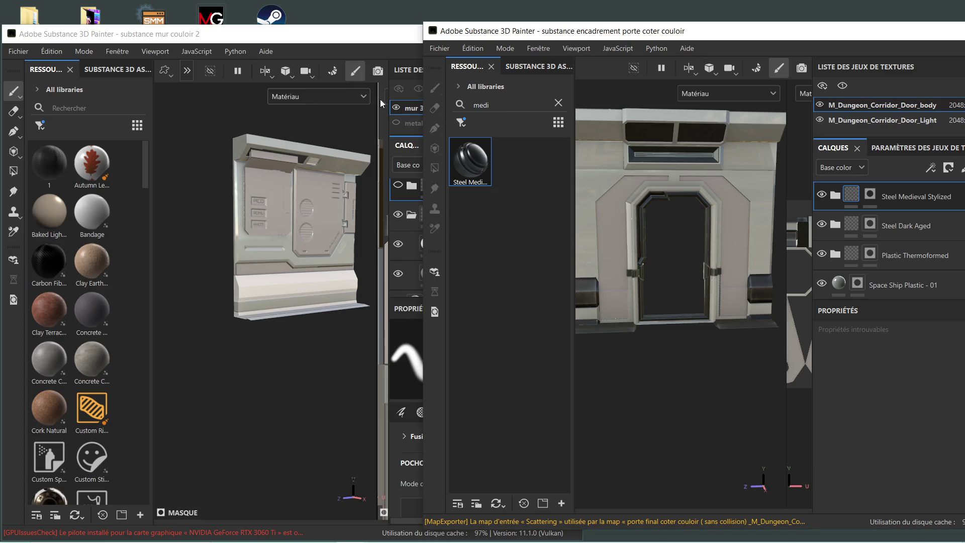
# Step: Orbit the wall panel and make its Steel Dark Aged layer visible again
pyautogui.keyDown('alt'); pyautogui.moveTo(308, 209); pyautogui.dragTo(272, 212); pyautogui.keyUp('alt')
pyautogui.scroll(5, 302, 222)
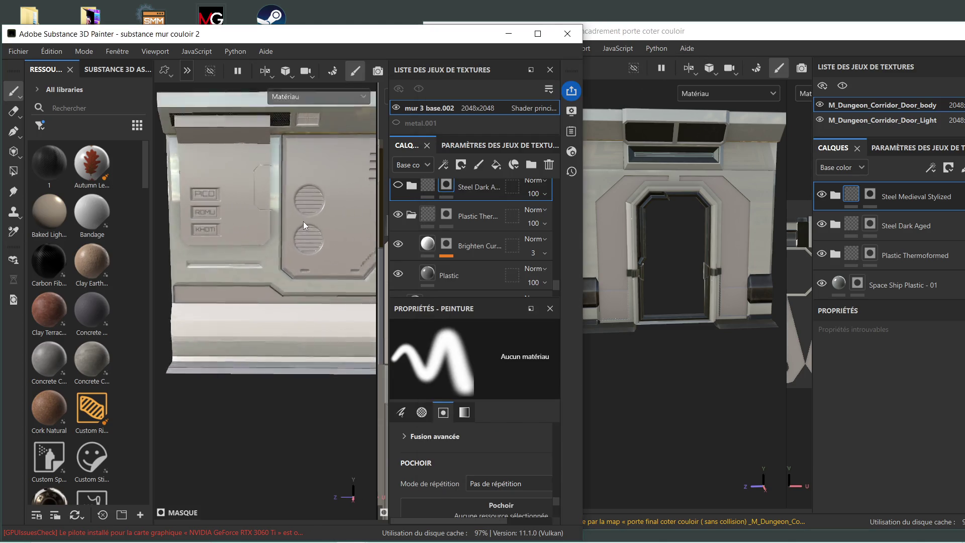
pyautogui.scroll(-2, 259, 223)
pyautogui.keyDown('alt'); pyautogui.moveTo(240, 254); pyautogui.dragTo(318, 226); pyautogui.keyUp('alt')
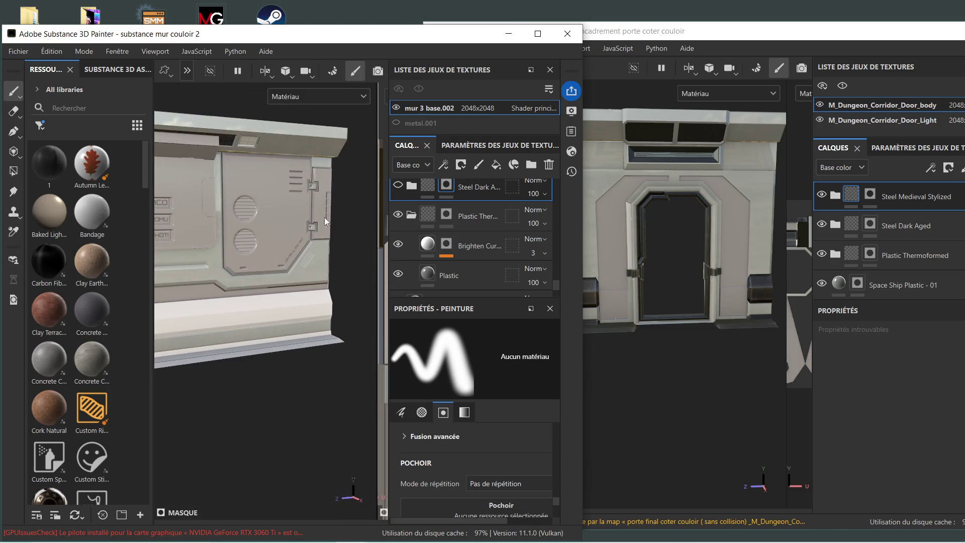
pyautogui.click(397, 189)
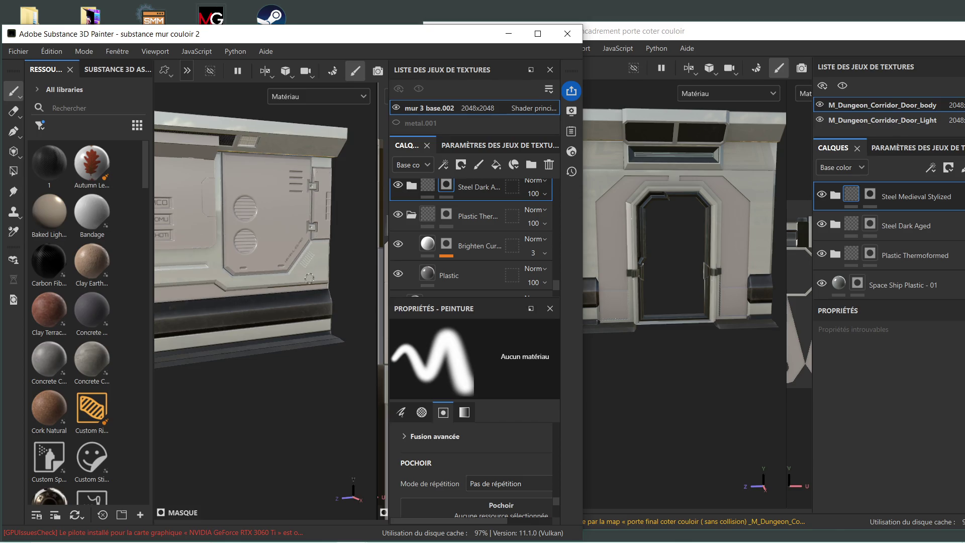
pyautogui.moveTo(259, 281)
pyautogui.keyDown('alt'); pyautogui.mouseDown()
pyautogui.moveTo(288, 267)
pyautogui.moveTo(289, 255)
pyautogui.mouseUp(); pyautogui.keyUp('alt')
pyautogui.scroll(-3, 665, 243)
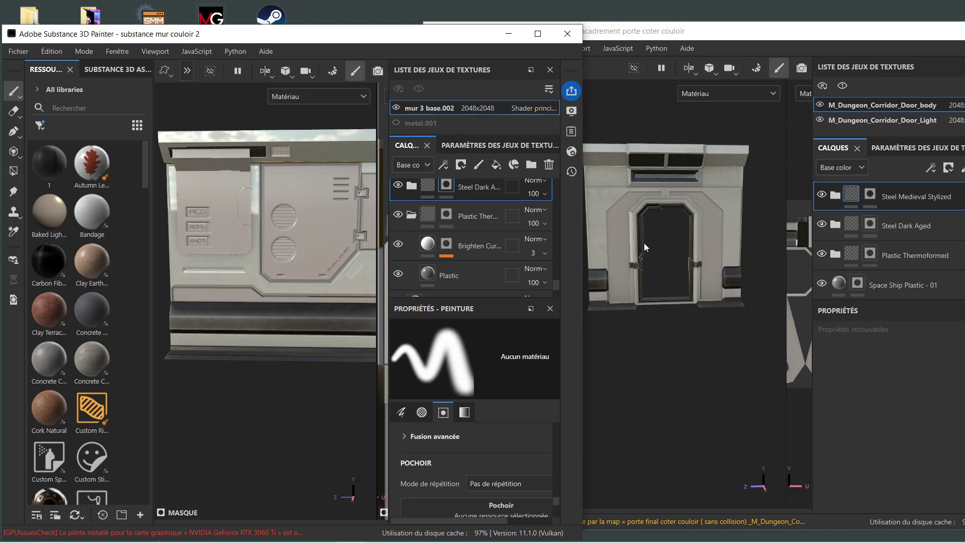
pyautogui.scroll(-3, 293, 238)
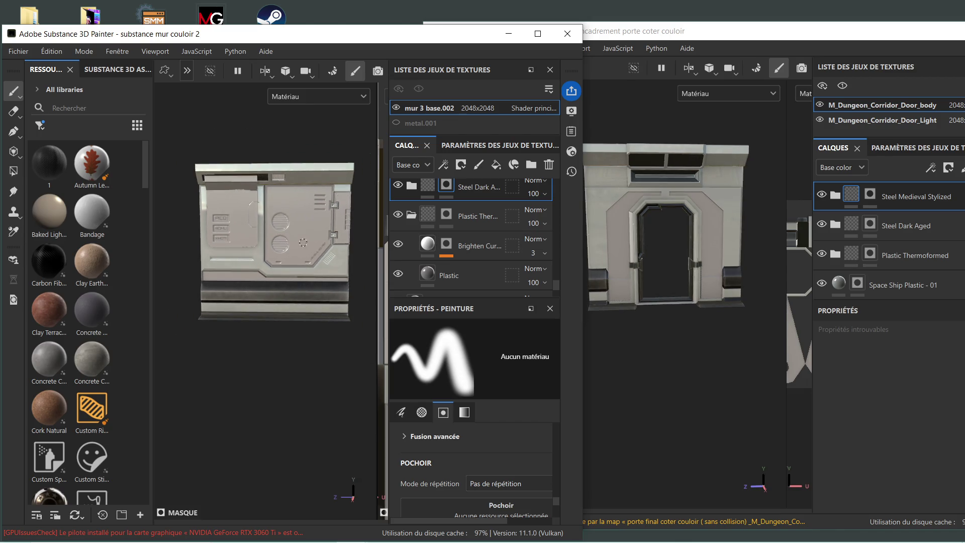
# Step: Bring the door frame window forward, rotate the model slightly, and move the window up-left
pyautogui.click(664, 261)
pyautogui.moveTo(663, 261)
pyautogui.keyDown('alt'); pyautogui.mouseDown()
pyautogui.moveTo(666, 253)
pyautogui.moveTo(648, 259)
pyautogui.moveTo(671, 270)
pyautogui.mouseUp(); pyautogui.keyUp('alt')
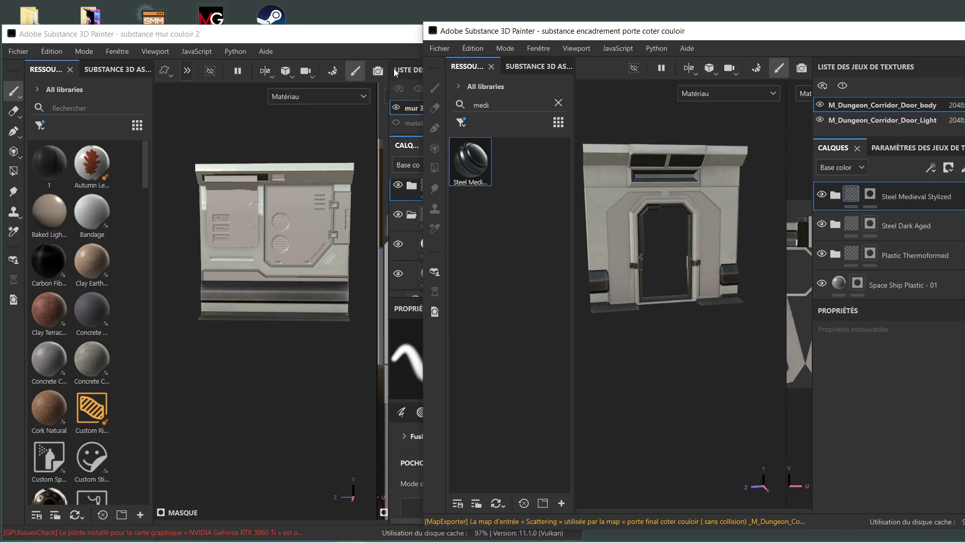
pyautogui.moveTo(832, 31); pyautogui.dragTo(639, 24)
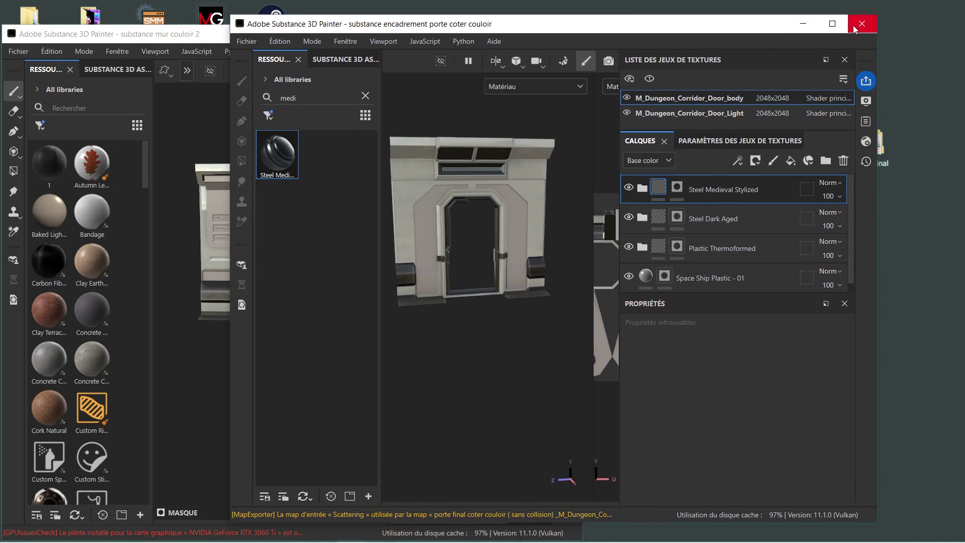
# Step: Close the door frame project, choosing Enregistrer to save it first
pyautogui.click(855, 29)
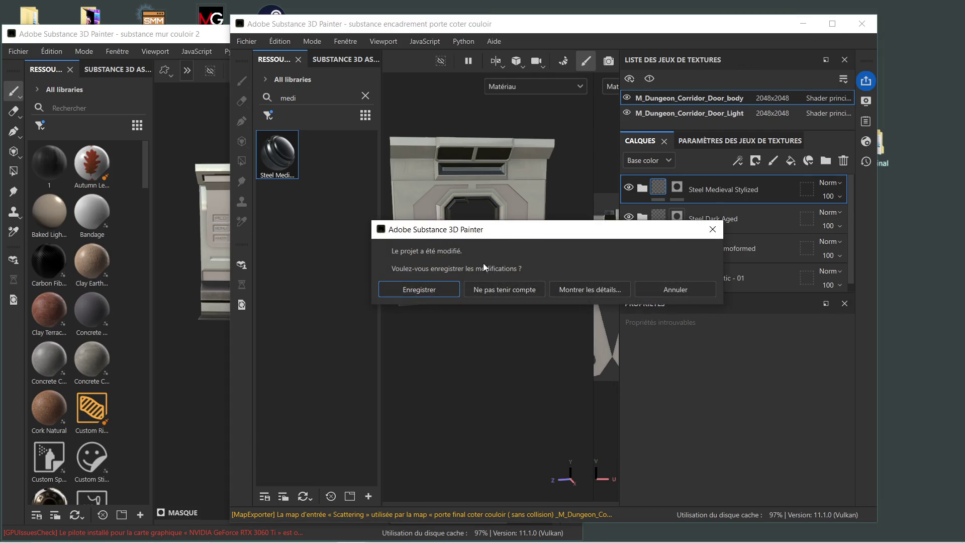
pyautogui.click(418, 289)
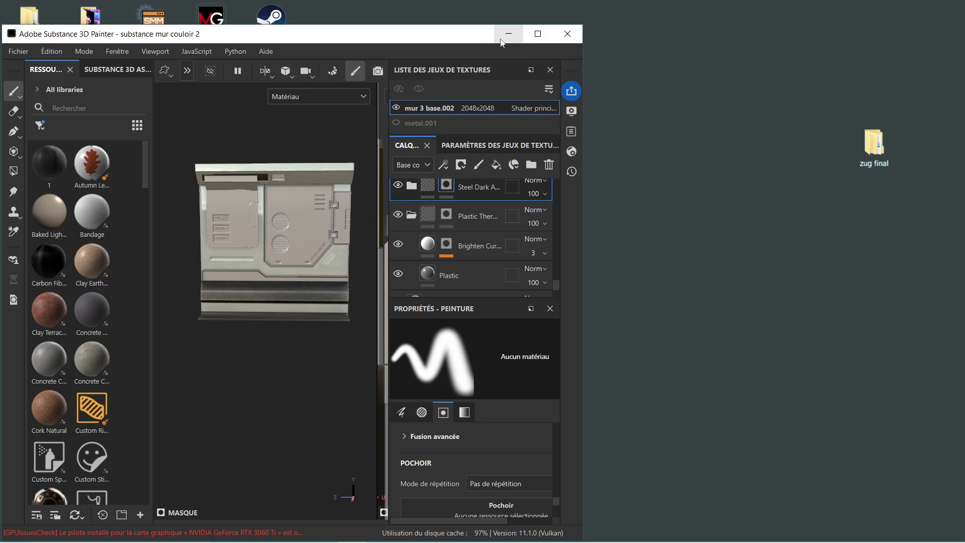
# Step: Minimize the substance mur couloir 2 Painter window to reveal the desktop
pyautogui.click(514, 41)
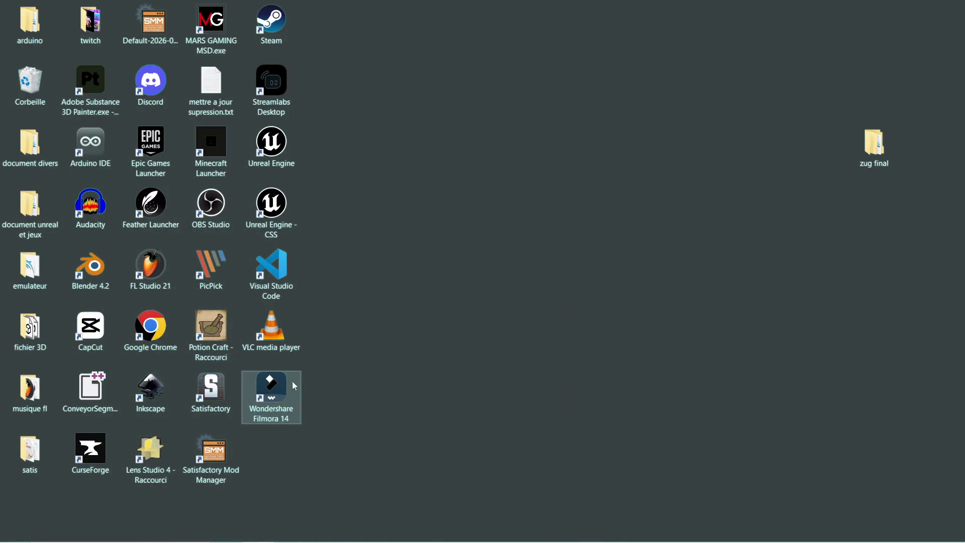
pyautogui.moveTo(303, 525)
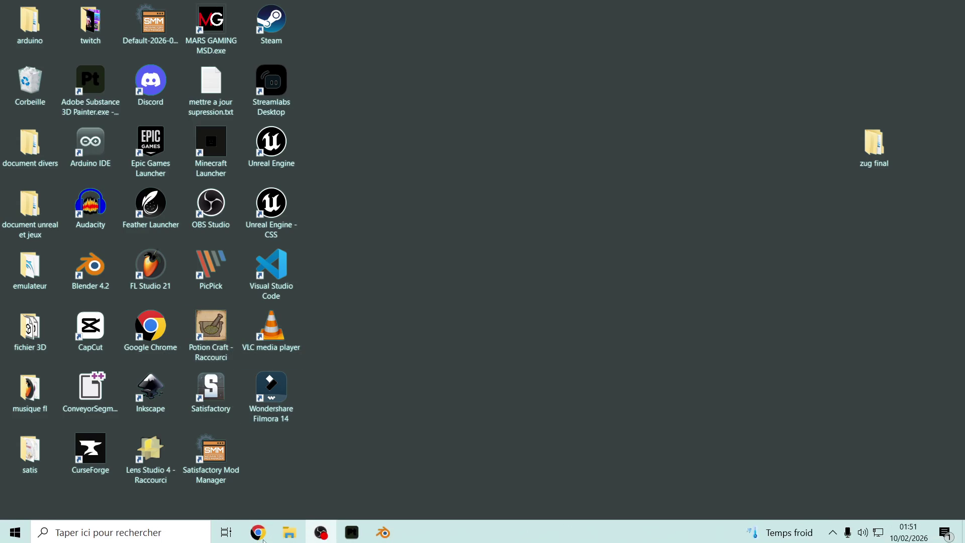
# Step: Minimize the encadrement porte folder window and open File Explorer from Windows search
pyautogui.click(257, 470)
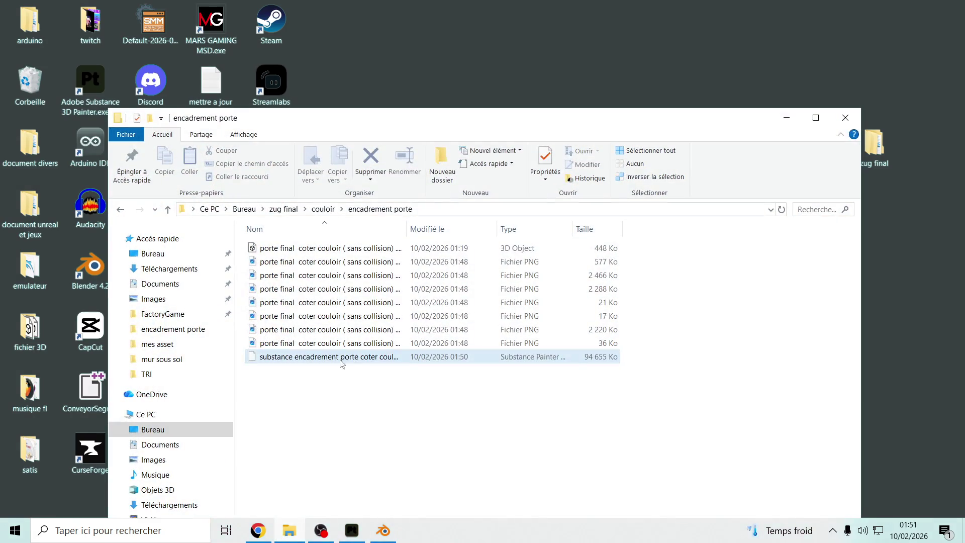
pyautogui.click(785, 121)
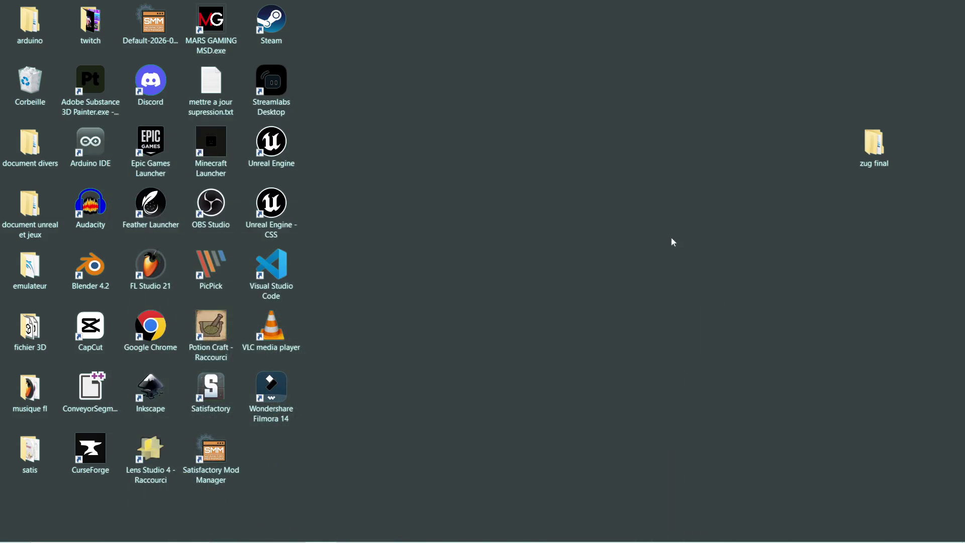
pyautogui.click(38, 531)
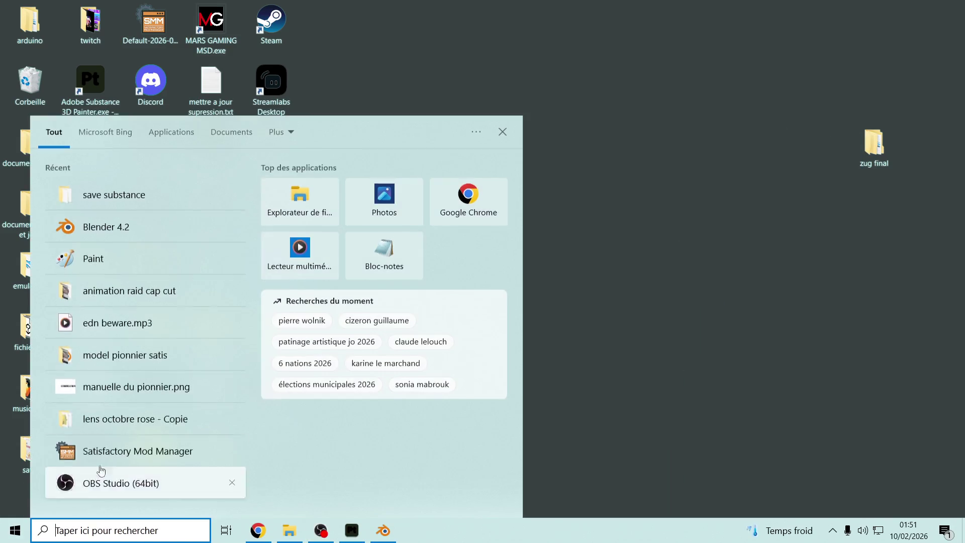
pyautogui.click(272, 211)
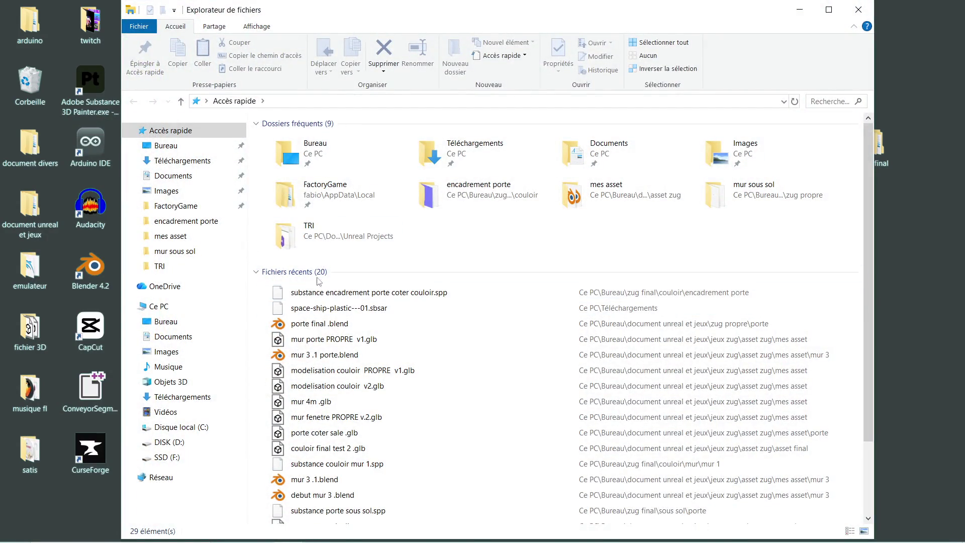
pyautogui.click(873, 9)
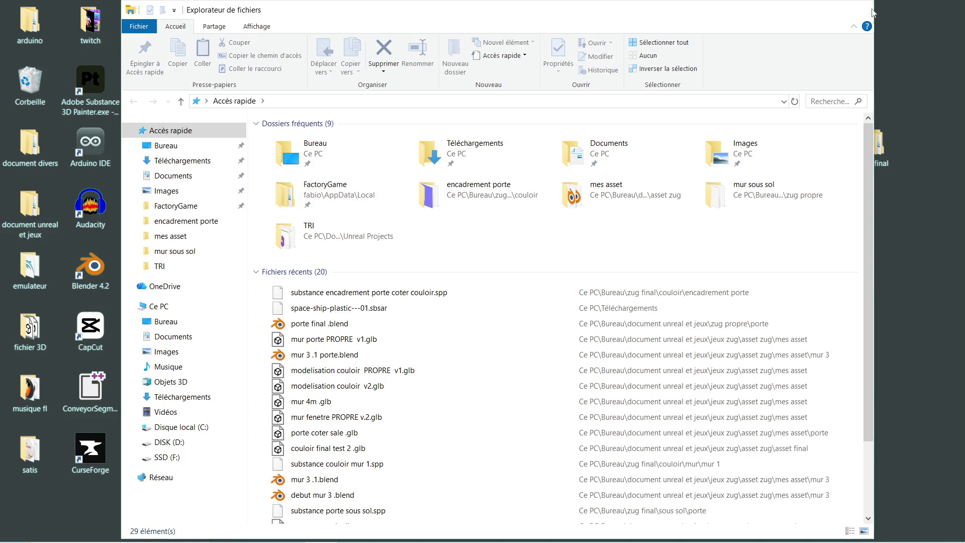
# Step: Browse document unreal et jeux > jeux zug > asset zug > asset final, then back to asset zug
pyautogui.doubleClick(31, 190)
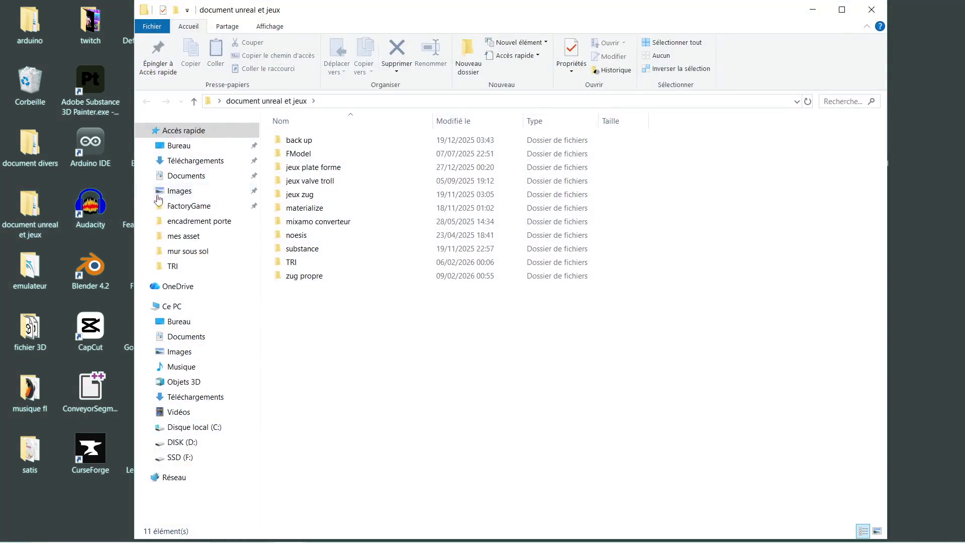
pyautogui.doubleClick(337, 198)
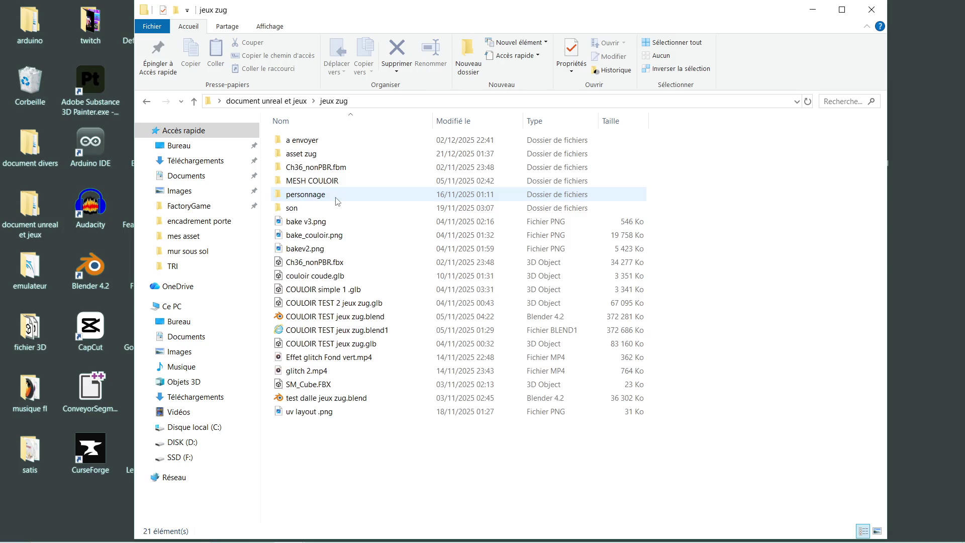
pyautogui.doubleClick(350, 158)
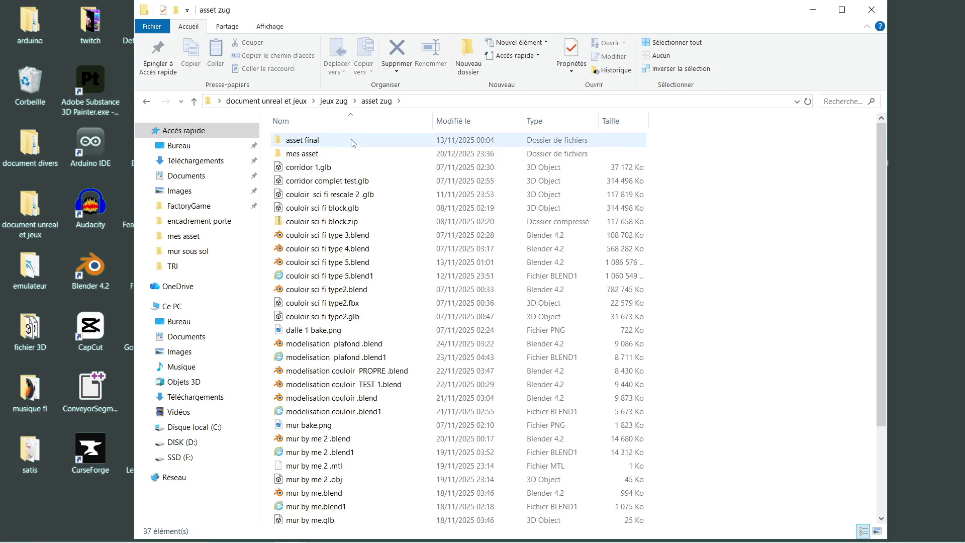
pyautogui.doubleClick(345, 141)
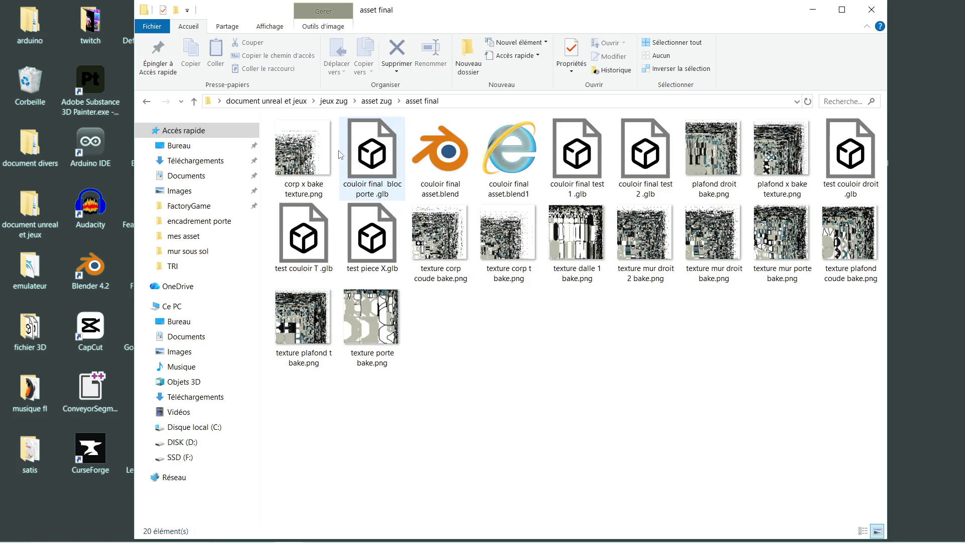
pyautogui.click(146, 101)
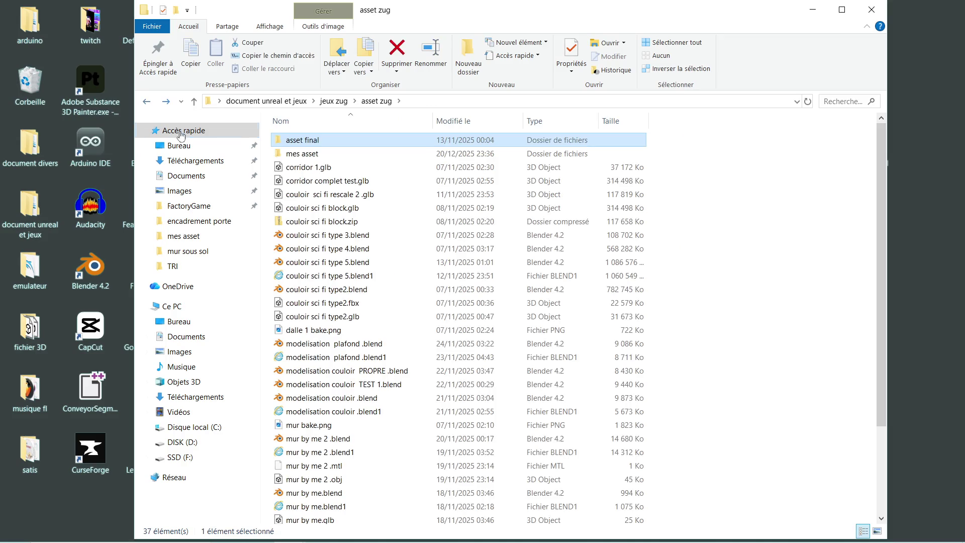
# Step: Go into mes asset > assensseur > pack ascenseur final > Nouveau dossier and preview cabine ascenseur final ubx.glb
pyautogui.doubleClick(327, 153)
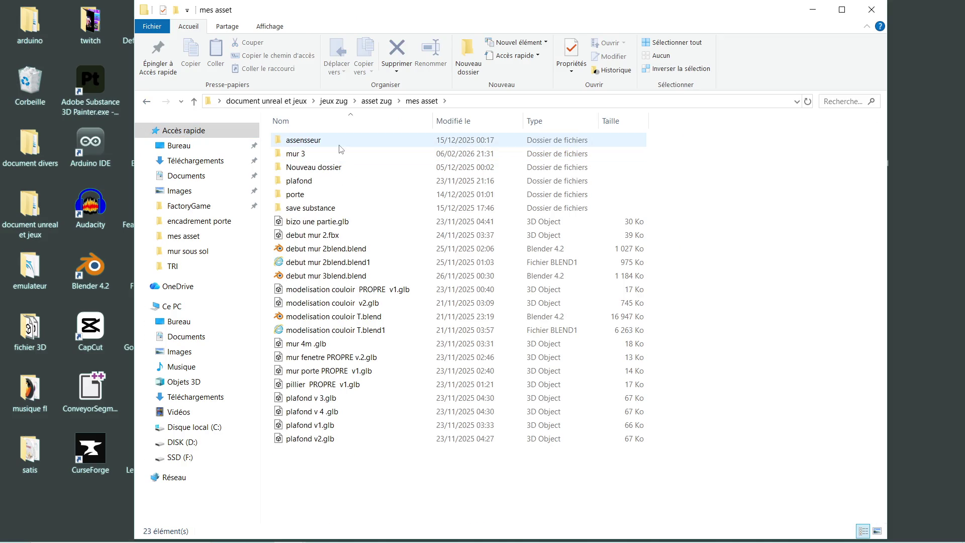
pyautogui.doubleClick(340, 143)
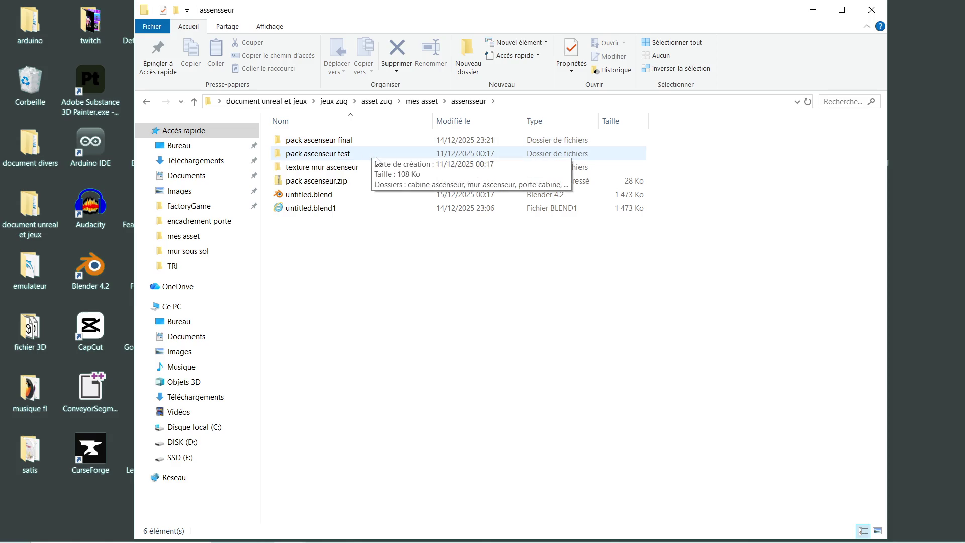
pyautogui.doubleClick(379, 143)
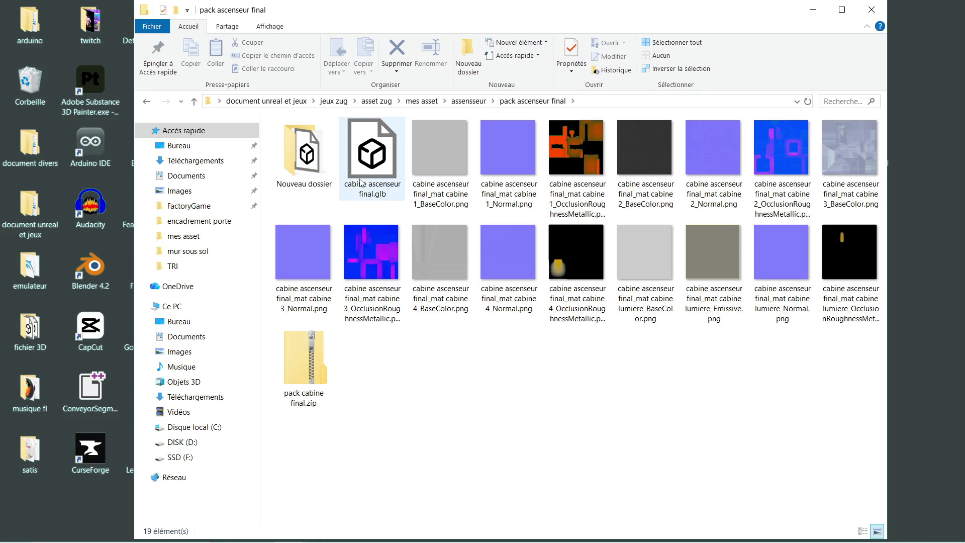
pyautogui.doubleClick(320, 159)
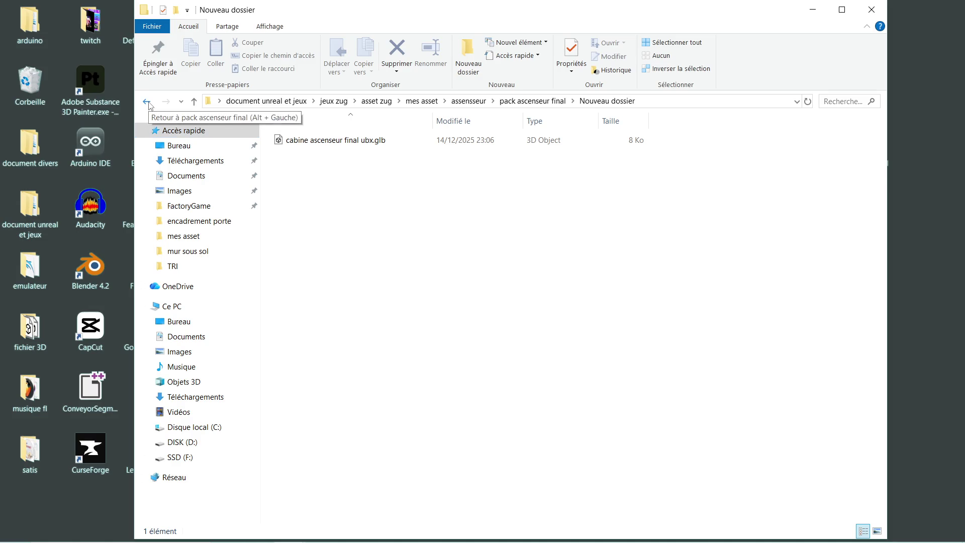
pyautogui.doubleClick(327, 143)
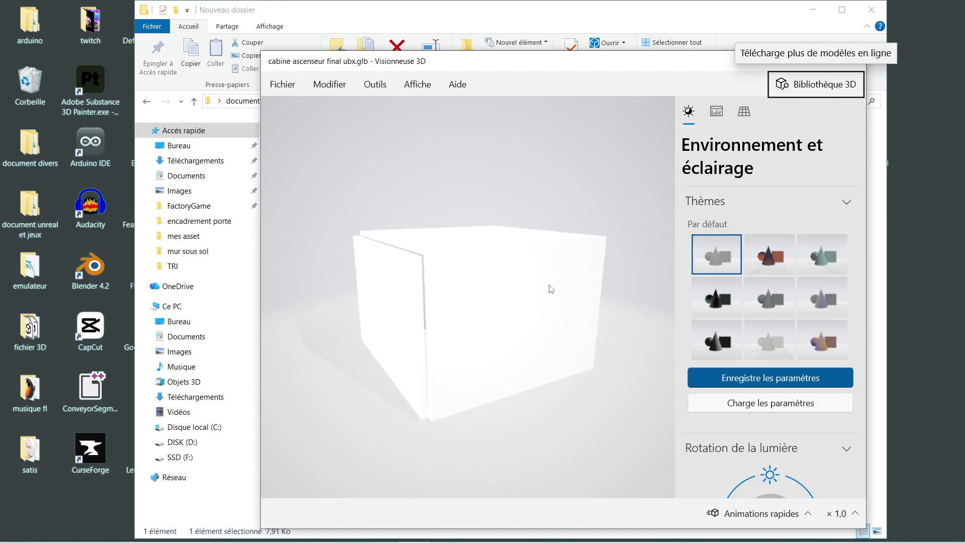
# Step: Rotate the ubx cabin model, then close 3D Viewer and return to pack ascenseur final
pyautogui.moveTo(551, 288); pyautogui.dragTo(436, 282)
pyautogui.press('alt')
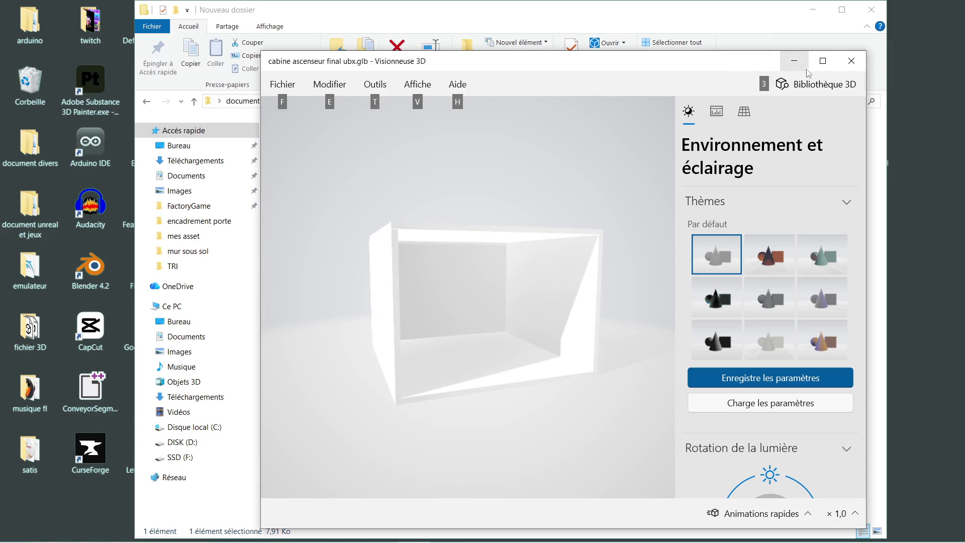
pyautogui.click(836, 61)
pyautogui.click(933, 11)
pyautogui.click(863, 67)
pyautogui.click(145, 105)
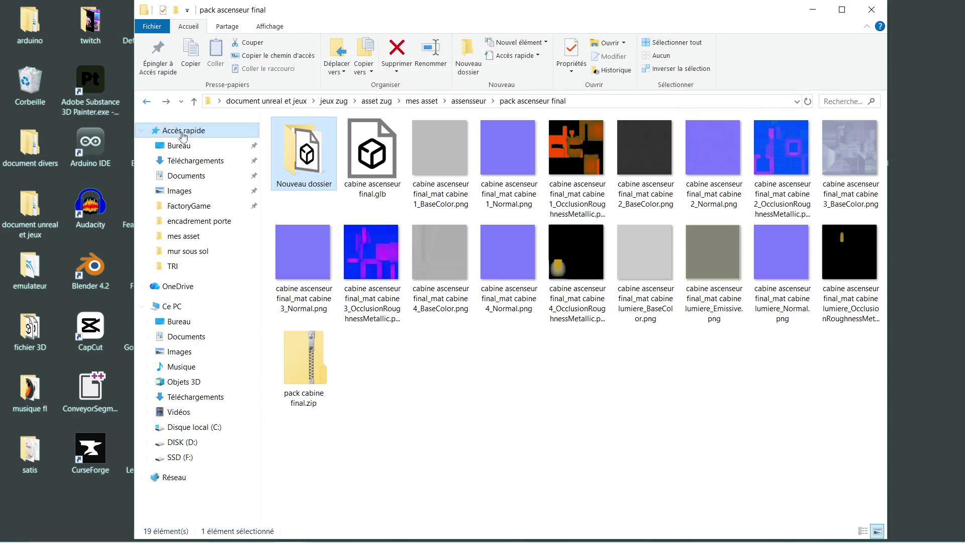
# Step: Preview cabine ascenseur final.glb, zooming and rotating it, then close the viewer and go back
pyautogui.doubleClick(382, 167)
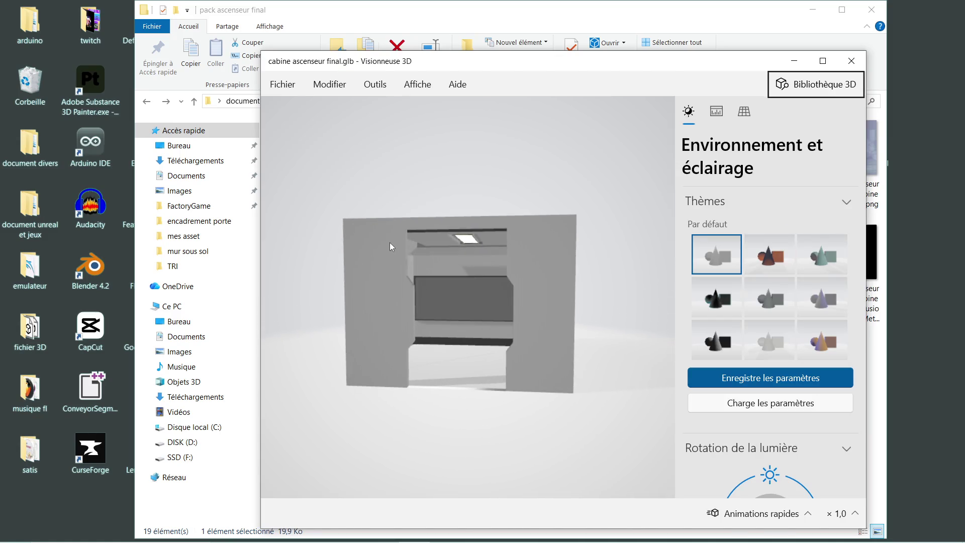
pyautogui.scroll(5, 446, 298)
pyautogui.scroll(-5, 490, 290)
pyautogui.moveTo(471, 304)
pyautogui.mouseDown()
pyautogui.moveTo(529, 325)
pyautogui.moveTo(485, 312)
pyautogui.moveTo(496, 338)
pyautogui.mouseUp()
pyautogui.scroll(6, 488, 309)
pyautogui.scroll(-6, 511, 323)
pyautogui.press('alt')
pyautogui.click(851, 60)
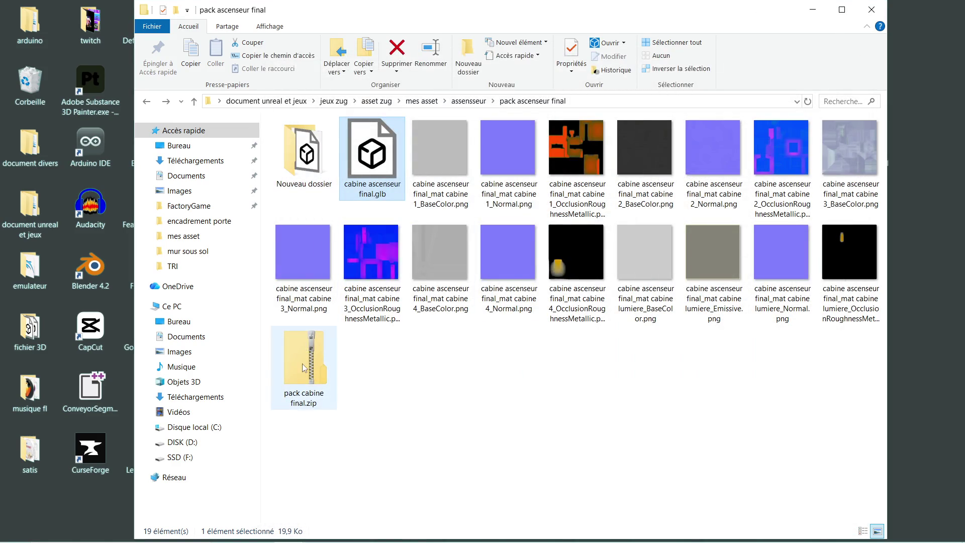
pyautogui.click(148, 102)
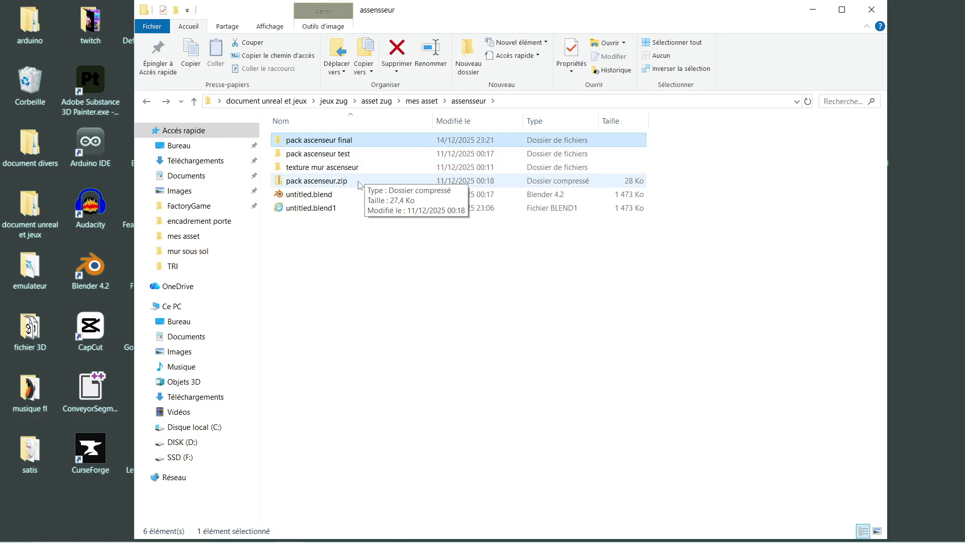
# Step: Open untitled.blend, toggle SM_CabineAscenseur visibility on and off, and quit Blender without saving
pyautogui.doubleClick(335, 195)
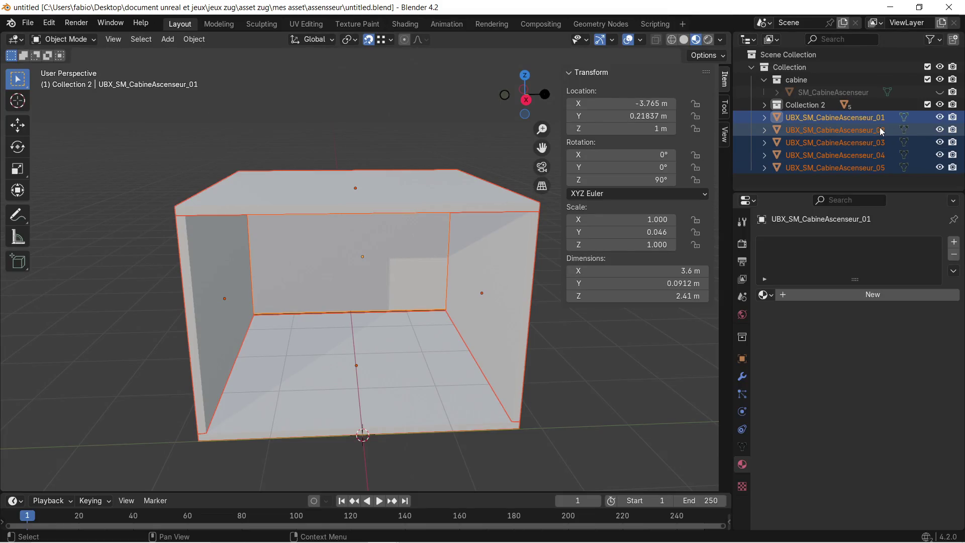
pyautogui.click(938, 93)
pyautogui.click(939, 93)
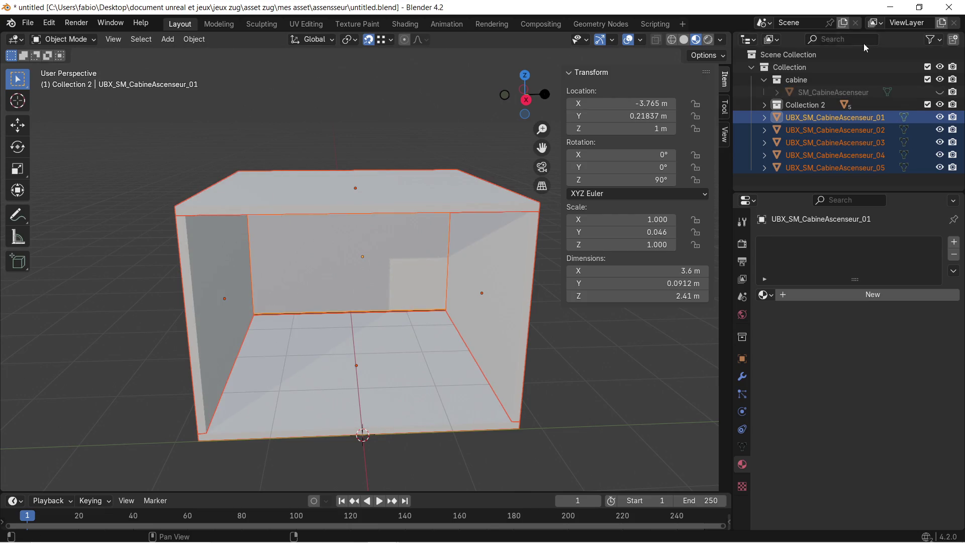
pyautogui.click(951, 11)
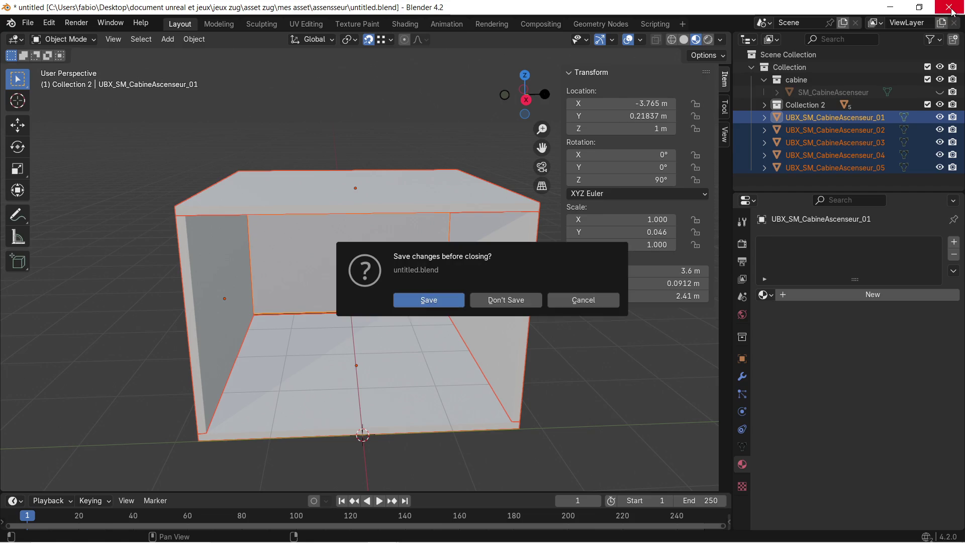
pyautogui.click(506, 301)
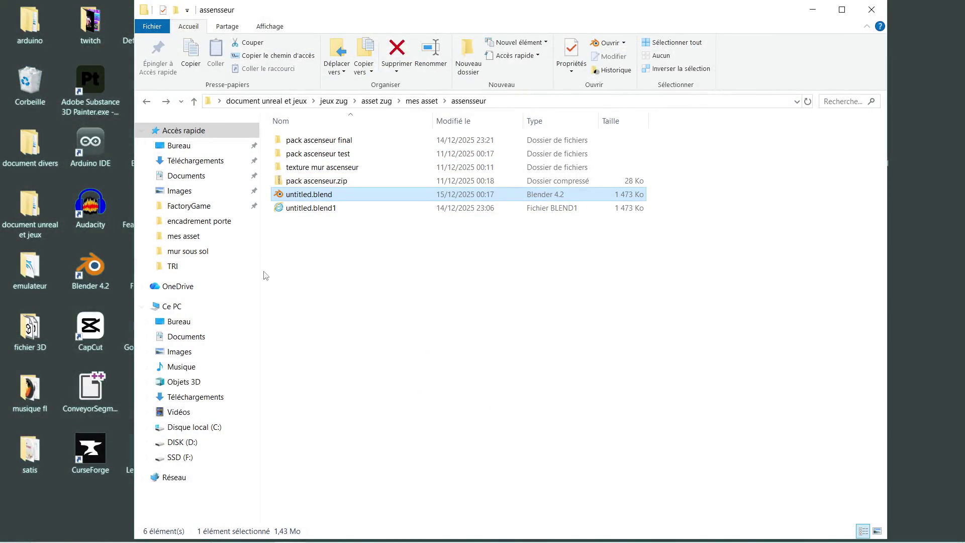
pyautogui.click(148, 101)
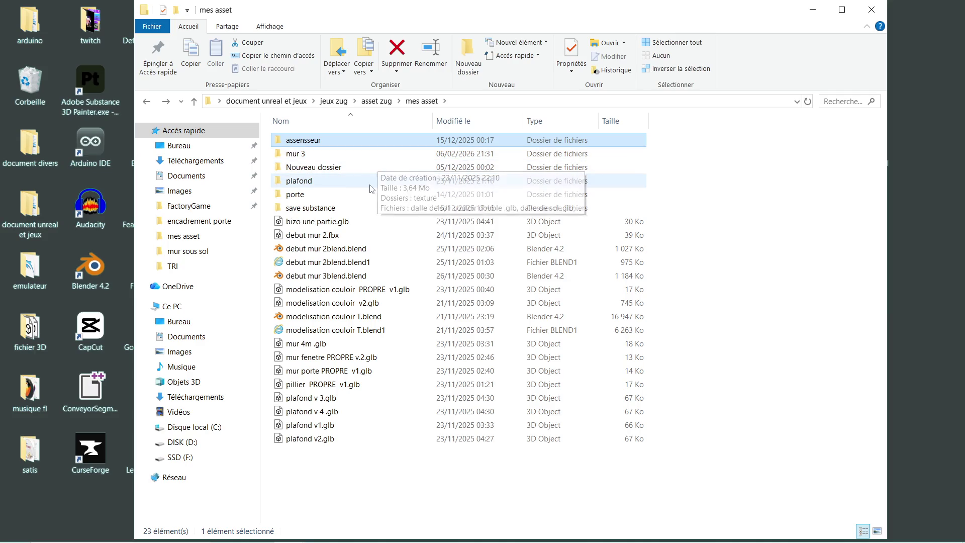
# Step: Preview porte coter sale .glb from the porte folder, orbiting the door, then close the viewer
pyautogui.doubleClick(366, 196)
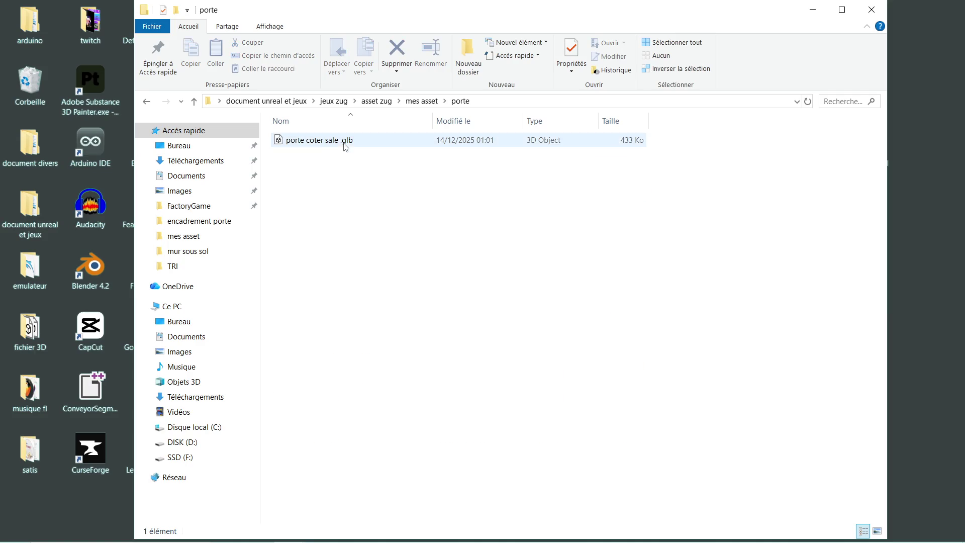
pyautogui.doubleClick(297, 139)
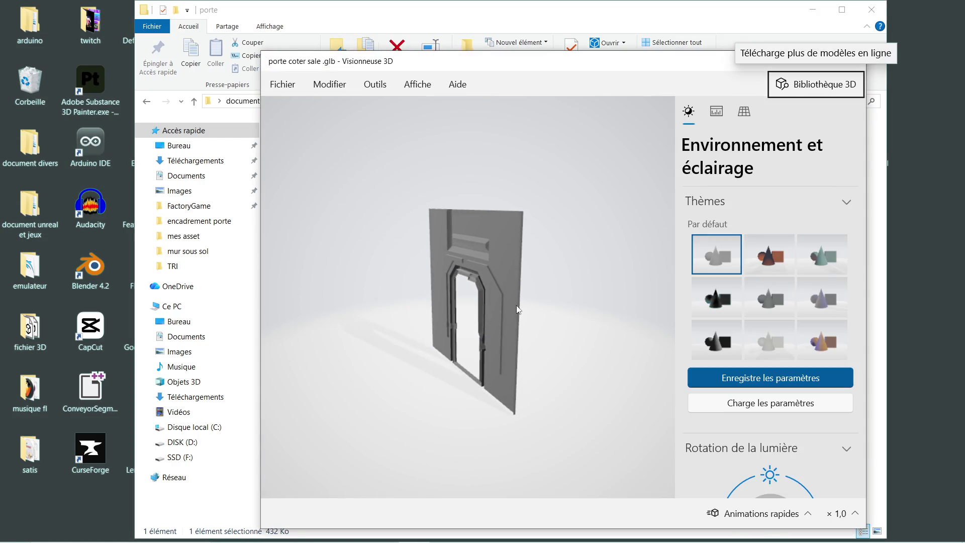
pyautogui.scroll(5, 482, 312)
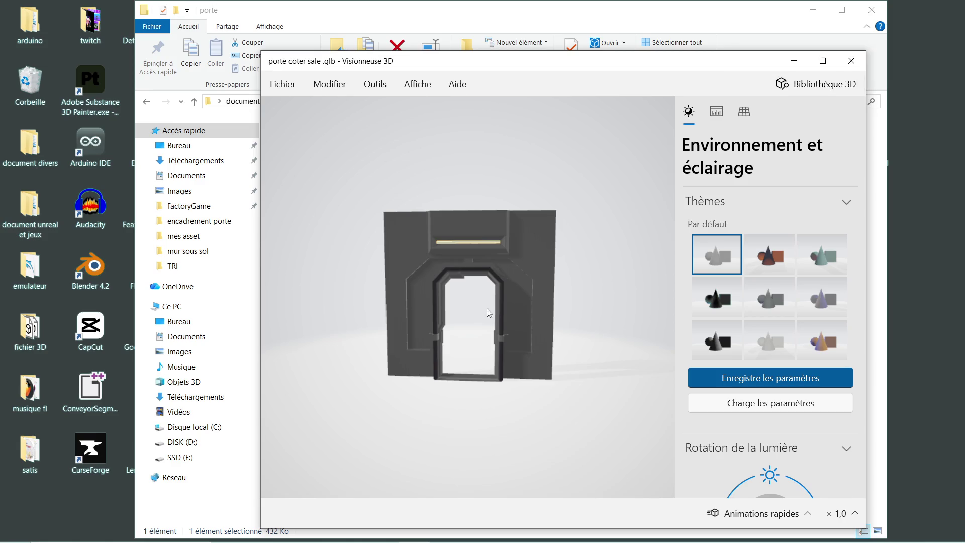
pyautogui.scroll(-2, 442, 322)
pyautogui.moveTo(442, 321)
pyautogui.mouseDown()
pyautogui.moveTo(448, 345)
pyautogui.moveTo(500, 333)
pyautogui.moveTo(433, 328)
pyautogui.moveTo(442, 333)
pyautogui.mouseUp()
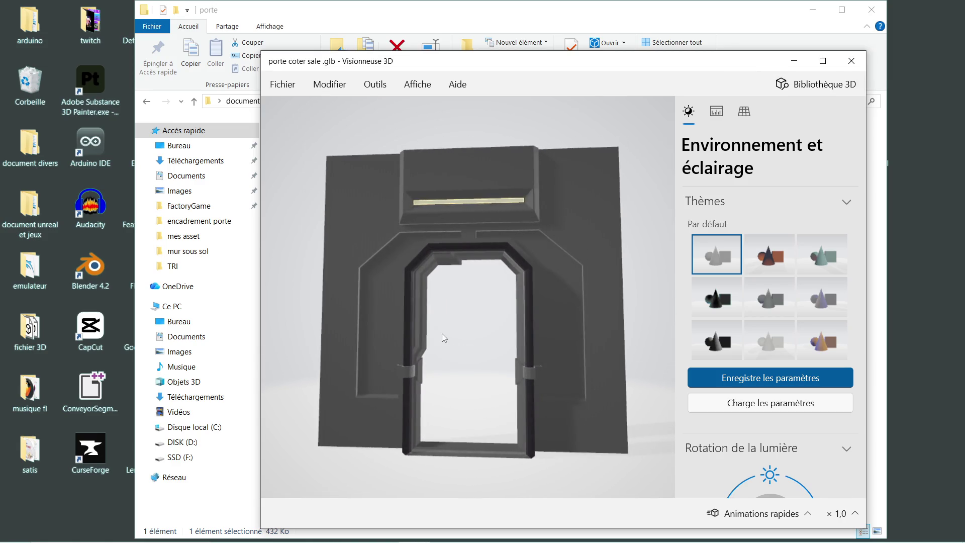
pyautogui.press('alt')
pyautogui.moveTo(402, 280); pyautogui.dragTo(450, 289)
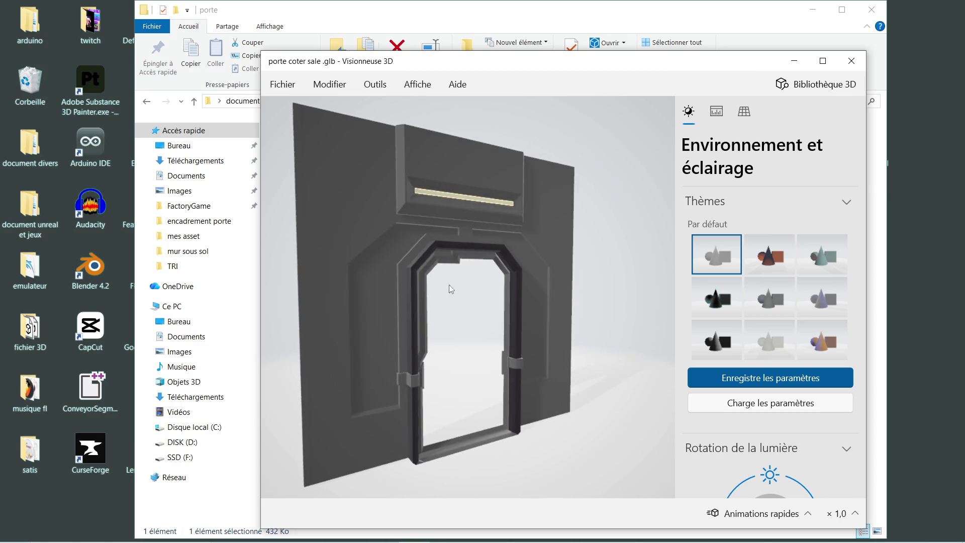
pyautogui.click(850, 62)
pyautogui.click(151, 101)
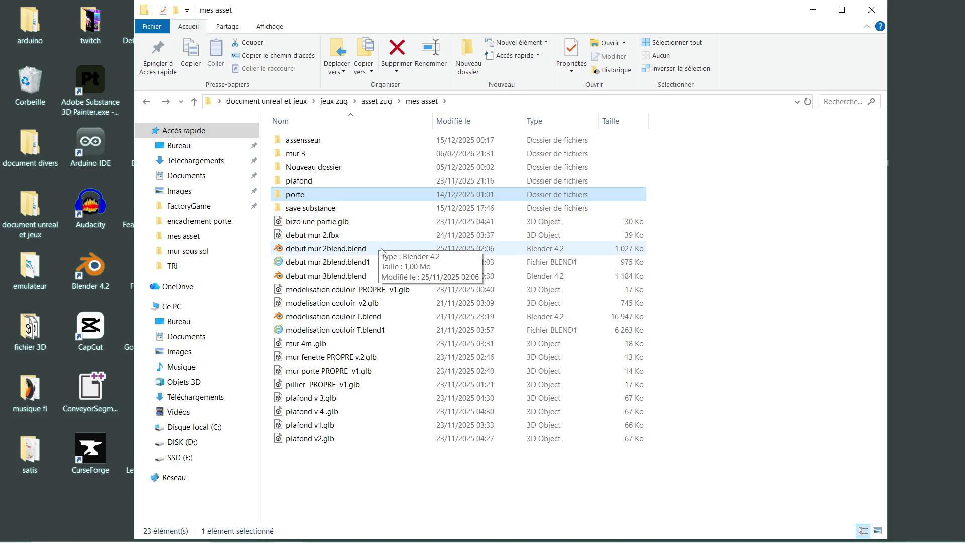
# Step: Look inside the assensseur and Nouveau dossier folders, returning to mes asset each time
pyautogui.doubleClick(327, 146)
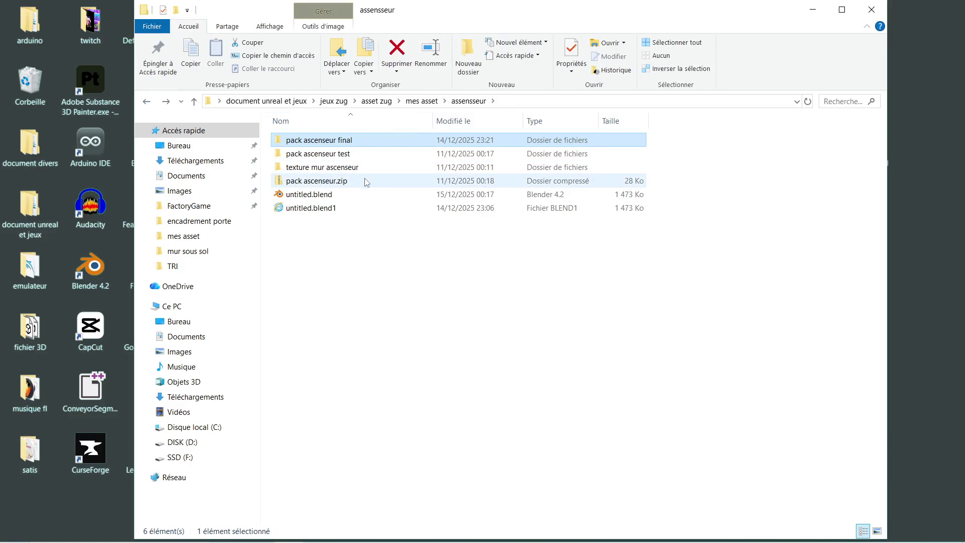
pyautogui.click(148, 102)
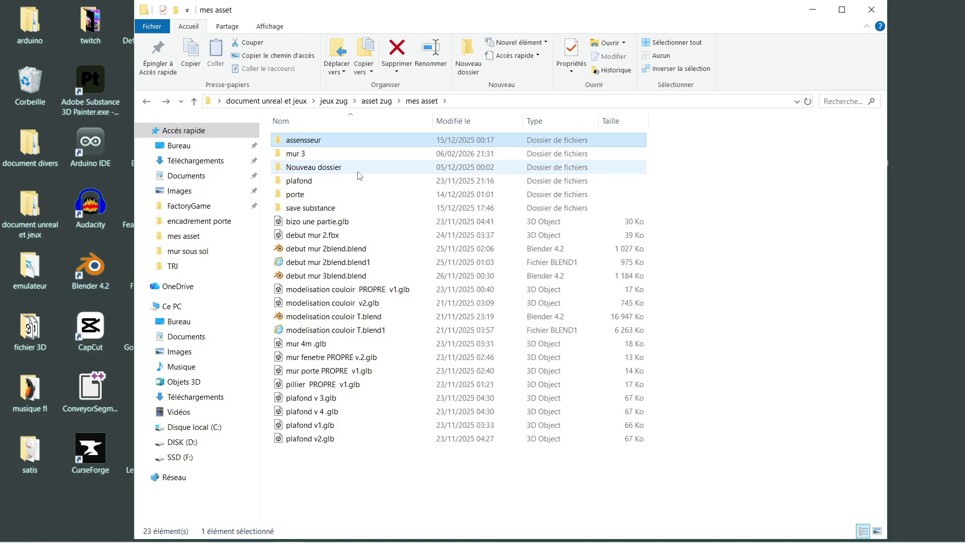
pyautogui.moveTo(350, 199)
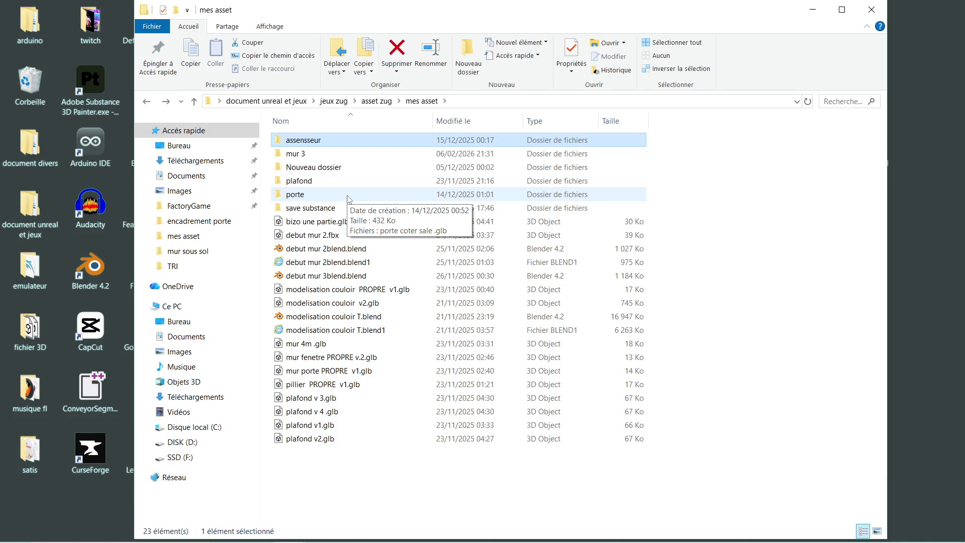
pyautogui.doubleClick(342, 167)
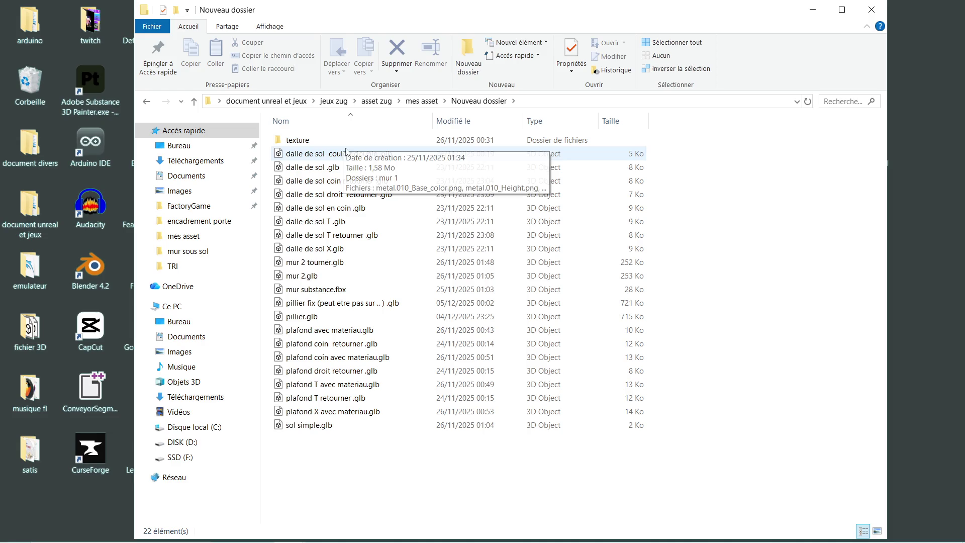
pyautogui.click(148, 101)
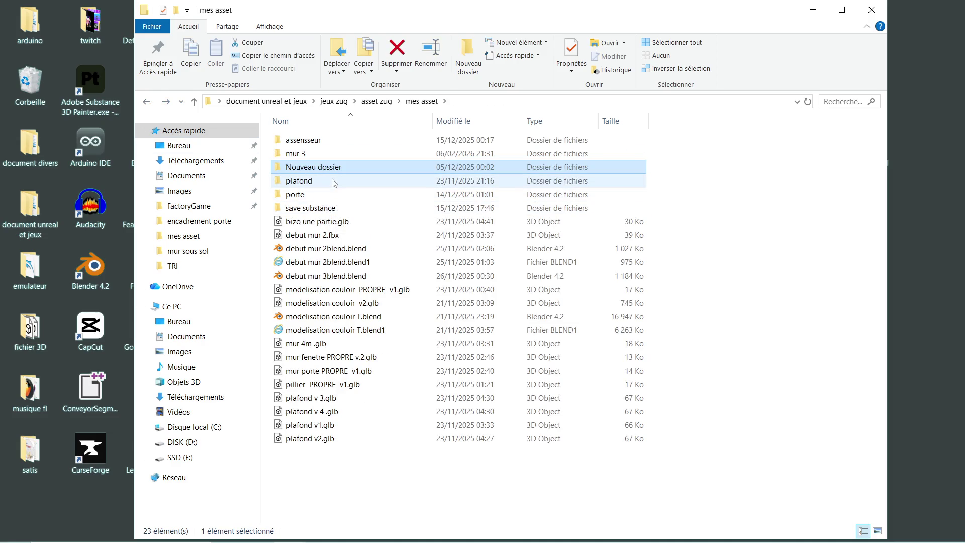
# Step: Check the plafond and porte folders, then go up to asset zug and scroll its list
pyautogui.doubleClick(332, 181)
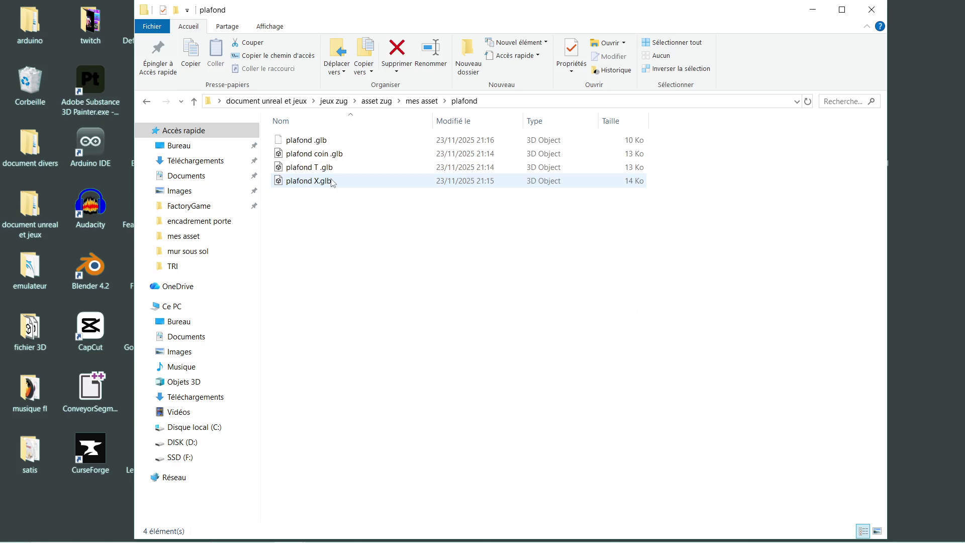
pyautogui.click(146, 101)
pyautogui.click(327, 199)
pyautogui.doubleClick(327, 195)
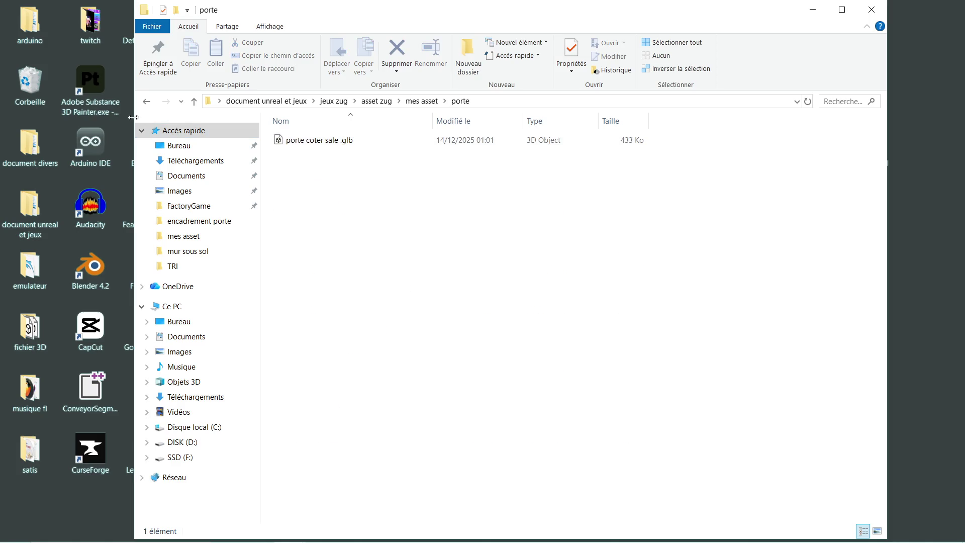
pyautogui.click(148, 102)
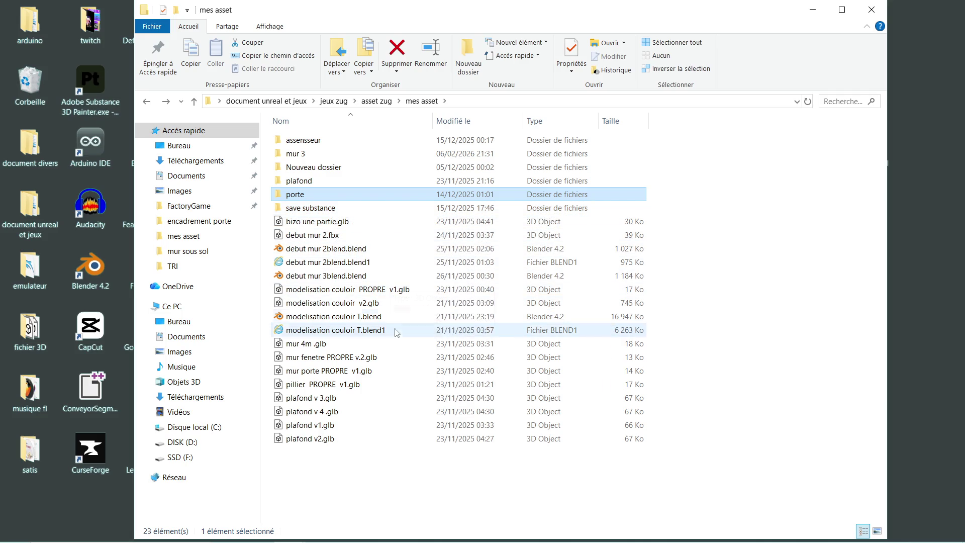
pyautogui.click(147, 103)
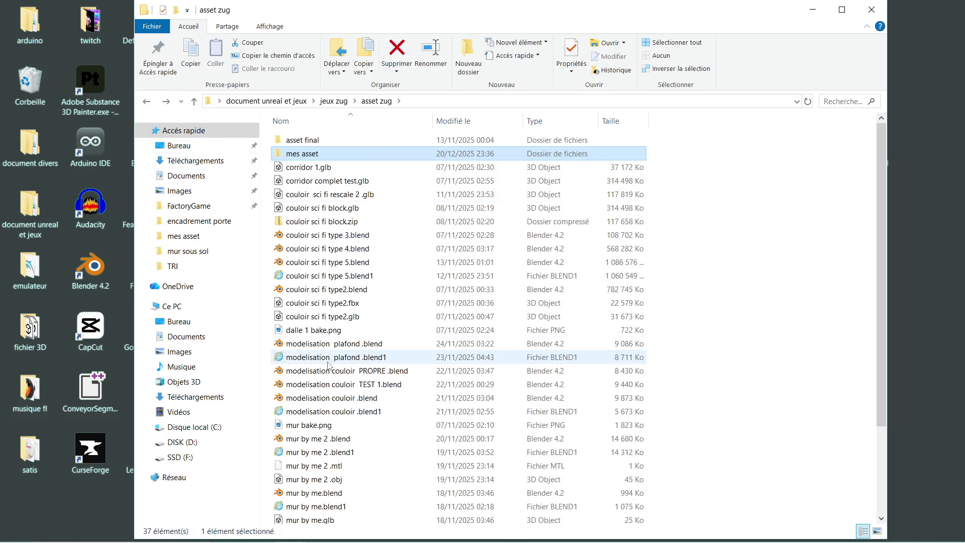
pyautogui.scroll(-3, 365, 455)
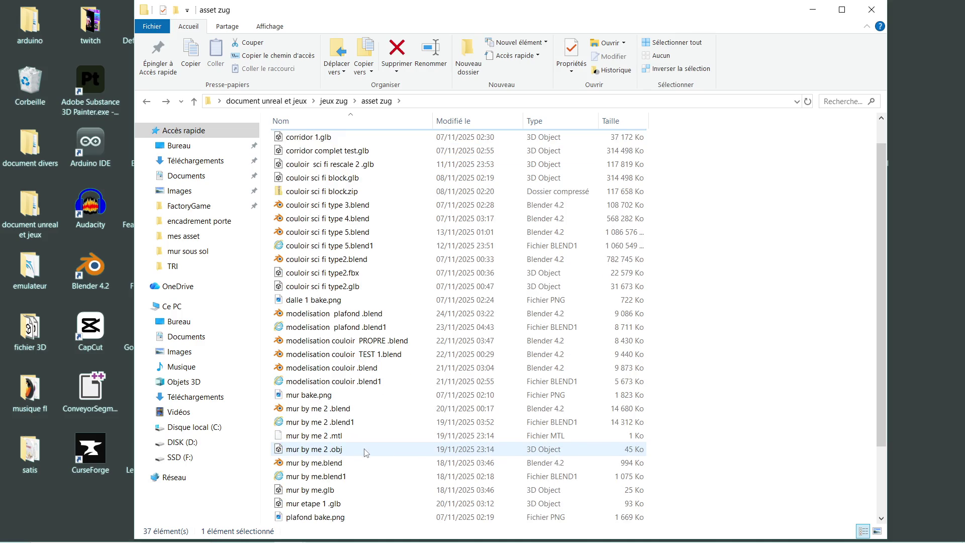
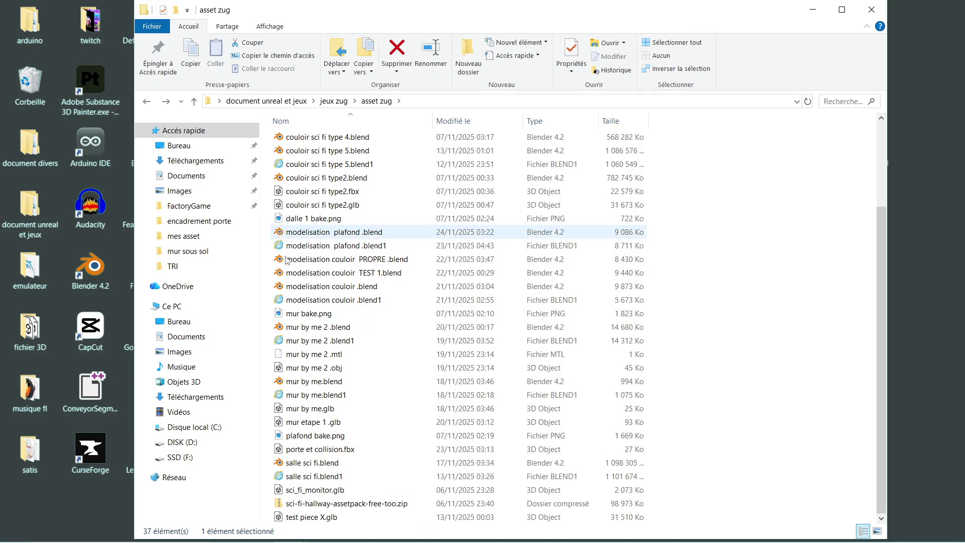
# Step: Search Windows for 'asc' and open the mur ascenseur folder in File Explorer
pyautogui.click(62, 534)
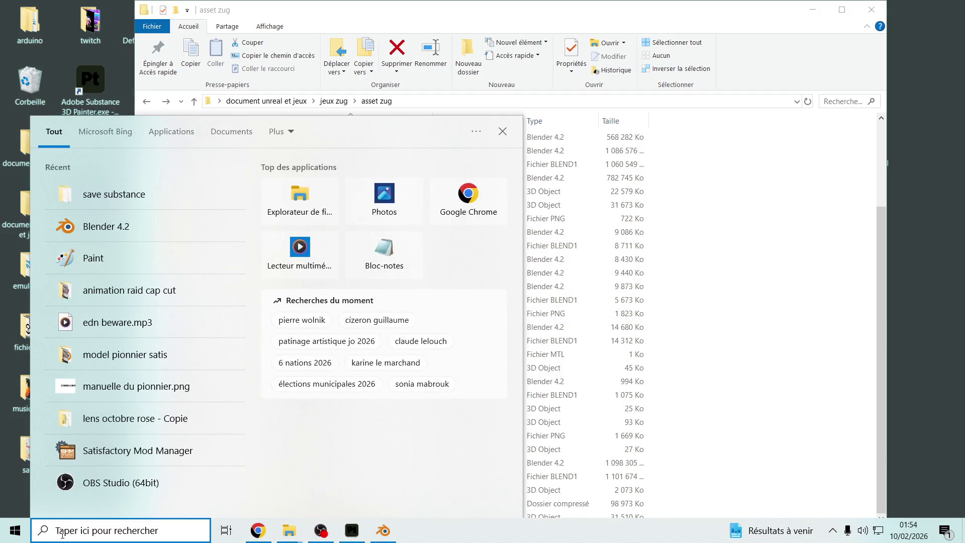
pyautogui.write('porte a')
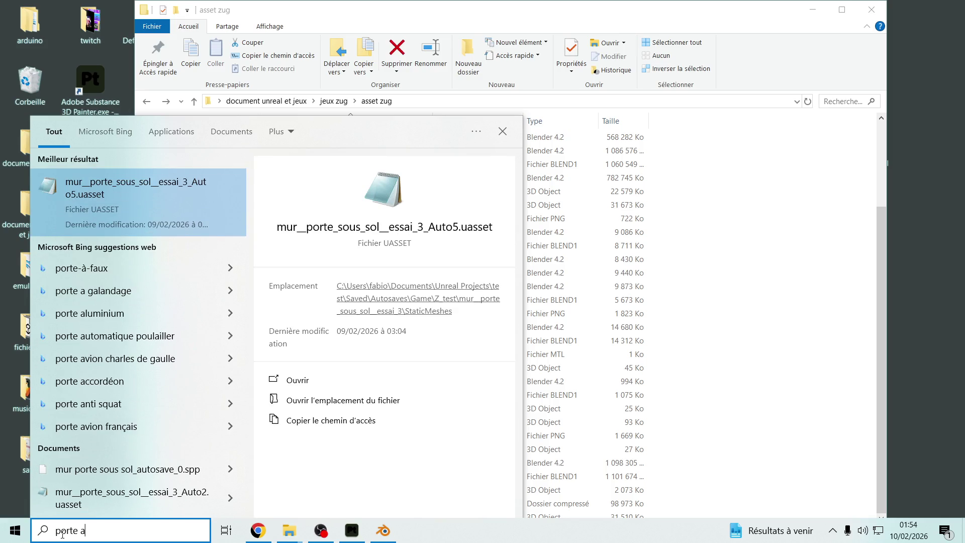
pyautogui.write('s')
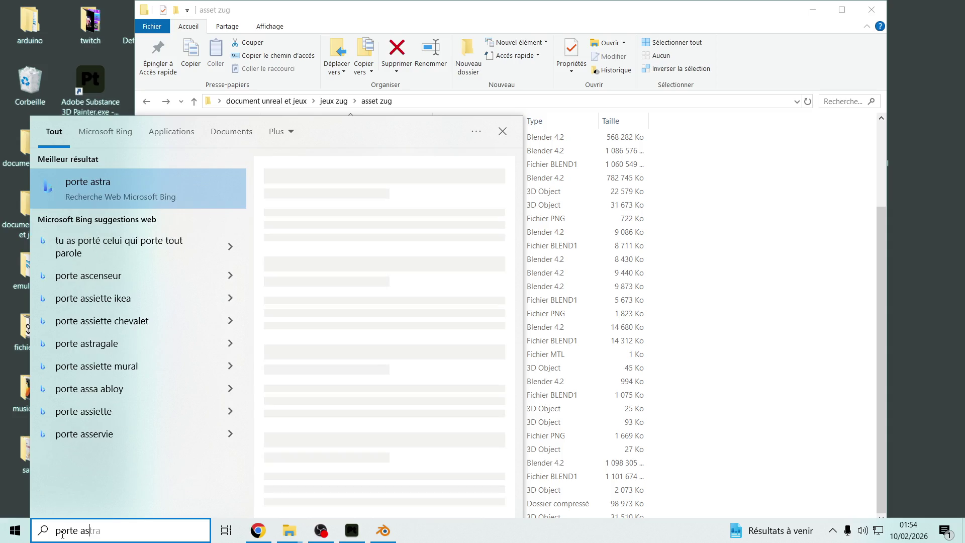
pyautogui.write('s')
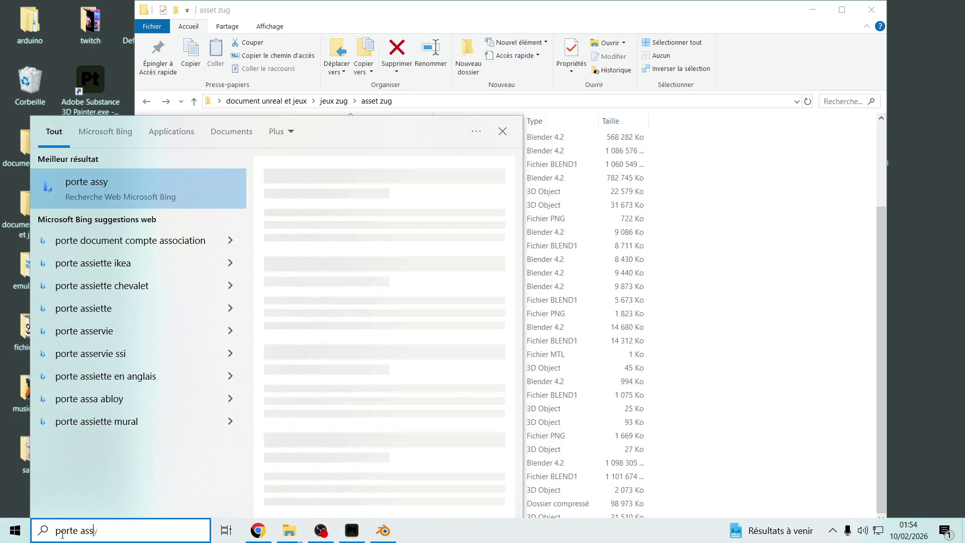
pyautogui.write('en')
pyautogui.press('BackSpace')
pyautogui.press('BackSpace')
pyautogui.press('BackSpace')
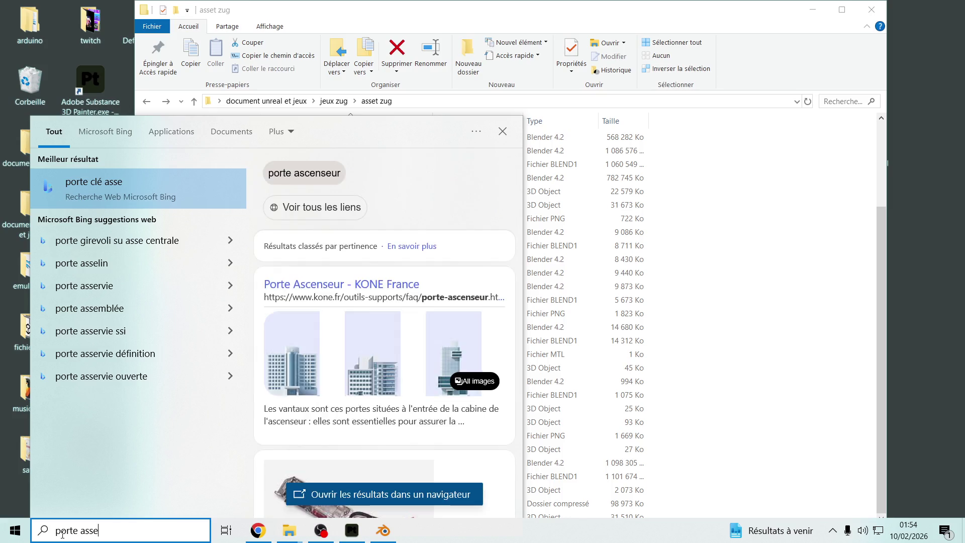
pyautogui.write('as')
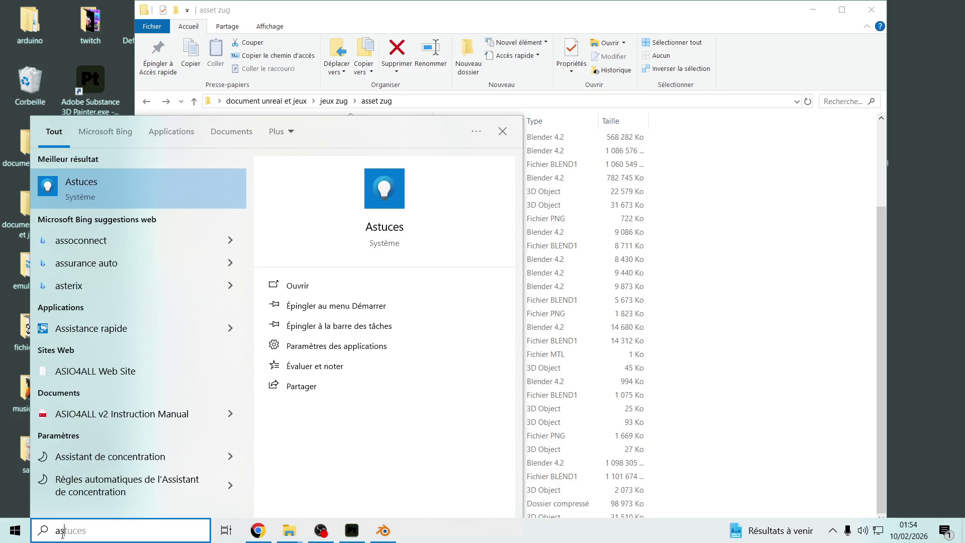
pyautogui.write('c')
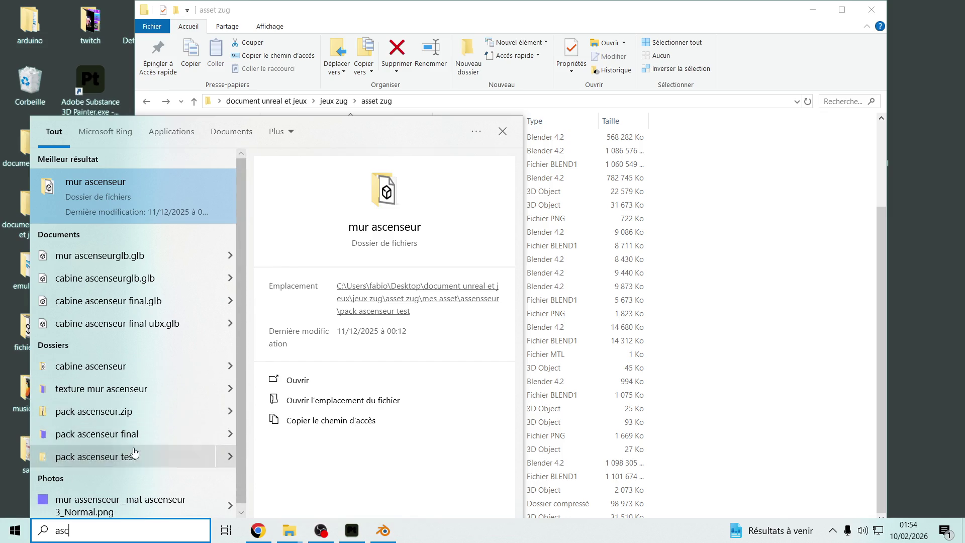
pyautogui.click(145, 192)
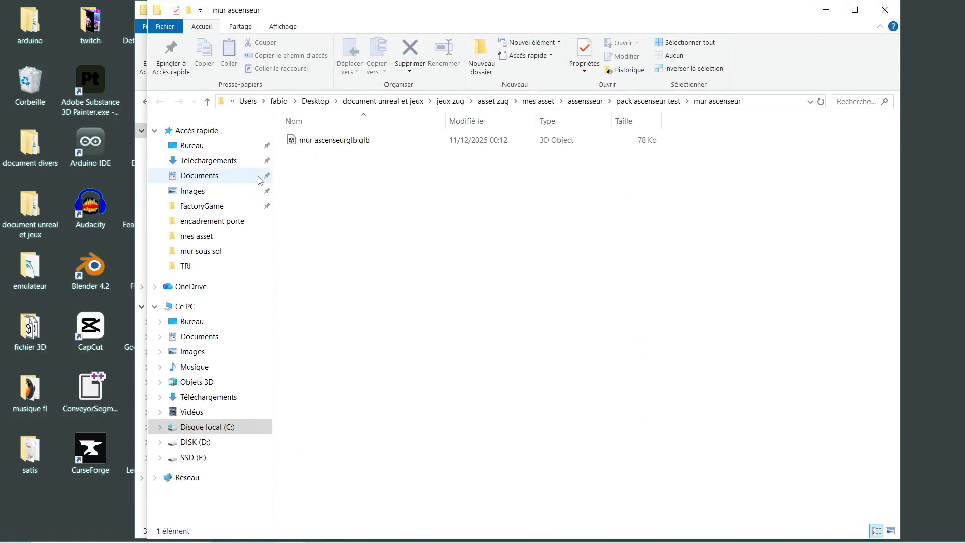
pyautogui.doubleClick(374, 137)
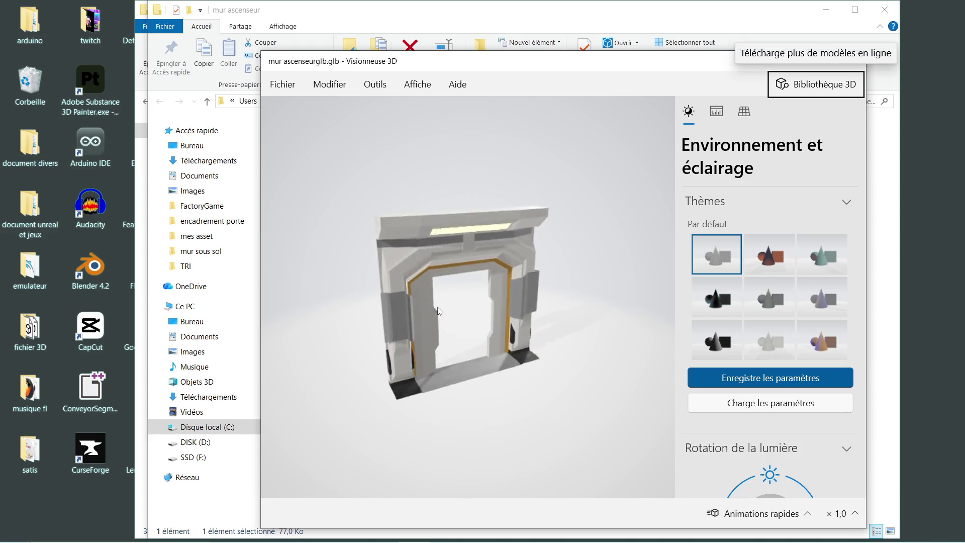
pyautogui.press('alt')
pyautogui.scroll(5, 472, 254)
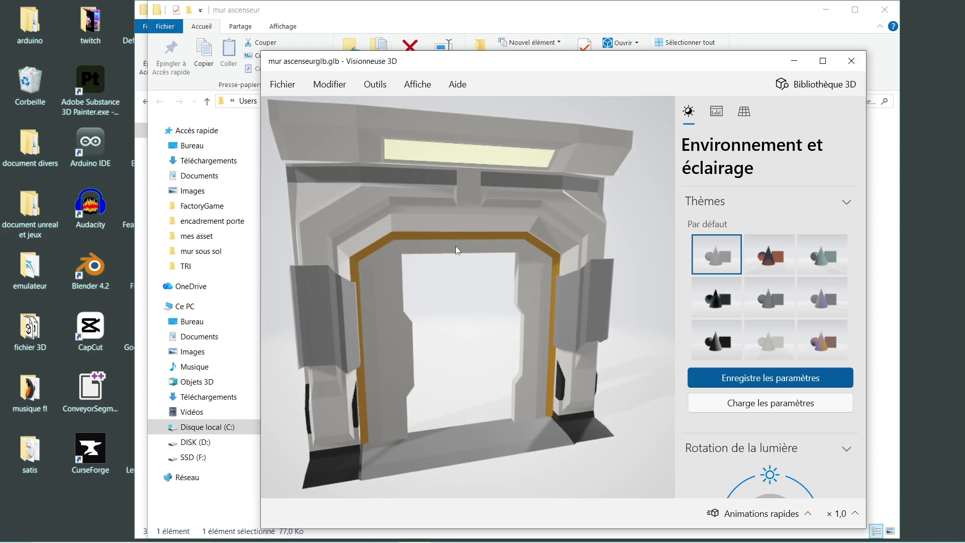
pyautogui.moveTo(488, 294)
pyautogui.mouseDown()
pyautogui.moveTo(464, 261)
pyautogui.moveTo(478, 278)
pyautogui.mouseUp()
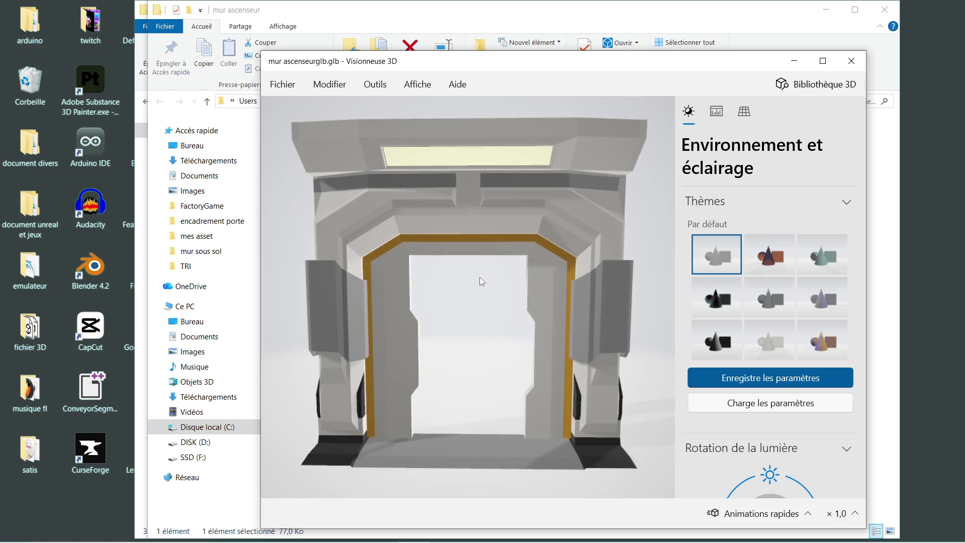
pyautogui.scroll(-5, 481, 259)
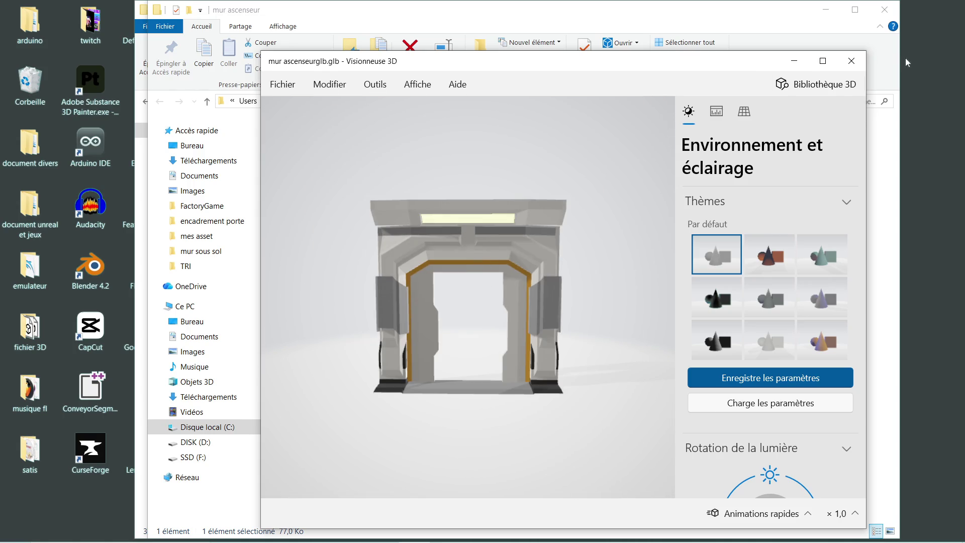
pyautogui.click(850, 62)
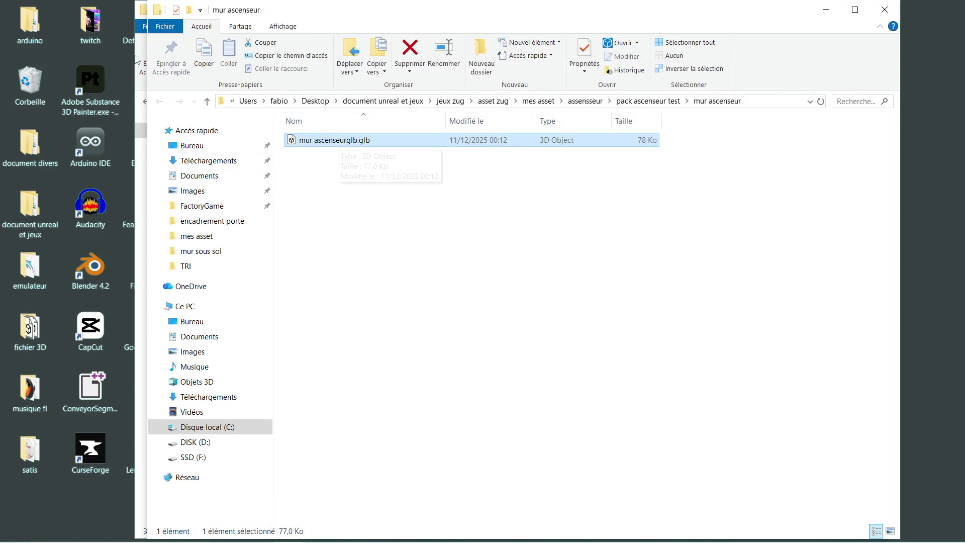
pyautogui.moveTo(280, 518)
pyautogui.click(383, 531)
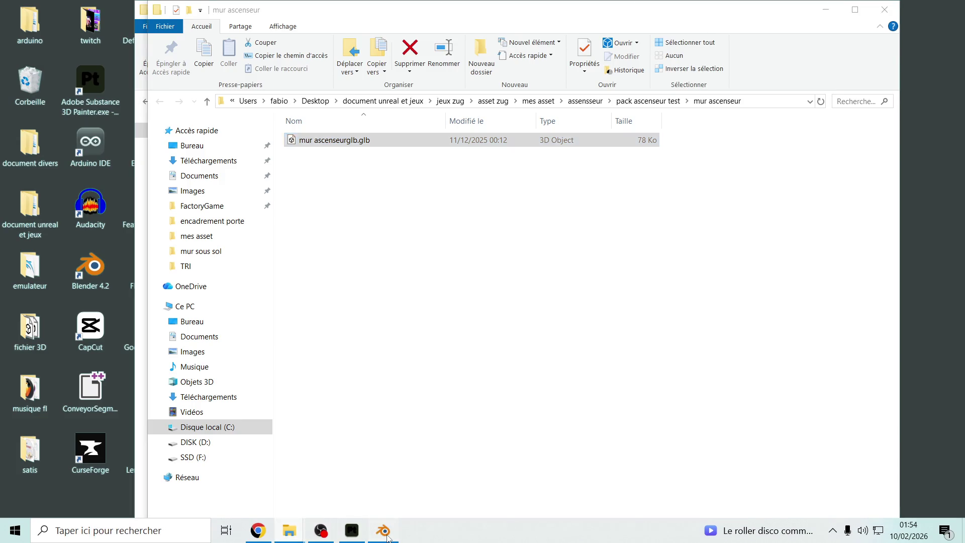
# Step: Quit the old door project without saving and delete the default camera, cube and light
pyautogui.scroll(-3, 482, 229)
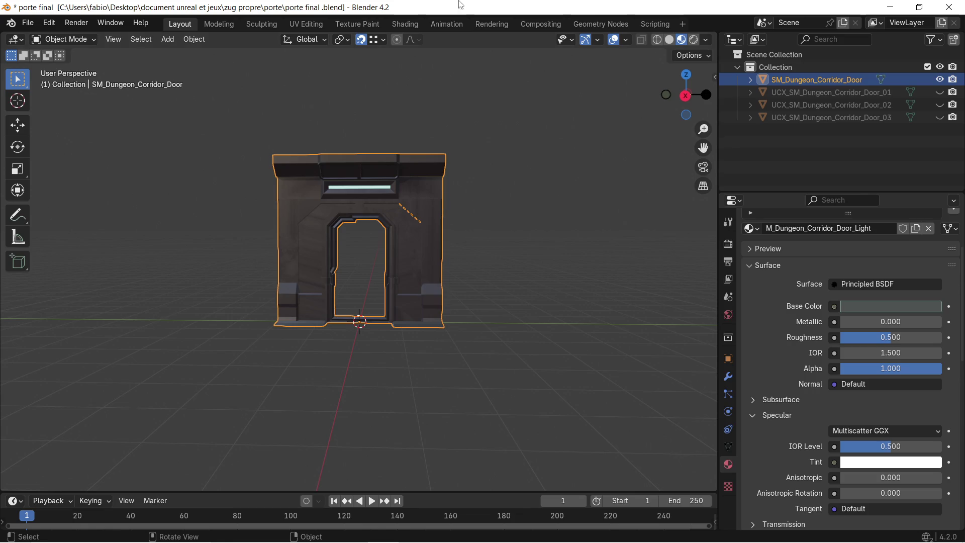
pyautogui.click(944, 6)
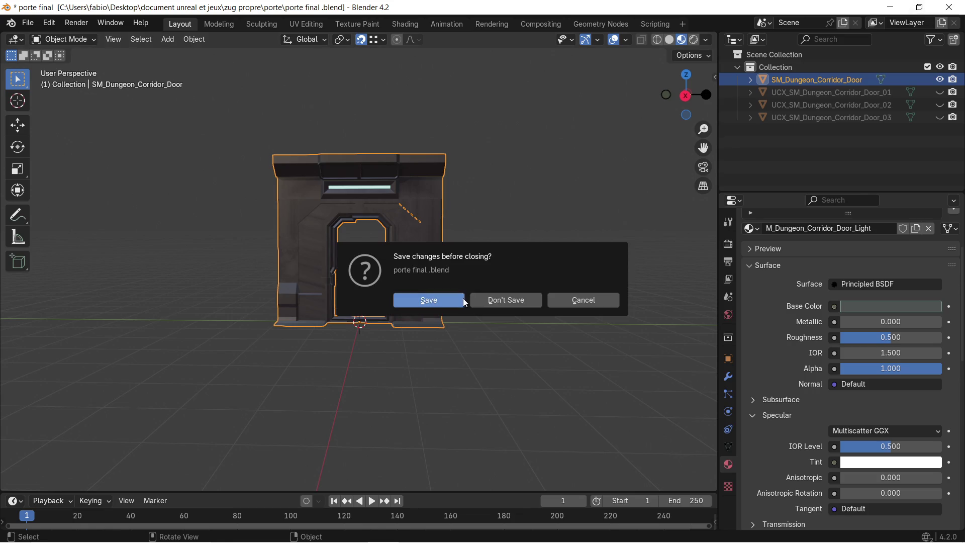
pyautogui.click(529, 303)
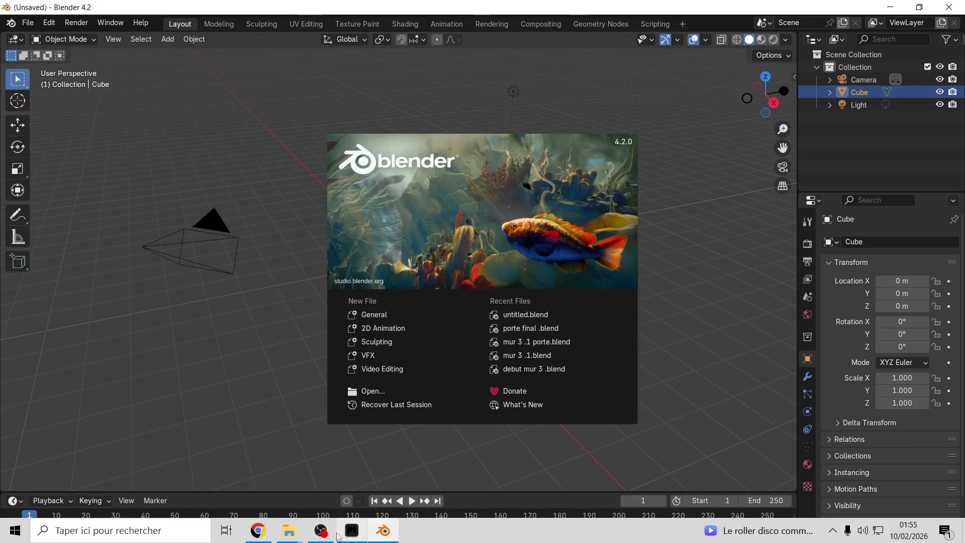
pyautogui.click(265, 310)
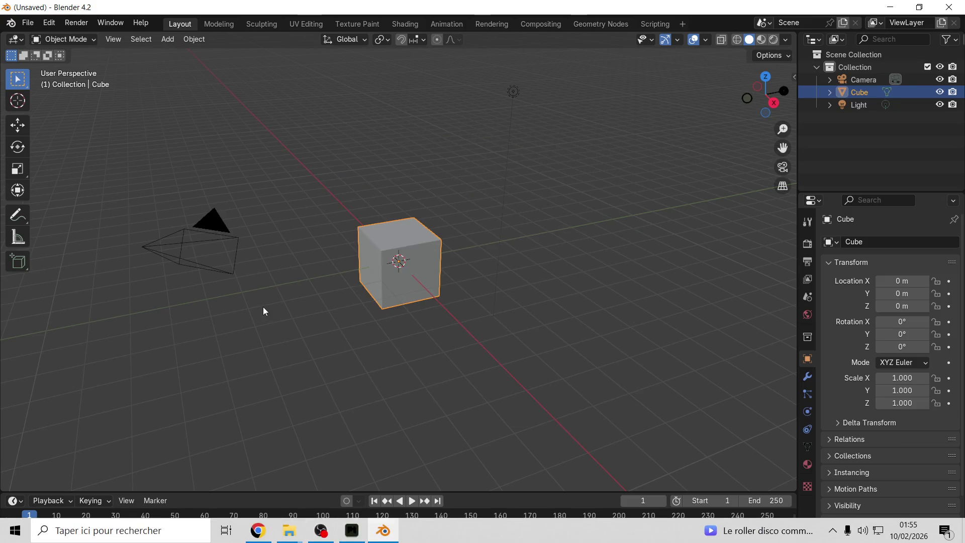
pyautogui.press('a')
pyautogui.press('Delete')
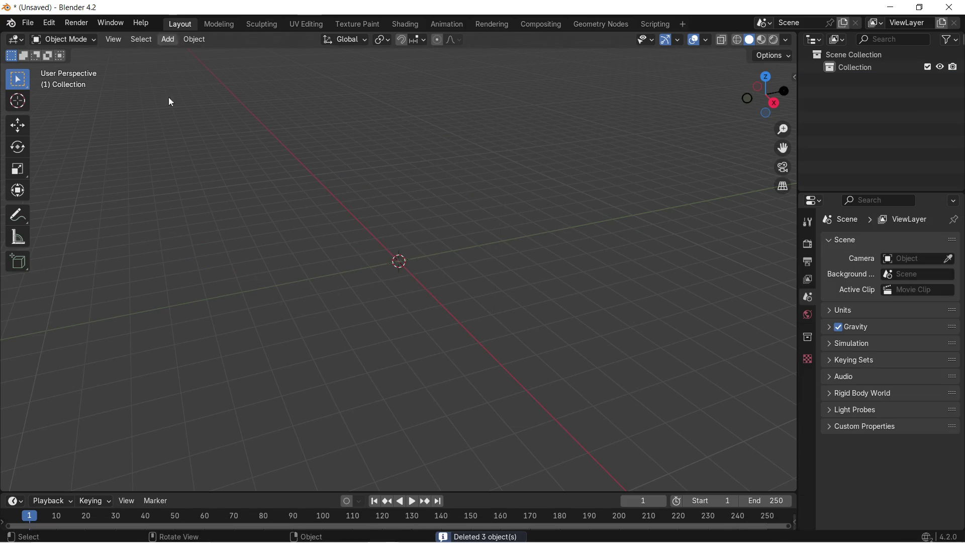
# Step: Import mur ascenseurglb.glb from the Explorer folder into the empty scene as glTF
pyautogui.moveTo(299, 540)
pyautogui.click(385, 535)
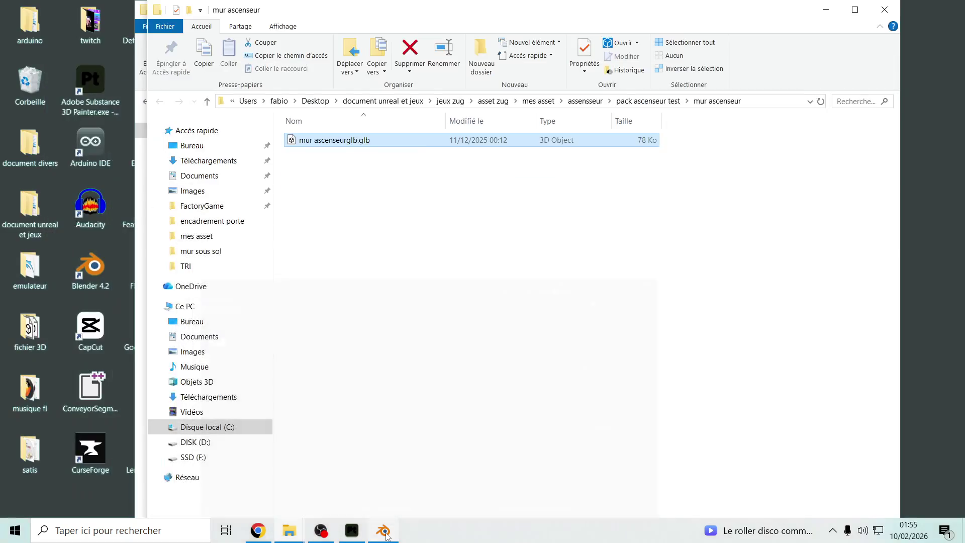
pyautogui.click(384, 538)
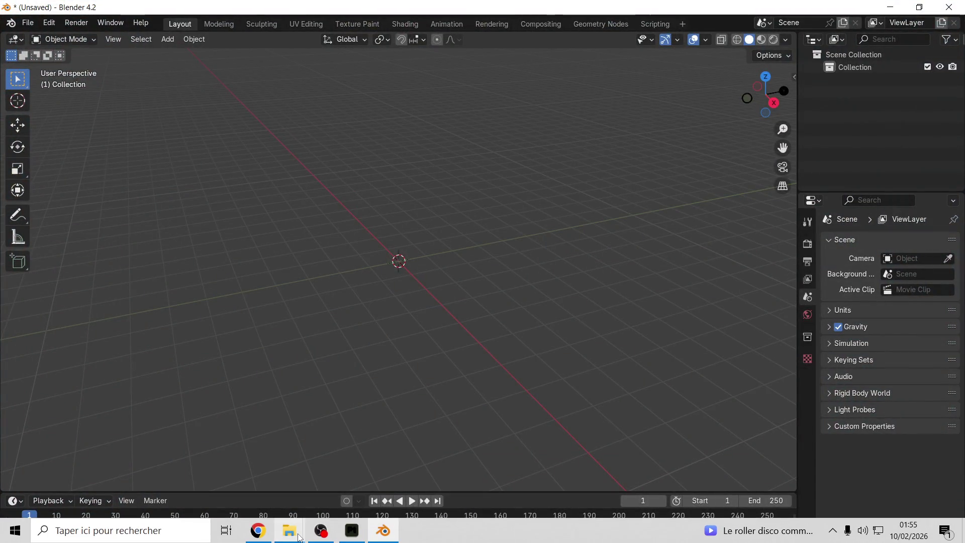
pyautogui.moveTo(290, 530)
pyautogui.click(398, 474)
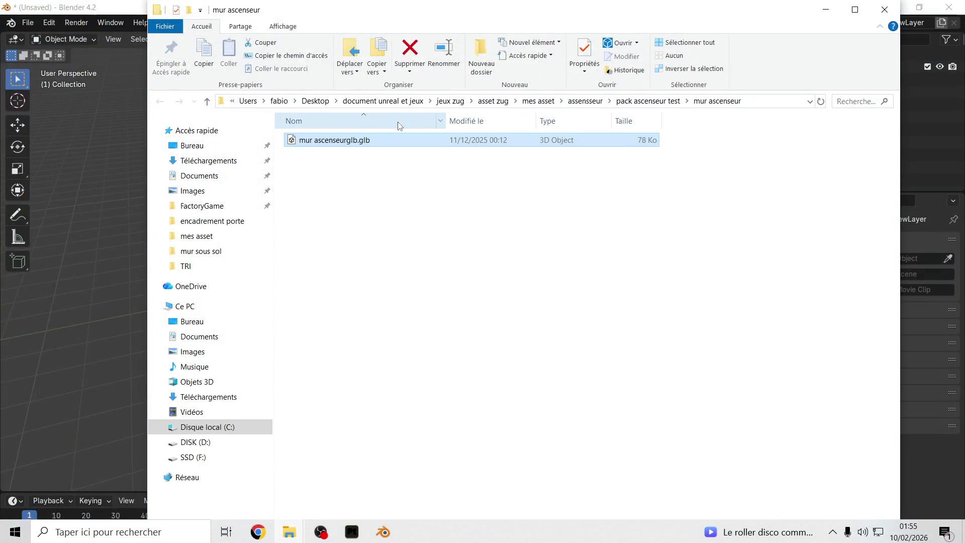
pyautogui.moveTo(370, 141); pyautogui.dragTo(94, 198)
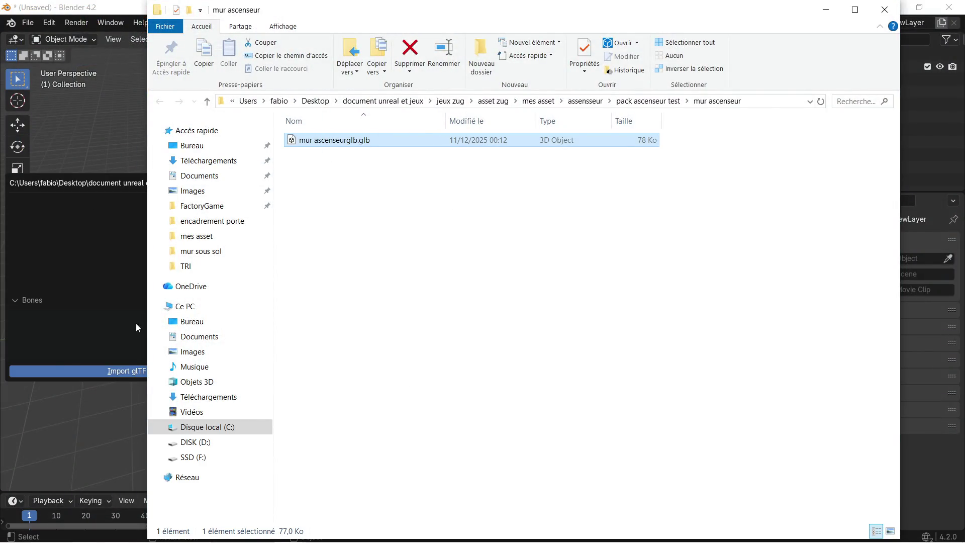
pyautogui.click(137, 330)
pyautogui.click(151, 319)
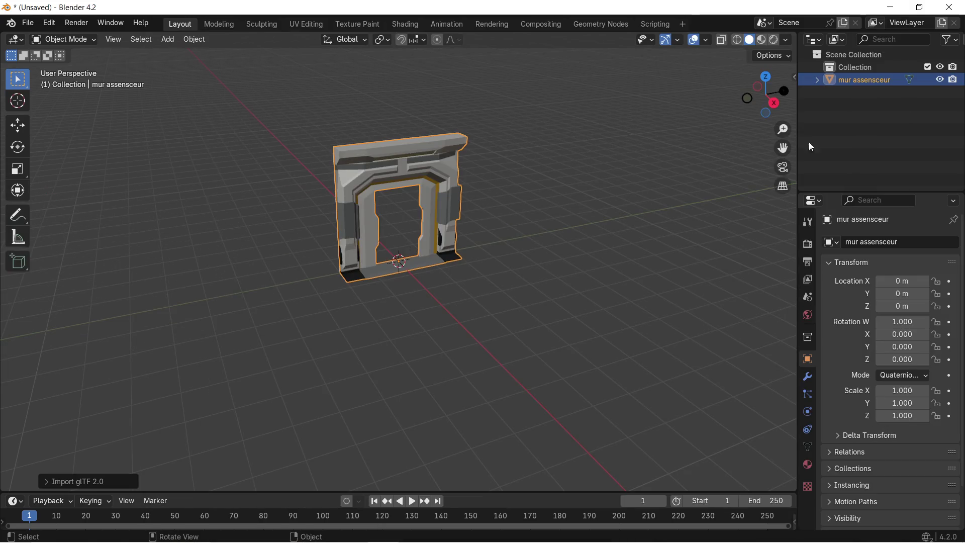
pyautogui.scroll(6, 466, 224)
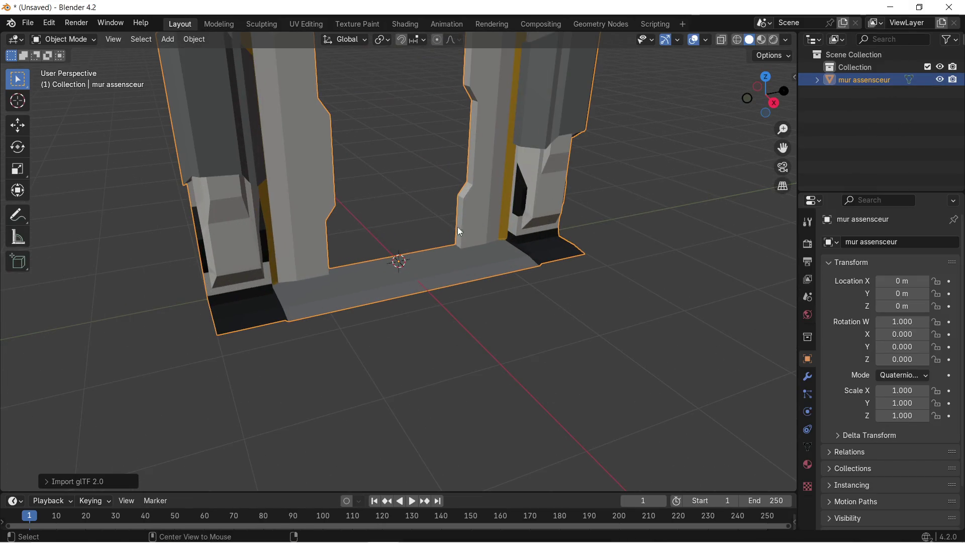
pyautogui.click(423, 191)
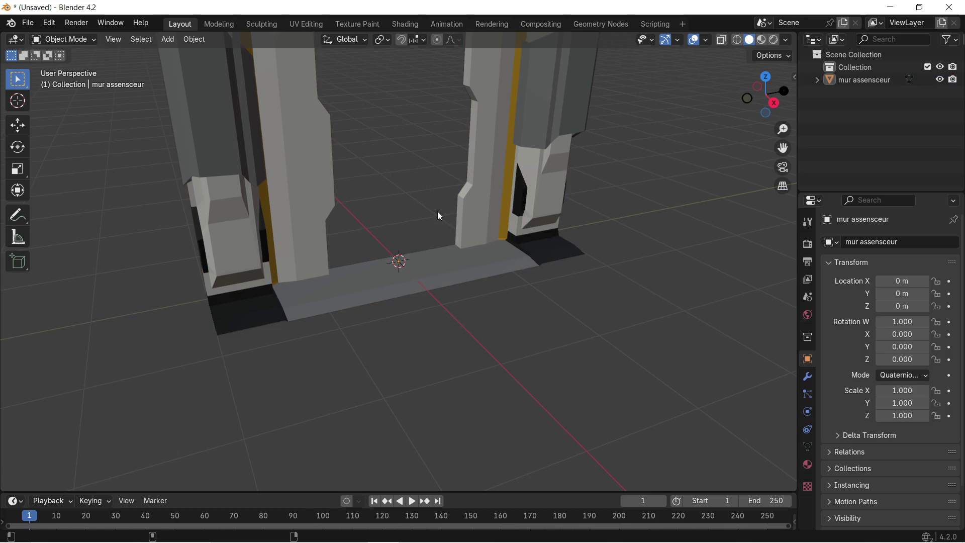
pyautogui.press('super')
pyautogui.press('super')
pyautogui.moveTo(487, 243)
pyautogui.mouseDown(button='middle')
pyautogui.moveTo(502, 252)
pyautogui.moveTo(476, 226)
pyautogui.moveTo(478, 283)
pyautogui.moveTo(467, 315)
pyautogui.moveTo(478, 336)
pyautogui.mouseUp(button='middle')
pyautogui.scroll(3, 475, 252)
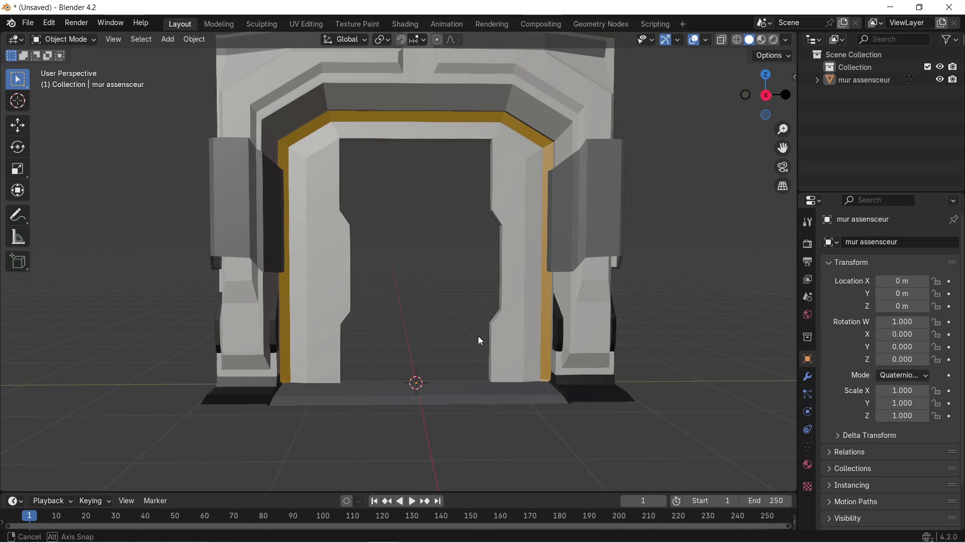
pyautogui.scroll(-2, 476, 312)
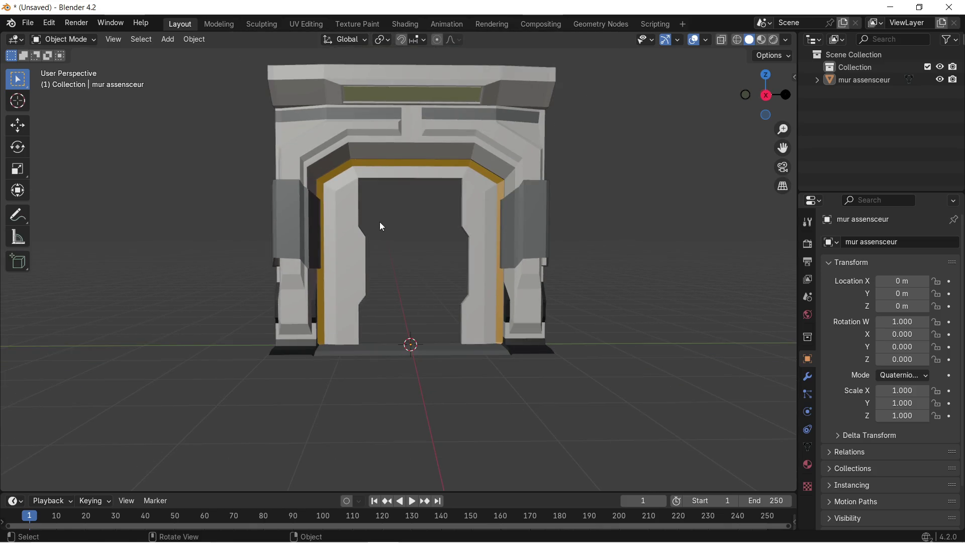
pyautogui.scroll(1, 387, 225)
pyautogui.click(883, 84)
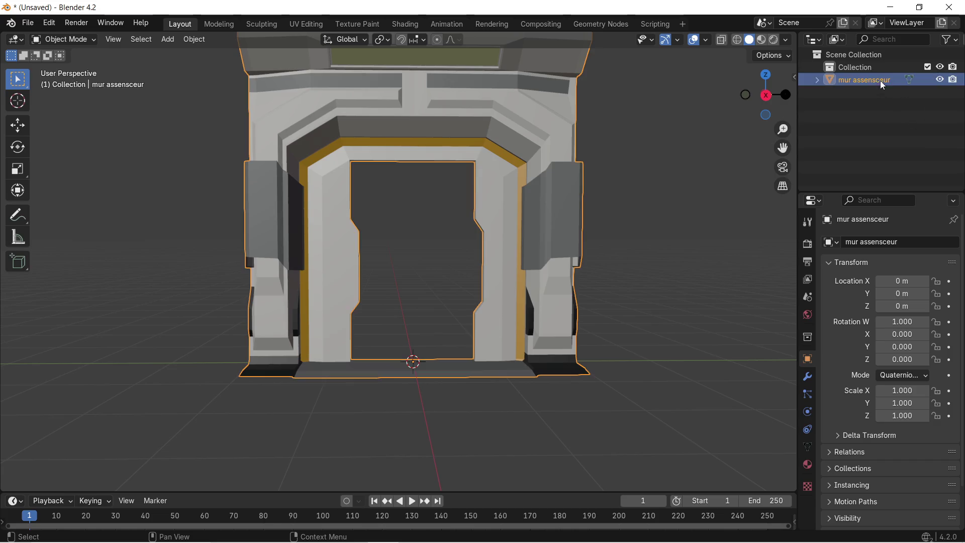
# Step: Duplicate the door frame, hide the original mur assenseur and select the copy
pyautogui.hotkey('ctrl', 'c')
pyautogui.hotkey('ctrl', 'v')
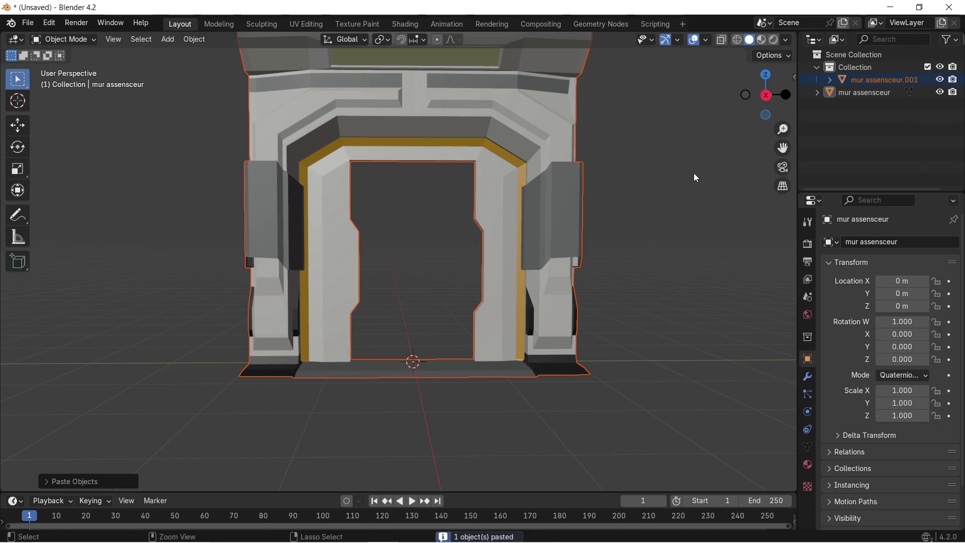
pyautogui.click(941, 93)
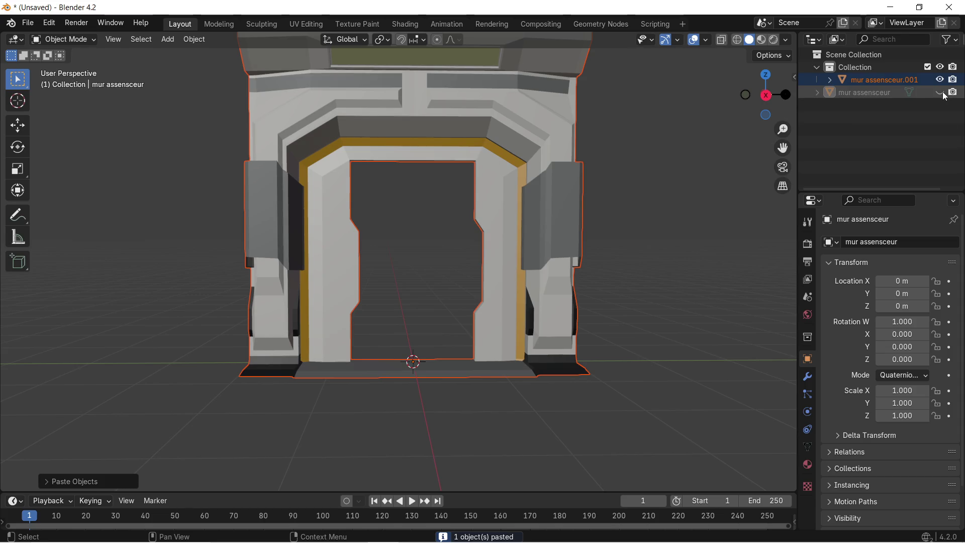
pyautogui.click(891, 79)
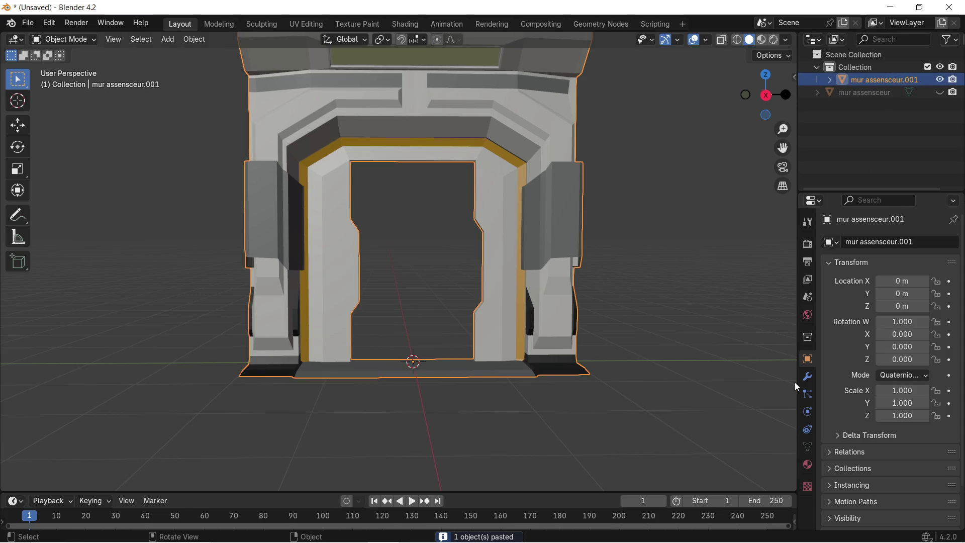
pyautogui.click(809, 379)
# Step: Remove the mat ascenseur 2.001, 3.001 and 4.001 slots, keeping mat ascenseur 1.001 and mat lumiere.001
pyautogui.click(809, 465)
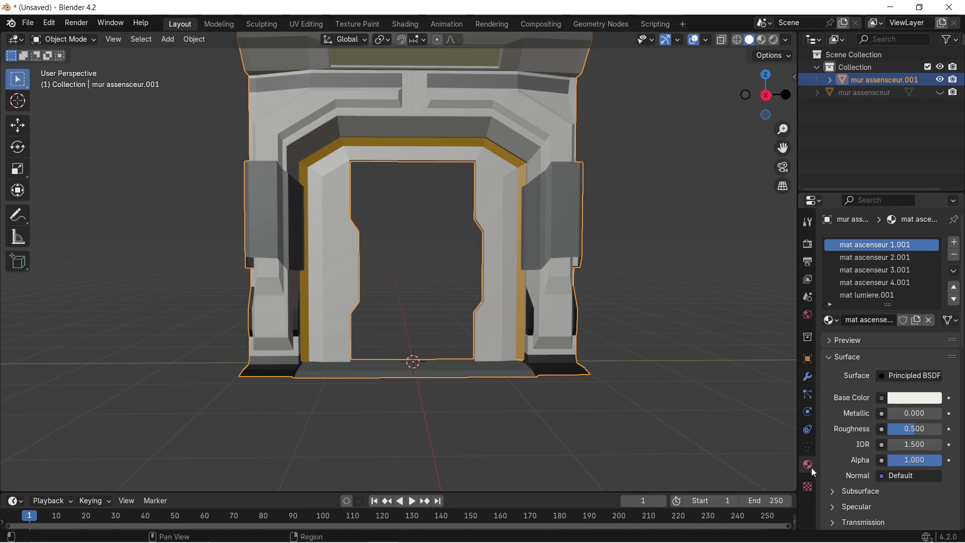
pyautogui.click(935, 259)
pyautogui.click(954, 255)
pyautogui.click(954, 256)
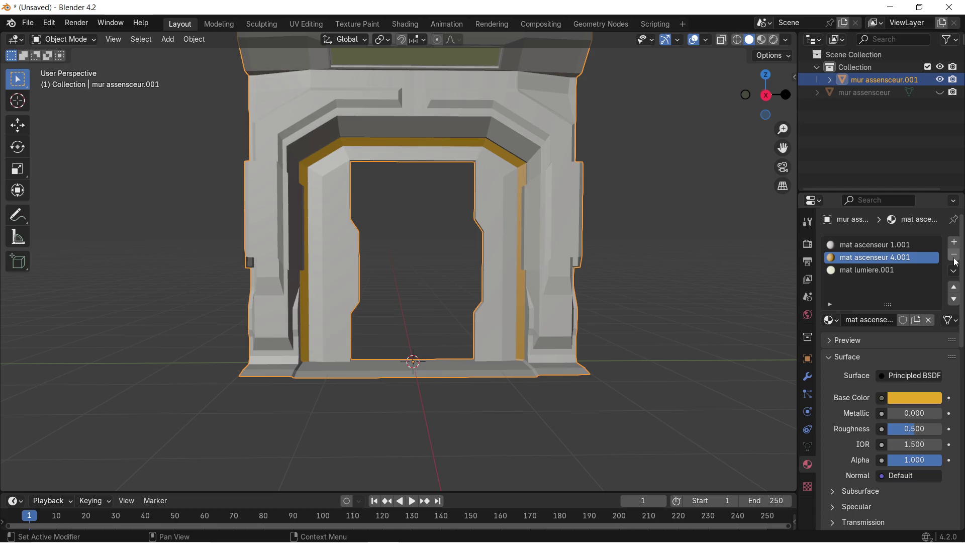
pyautogui.click(956, 262)
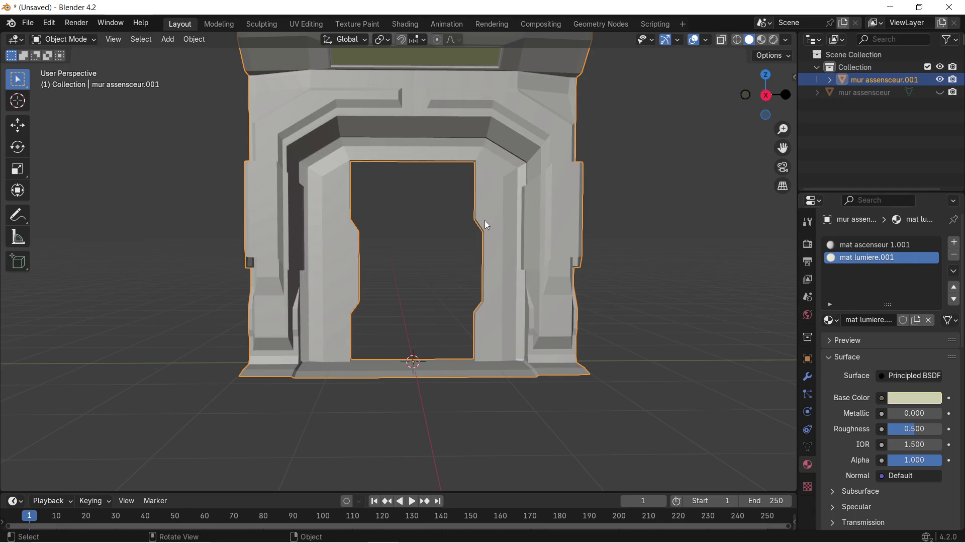
pyautogui.scroll(-2, 483, 216)
pyautogui.scroll(1, 460, 205)
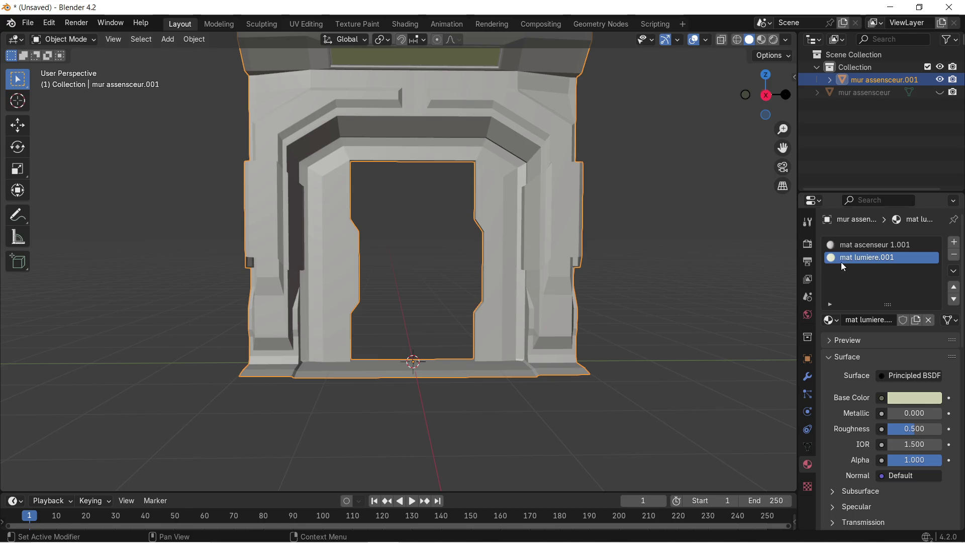
pyautogui.click(873, 245)
# Step: Rename mat ascenseur 1.001 to m_porte ascenseur, correcting the misspelling
pyautogui.doubleClick(892, 246)
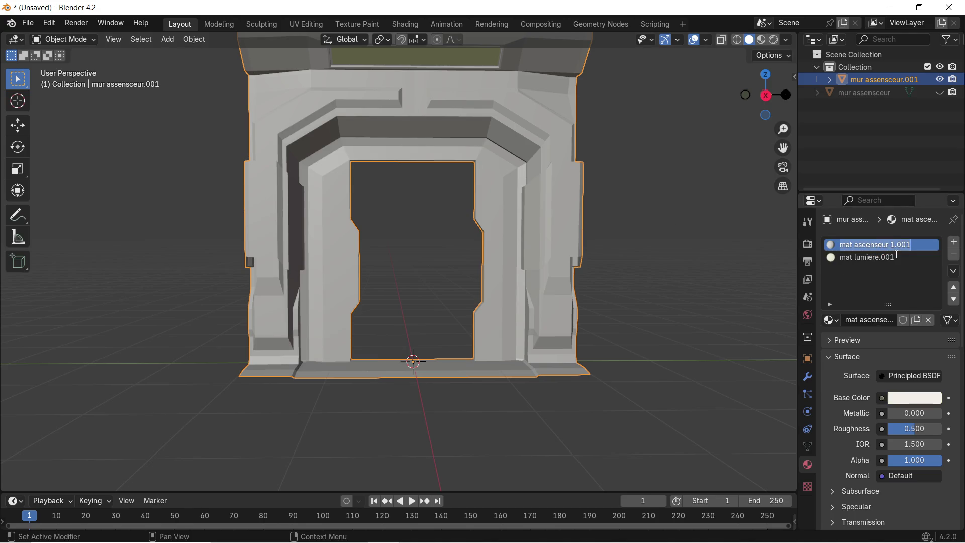
pyautogui.press('BackSpace')
pyautogui.write('m')
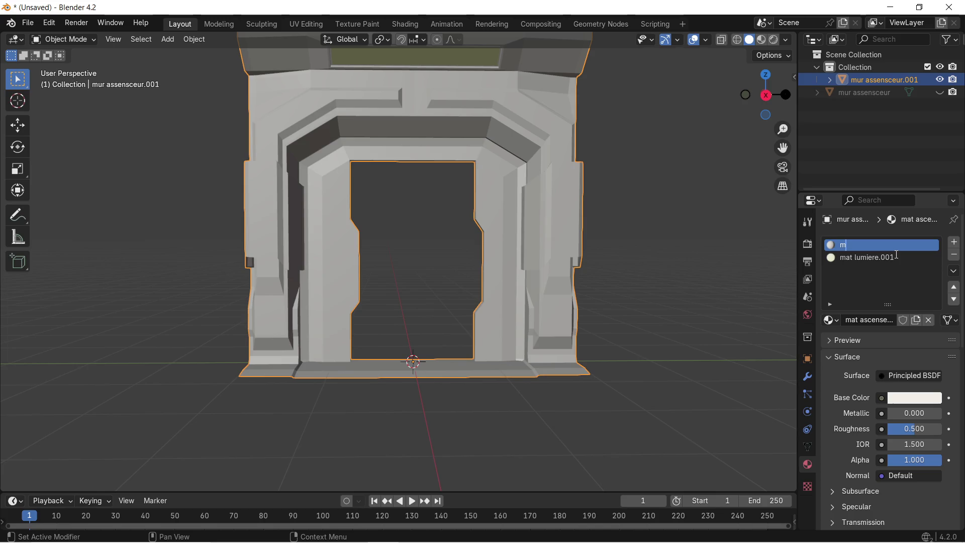
pyautogui.write('_porte a')
pyautogui.write('ssen')
pyautogui.write('ceur')
pyautogui.press('Return')
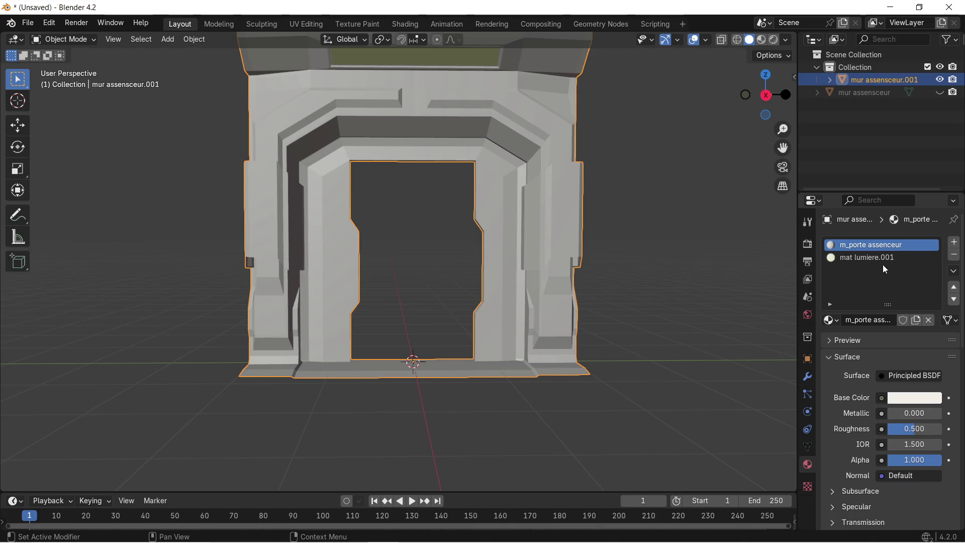
pyautogui.doubleClick(912, 243)
pyautogui.click(913, 243)
pyautogui.press('BackSpace')
pyautogui.press('BackSpace')
pyautogui.press('BackSpace')
pyautogui.press('BackSpace')
pyautogui.press('BackSpace')
pyautogui.write('eur')
pyautogui.press('BackSpace')
pyautogui.press('BackSpace')
pyautogui.press('BackSpace')
pyautogui.write('eu')
pyautogui.write('ur')
pyautogui.doubleClick(910, 246)
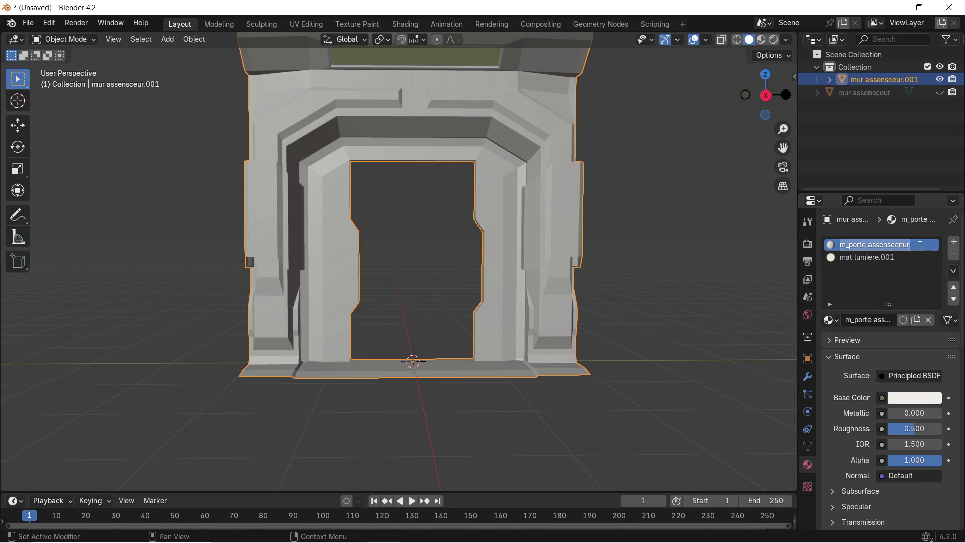
pyautogui.click(924, 249)
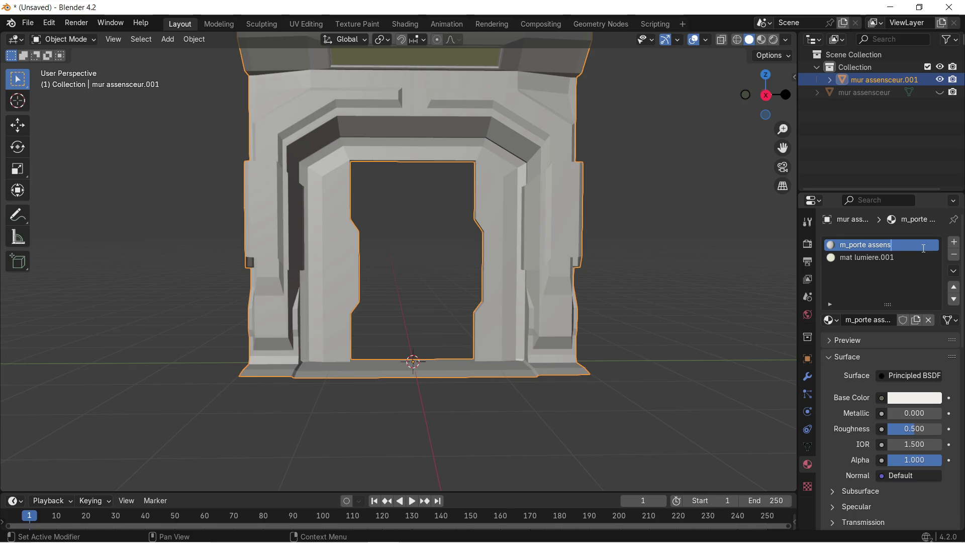
pyautogui.press('BackSpace')
pyautogui.write('seur')
pyautogui.press('Return')
# Step: Finalize the first material's name as m_porte ascenseur body
pyautogui.doubleClick(898, 244)
pyautogui.write('seur')
pyautogui.write(' body')
pyautogui.press('Return')
# Step: Rename mat lumiere.001 to m_porte ascenseur light
pyautogui.doubleClick(859, 245)
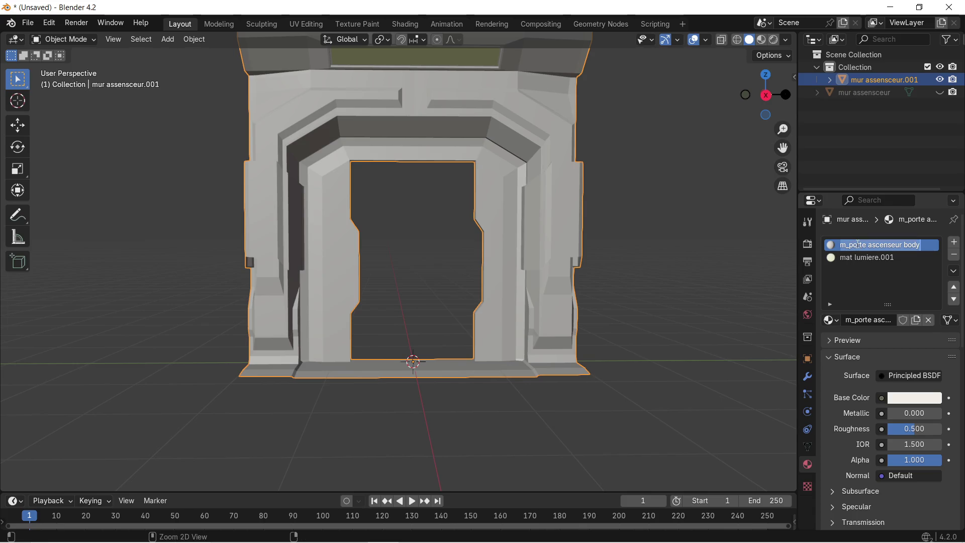
pyautogui.click(877, 256)
pyautogui.doubleClick(876, 256)
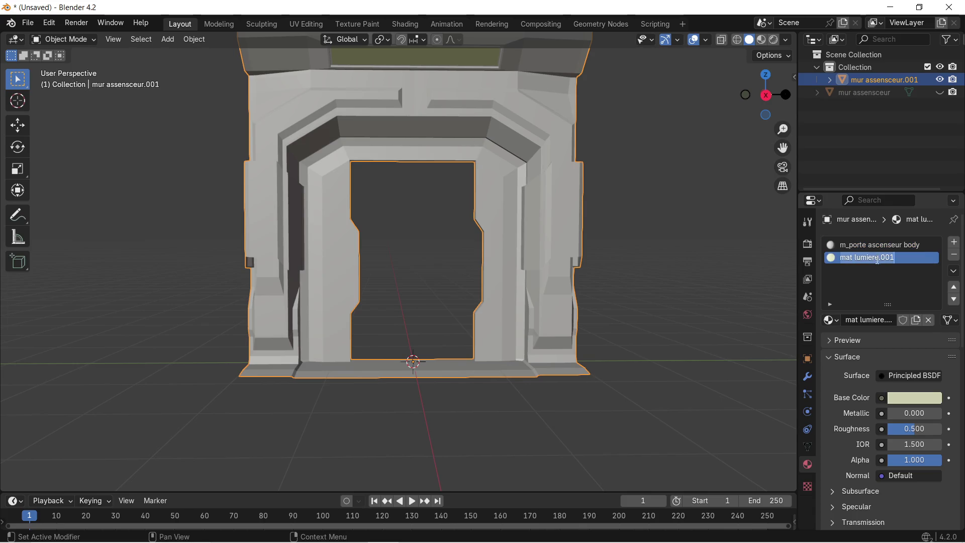
pyautogui.hotkey('ctrl', 'v')
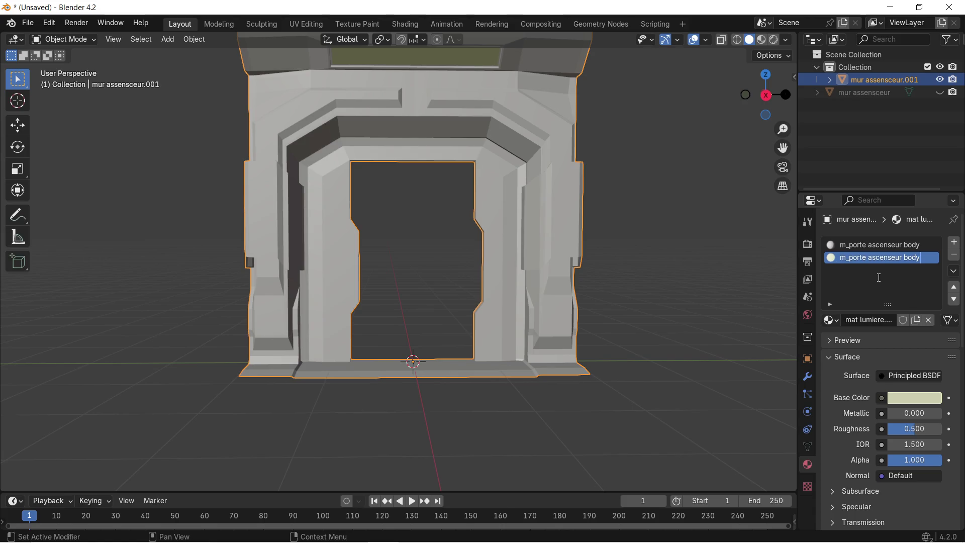
pyautogui.write('0')
pyautogui.press('BackSpace')
pyautogui.press('BackSpace')
pyautogui.press('BackSpace')
pyautogui.write('light')
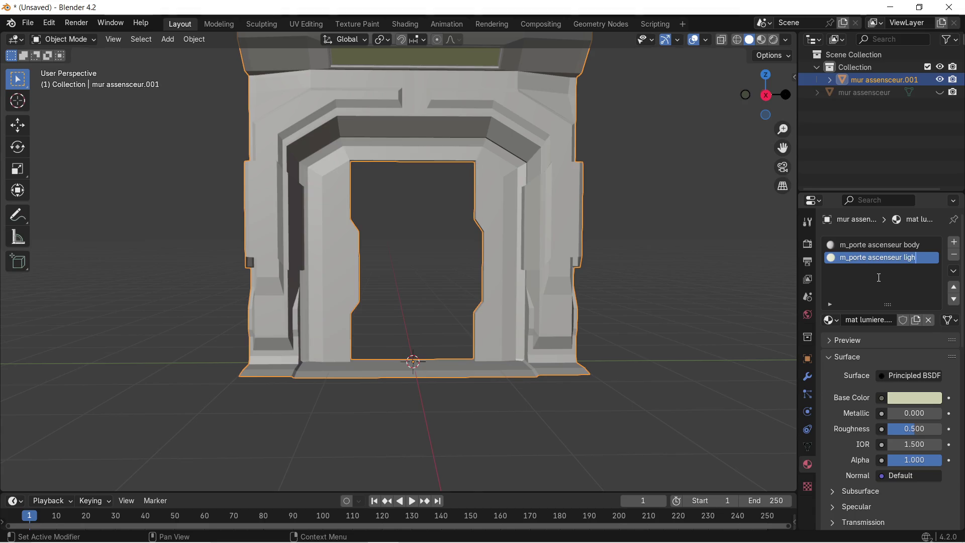
pyautogui.press('Return')
pyautogui.scroll(-4, 878, 277)
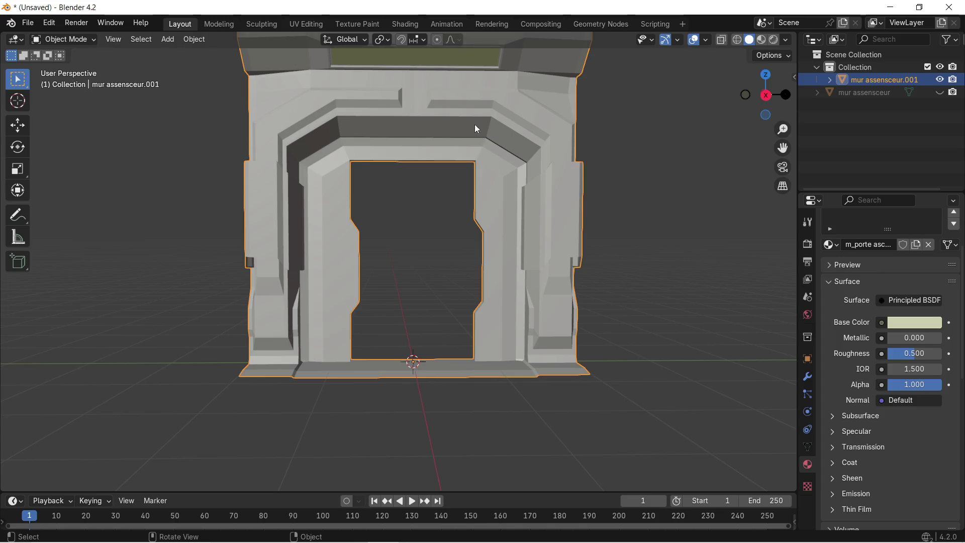
# Step: In Edit Mode, merge vertices by distance, removing 1447, then switch to UV Editing
pyautogui.scroll(-2, 410, 129)
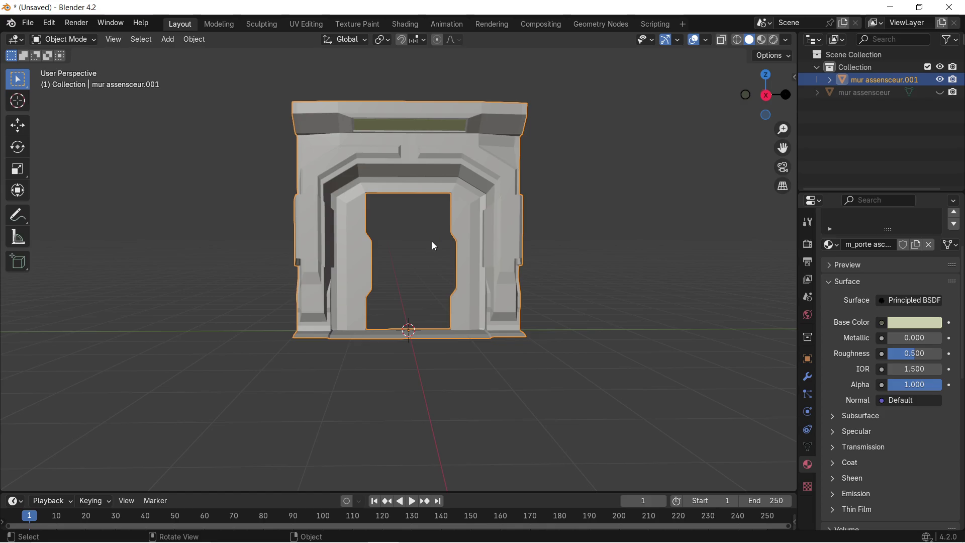
pyautogui.press('Tab')
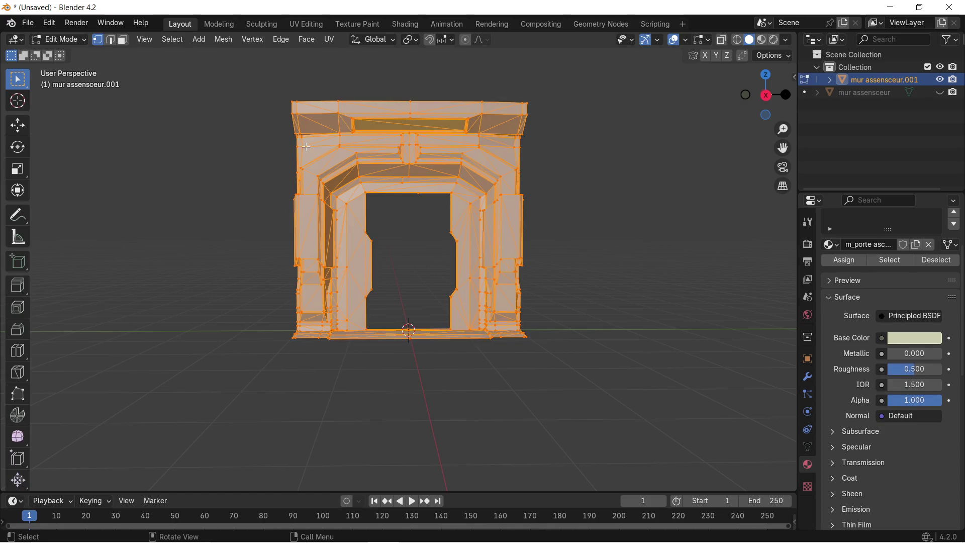
pyautogui.press('m')
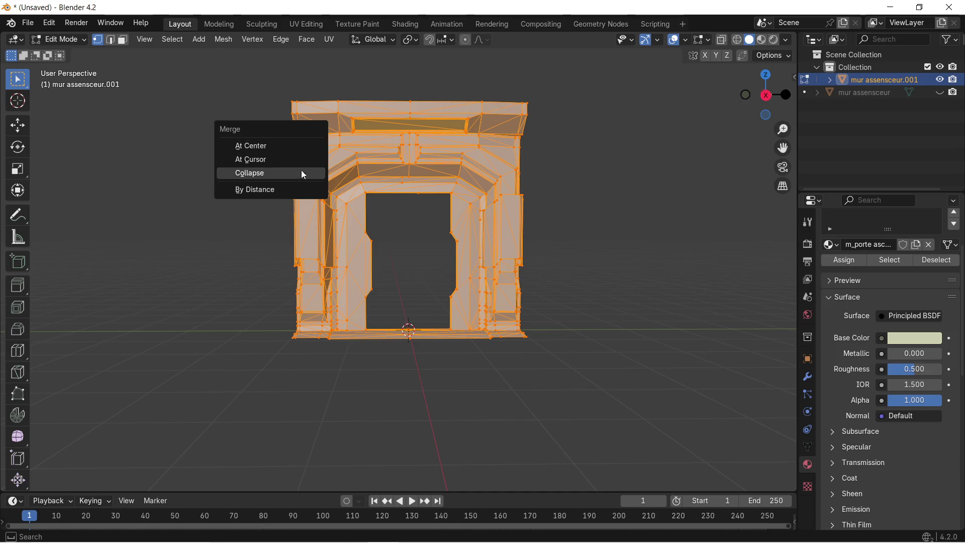
pyautogui.click(296, 189)
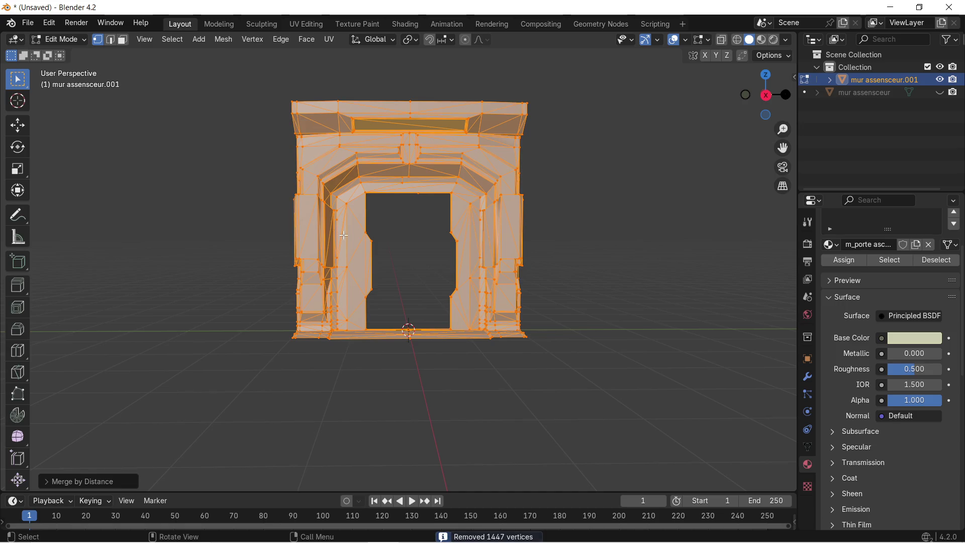
pyautogui.scroll(3, 294, 190)
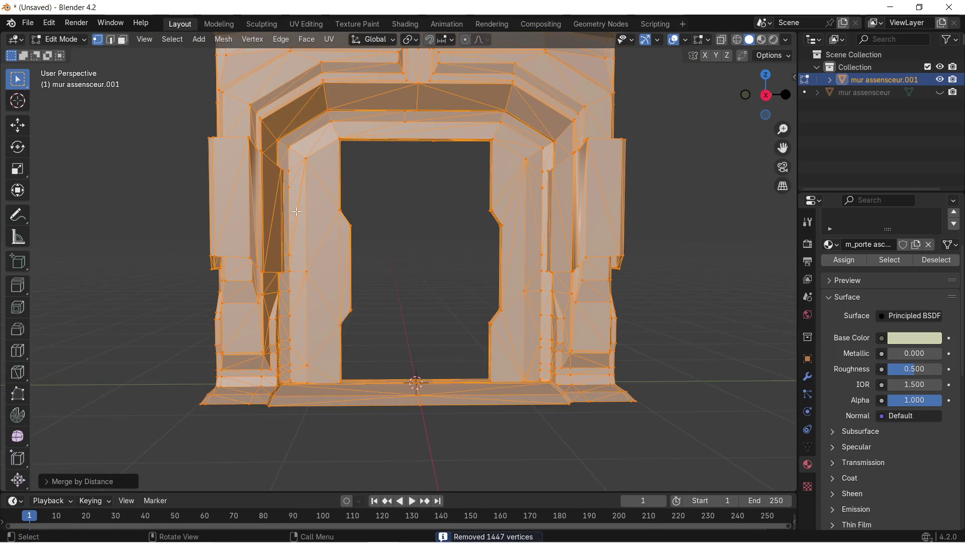
pyautogui.moveTo(353, 214)
pyautogui.mouseDown(button='middle')
pyautogui.moveTo(383, 288)
pyautogui.moveTo(360, 183)
pyautogui.moveTo(373, 216)
pyautogui.moveTo(357, 196)
pyautogui.mouseUp(button='middle')
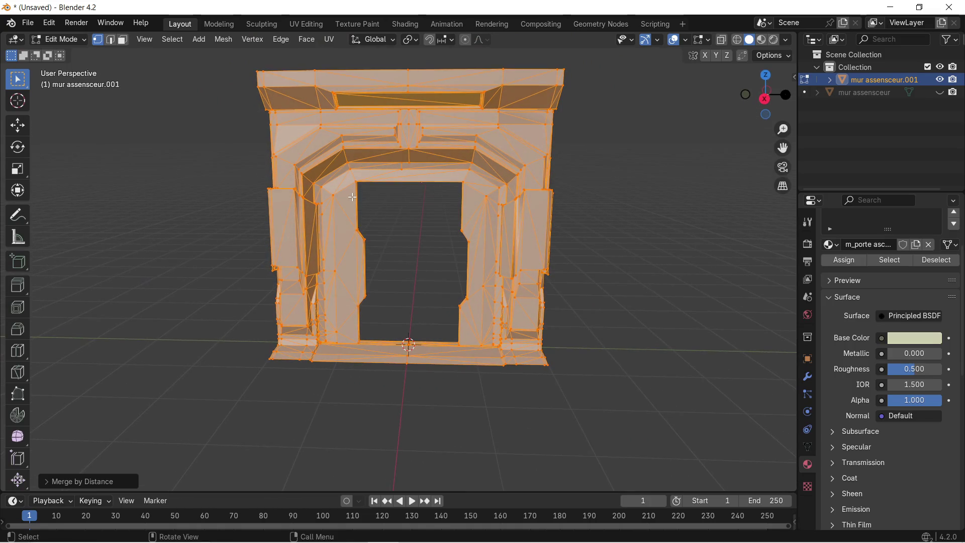
pyautogui.click(333, 39)
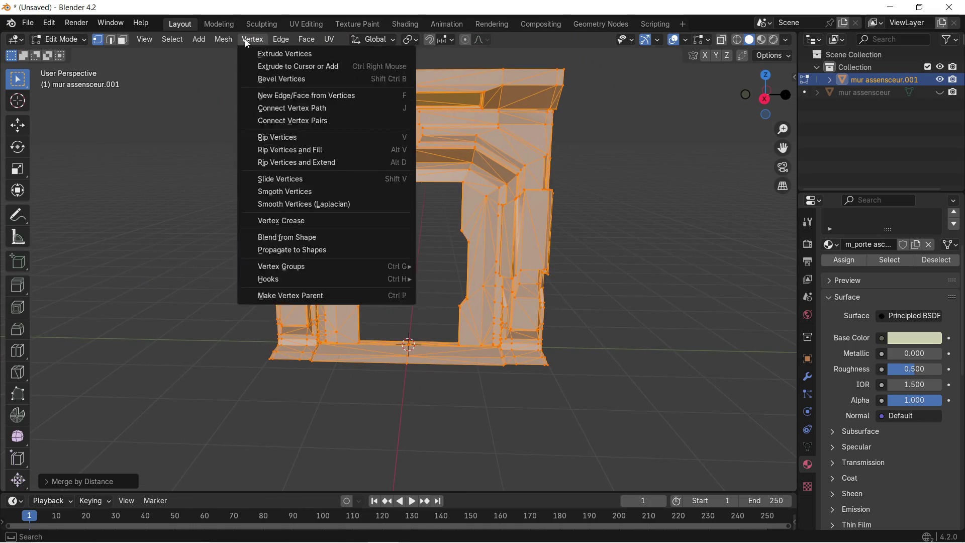
pyautogui.click(293, 24)
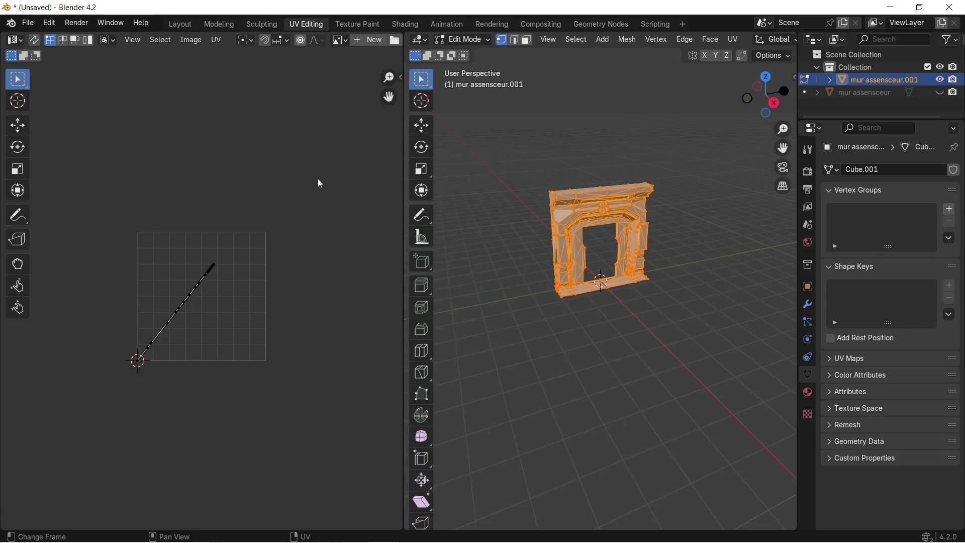
# Step: Unwrap the door frame, then re-unwrap it with Smart UV Project at a 66° angle limit
pyautogui.moveTo(597, 189)
pyautogui.mouseDown(button='middle')
pyautogui.moveTo(582, 241)
pyautogui.moveTo(589, 162)
pyautogui.mouseUp(button='middle')
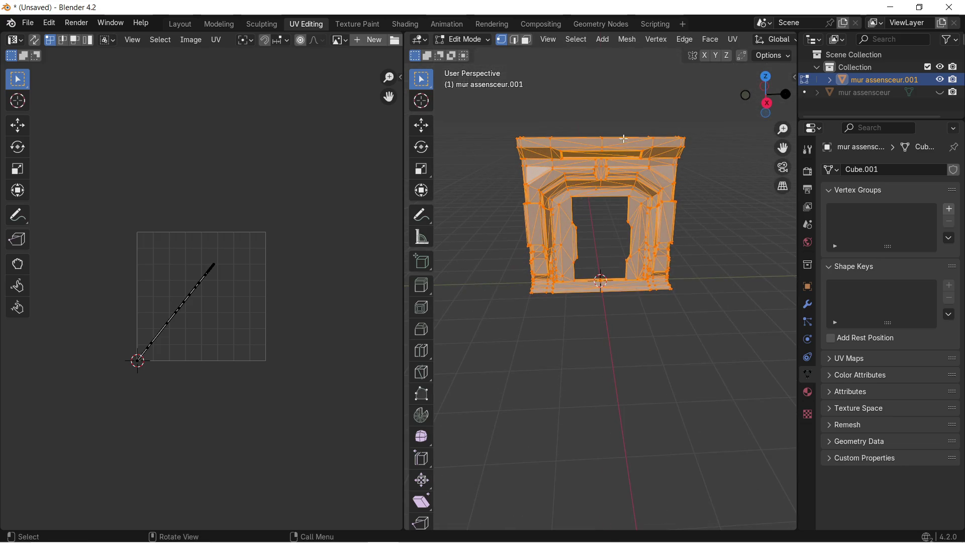
pyautogui.click(714, 40)
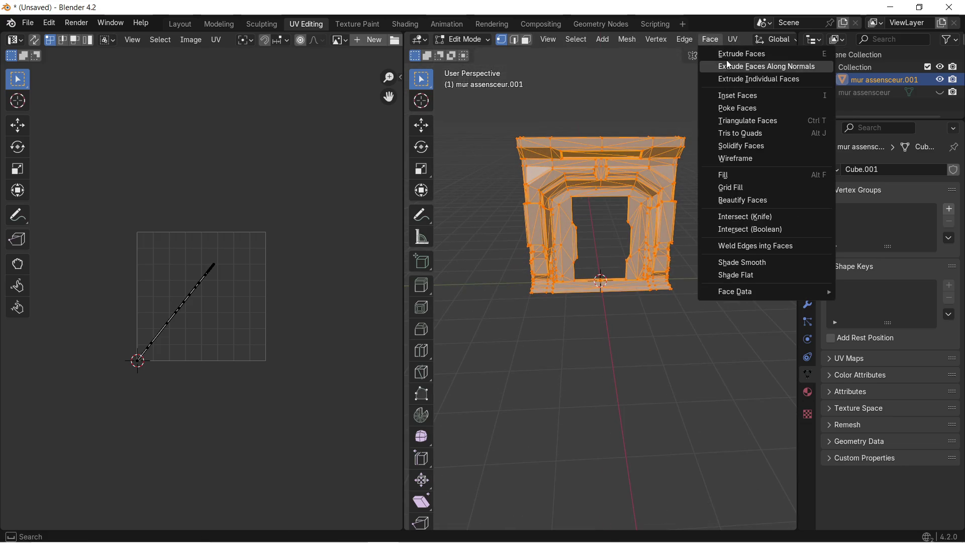
pyautogui.press('Escape')
pyautogui.click(735, 39)
pyautogui.click(744, 54)
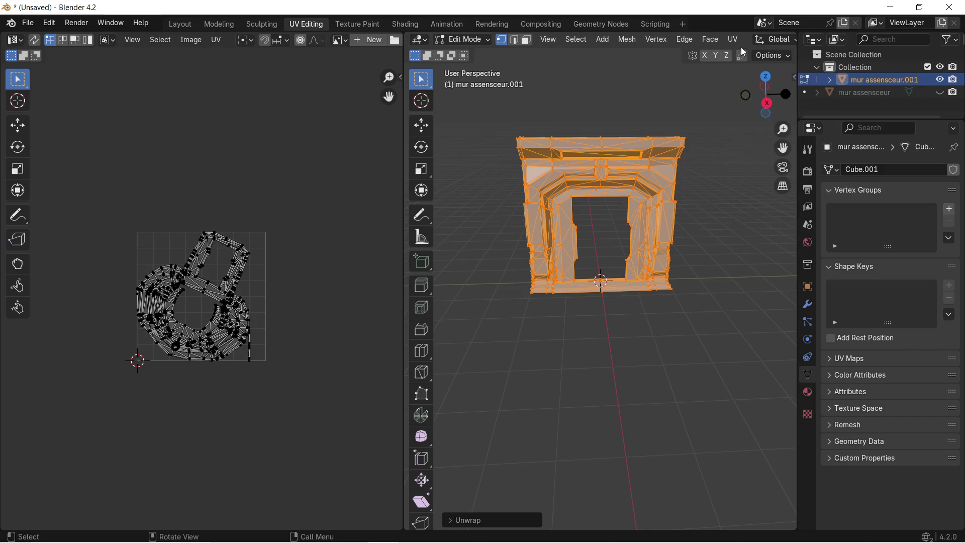
pyautogui.click(735, 39)
pyautogui.click(752, 71)
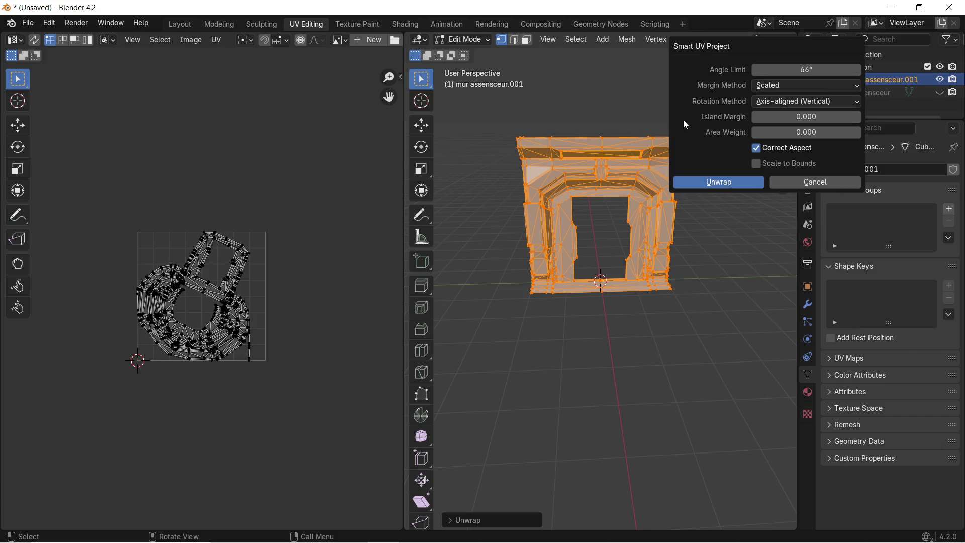
pyautogui.click(706, 182)
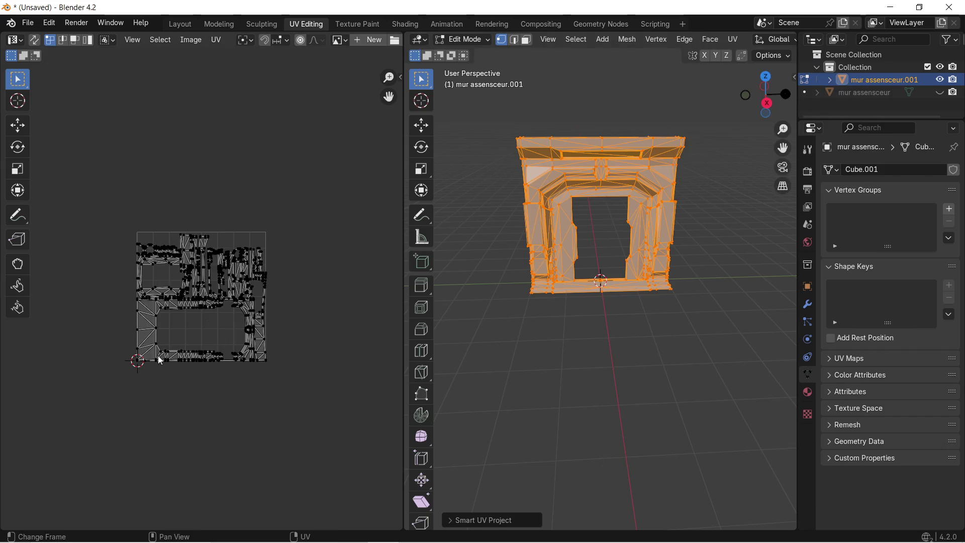
pyautogui.scroll(5, 176, 331)
pyautogui.scroll(-4, 172, 328)
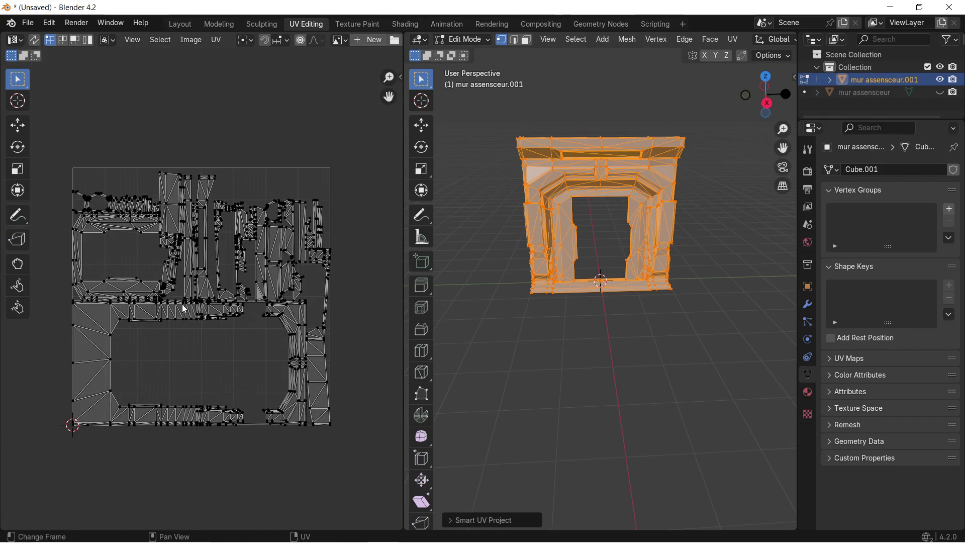
pyautogui.scroll(3, 246, 255)
pyautogui.scroll(-2, 247, 254)
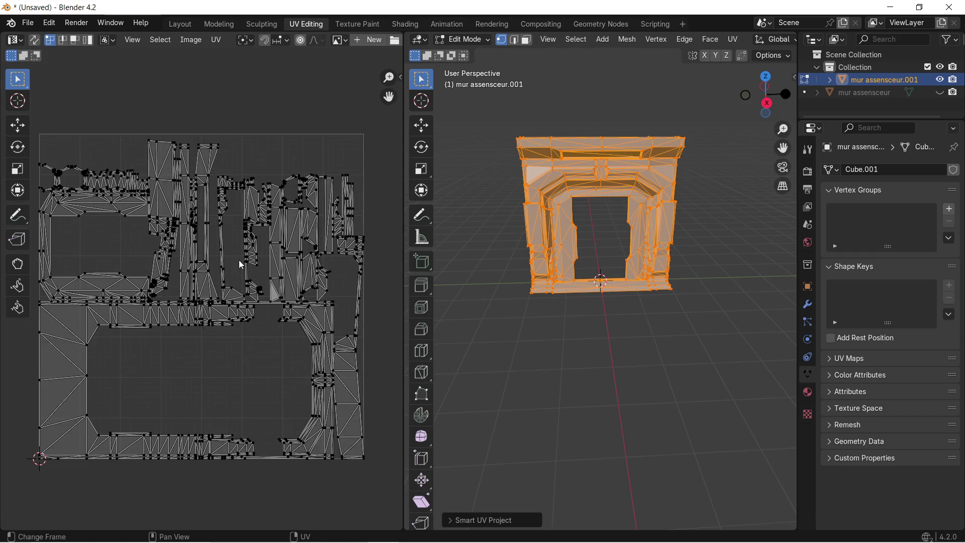
pyautogui.click(31, 25)
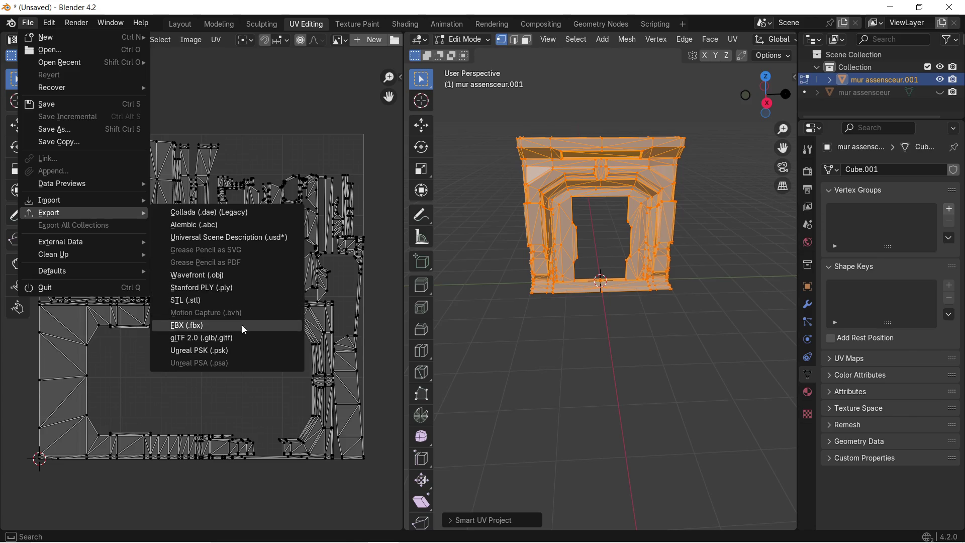
# Step: Start a glTF 2.0 export and browse to Desktop\zug final
pyautogui.click(226, 338)
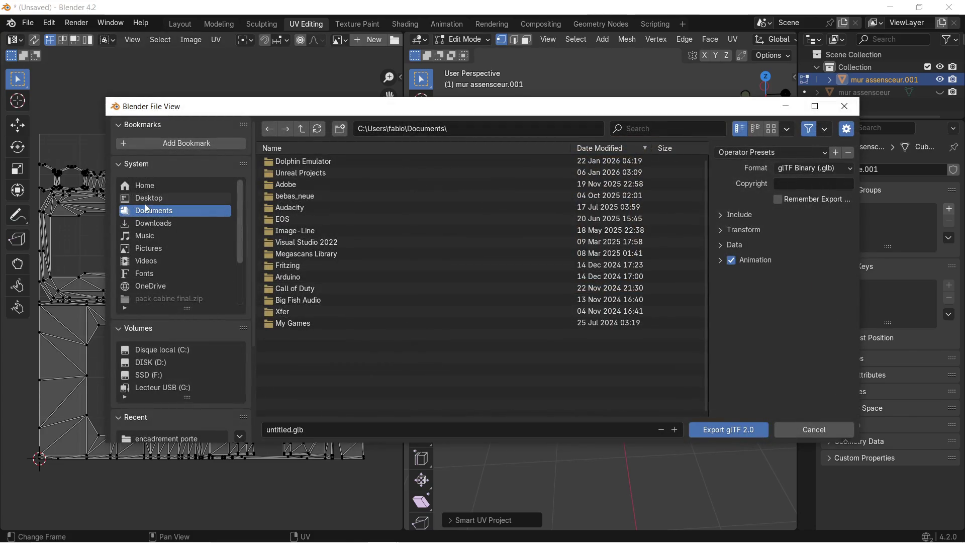
pyautogui.click(159, 198)
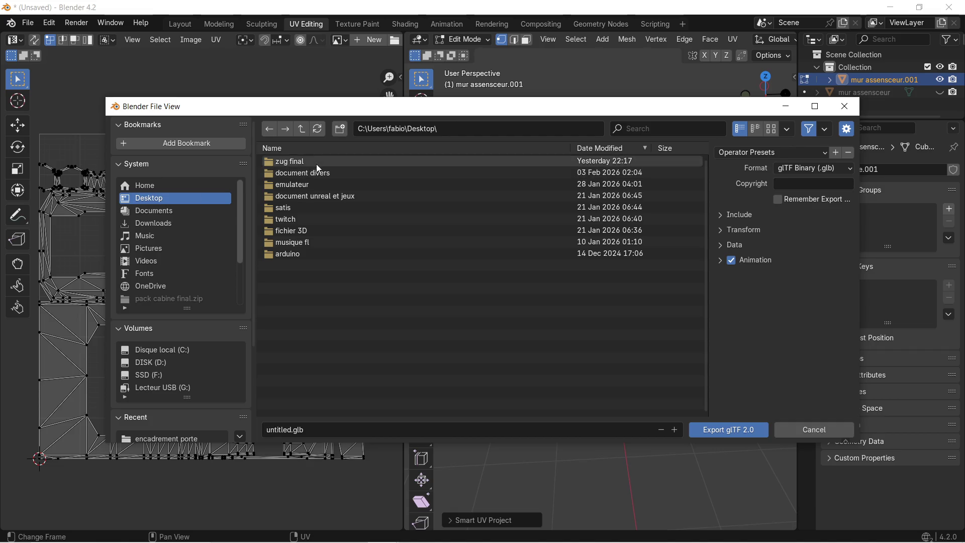
pyautogui.click(317, 162)
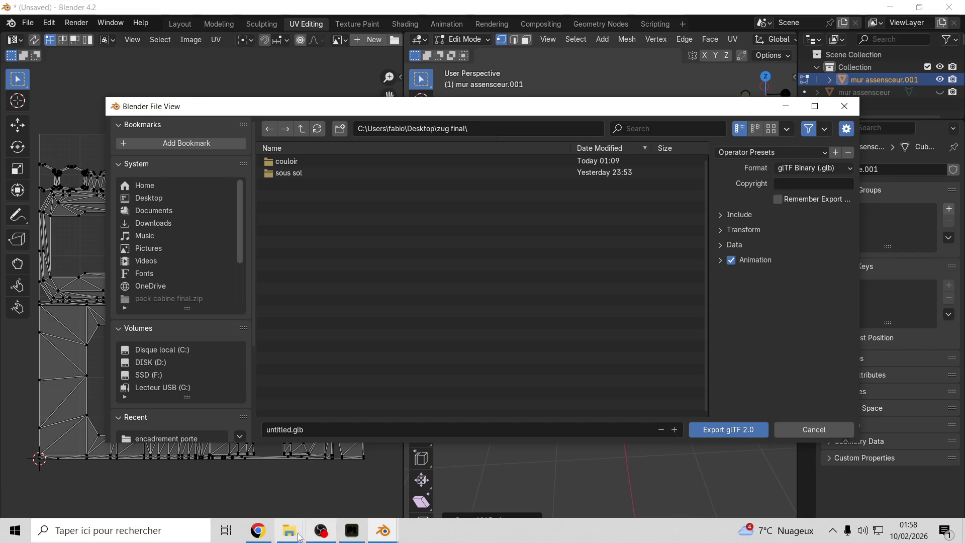
# Step: Close the extra mur ascenseur and asset zug Explorer windows and cancel the export
pyautogui.moveTo(289, 531)
pyautogui.moveTo(288, 490)
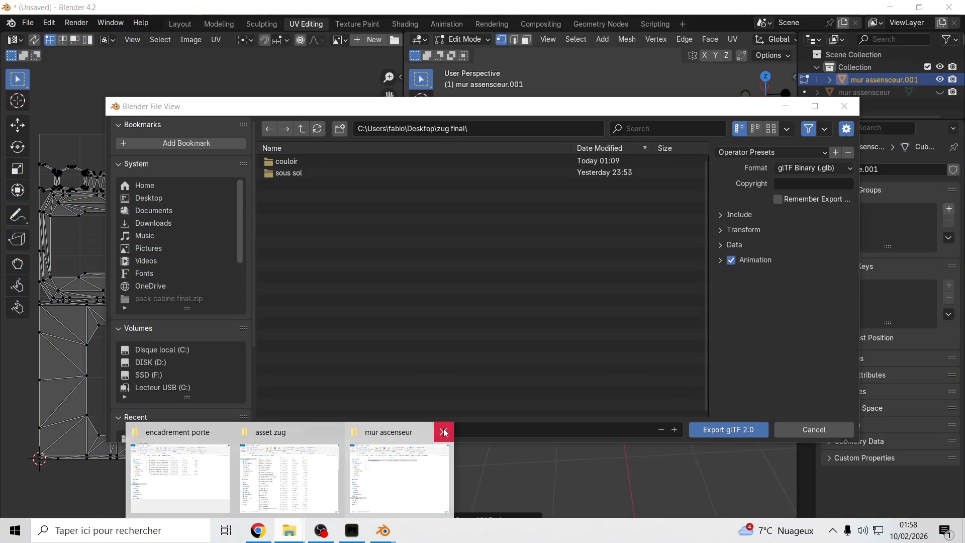
pyautogui.click(444, 432)
pyautogui.click(393, 435)
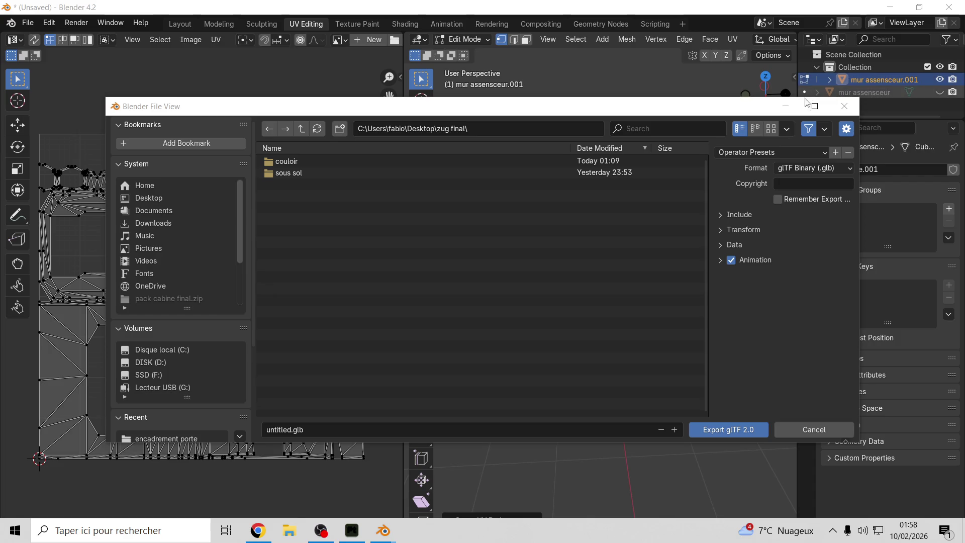
pyautogui.click(836, 101)
pyautogui.click(888, 15)
# Step: Create a new folder named ascenseur inside zug final
pyautogui.doubleClick(858, 146)
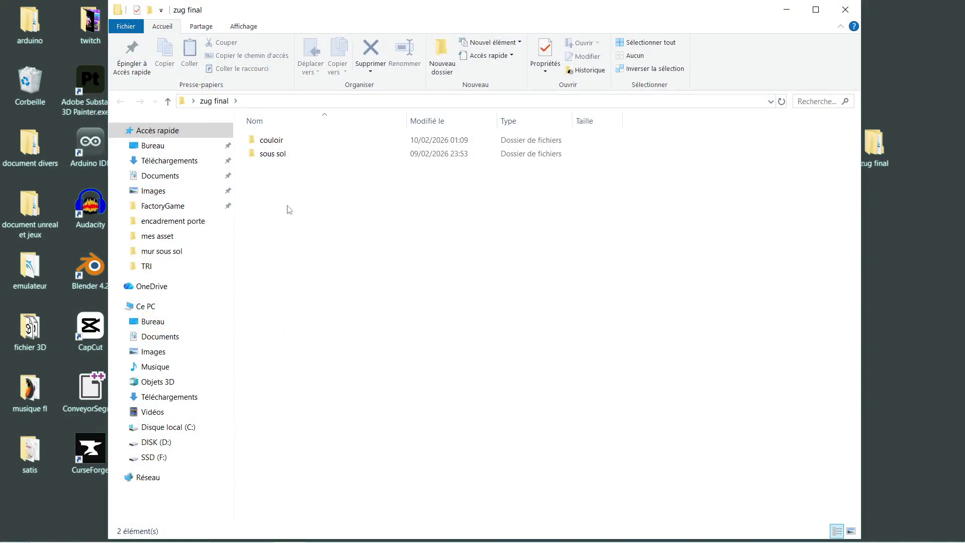
pyautogui.rightClick(270, 204)
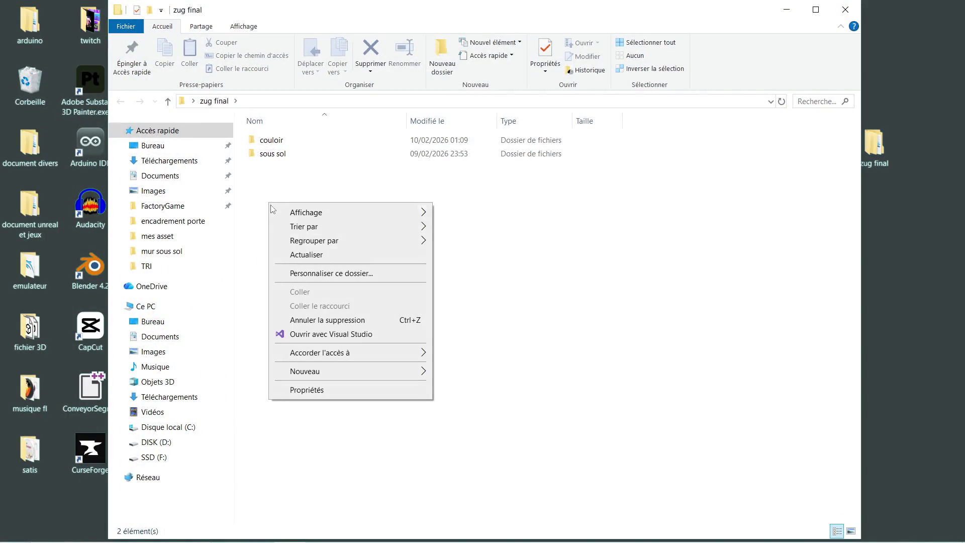
pyautogui.moveTo(362, 373)
pyautogui.click(464, 373)
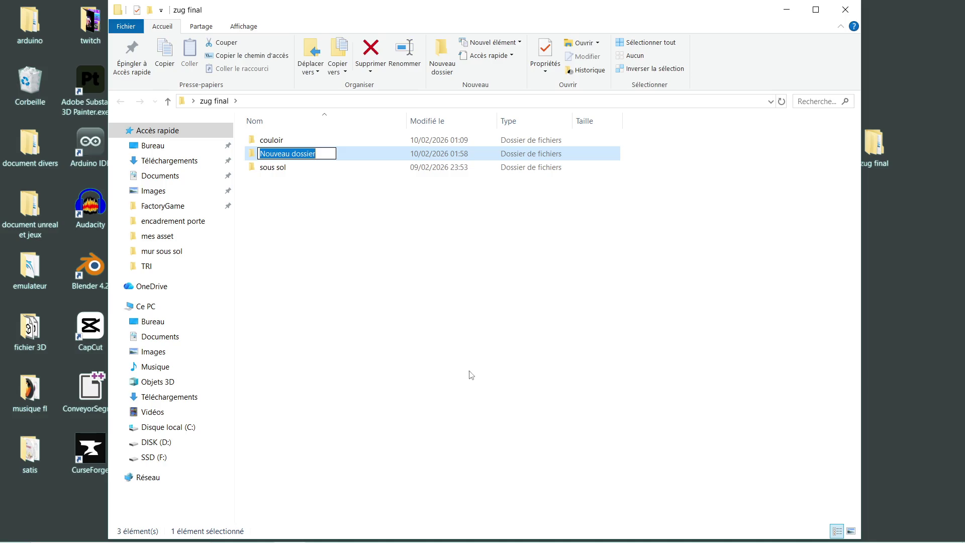
pyautogui.write('ascenseur')
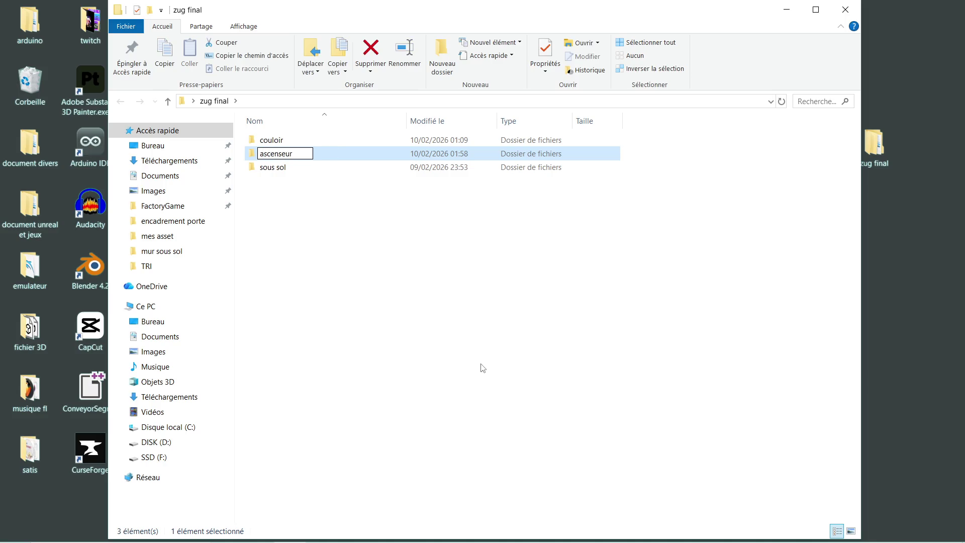
pyautogui.press('Return')
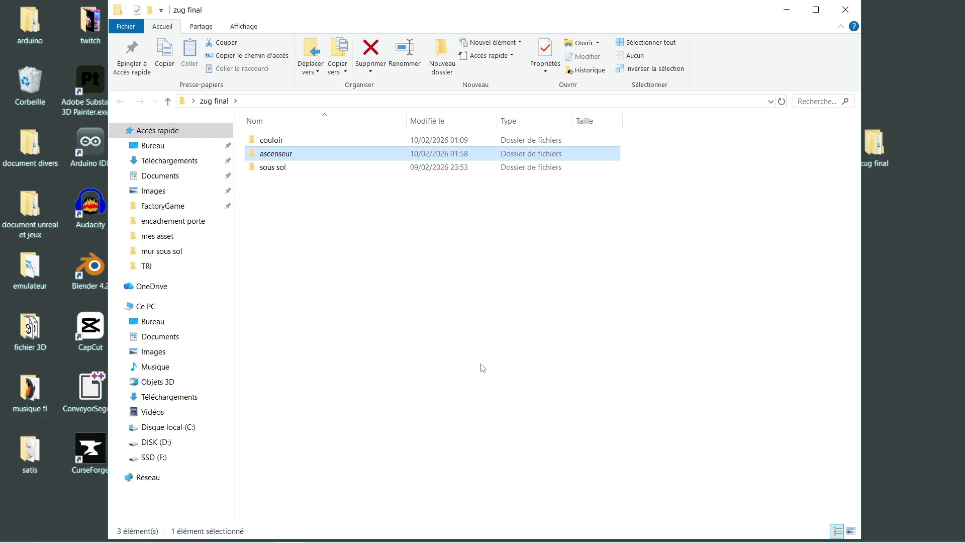
# Step: Create and open an 'encadrement porte asceseur' subfolder inside ascenseur, then return to Blender
pyautogui.doubleClick(299, 156)
pyautogui.rightClick(281, 158)
pyautogui.moveTo(410, 323)
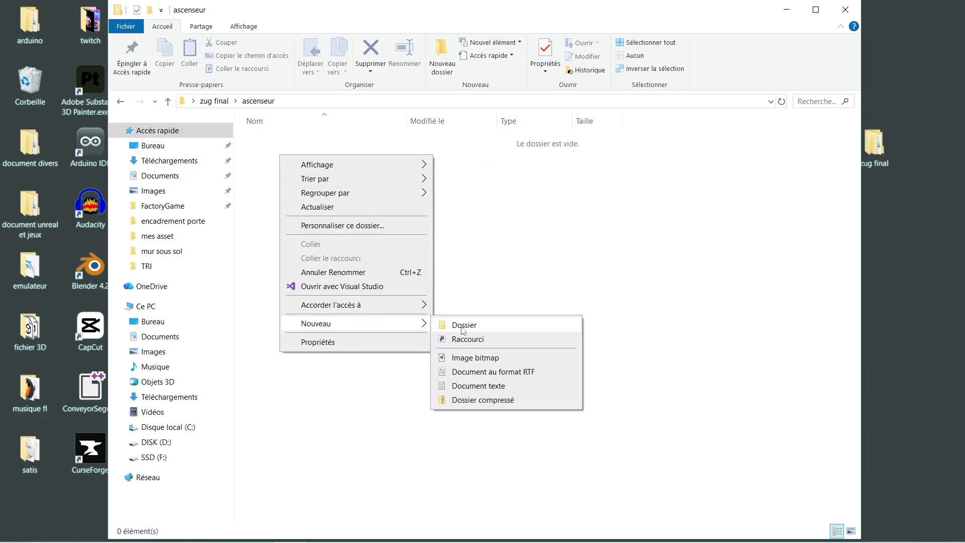
pyautogui.click(467, 327)
pyautogui.write('encadrement porte asceseur')
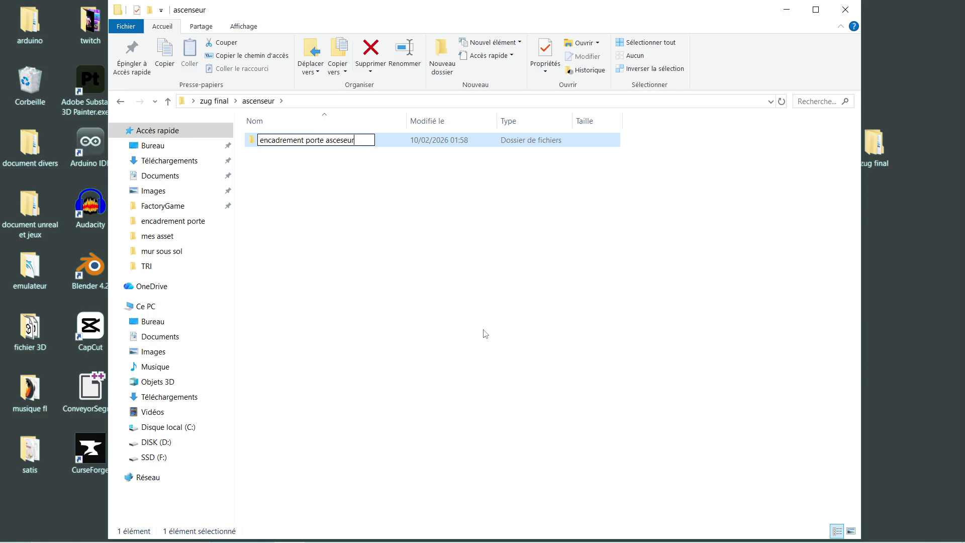
pyautogui.press('Return')
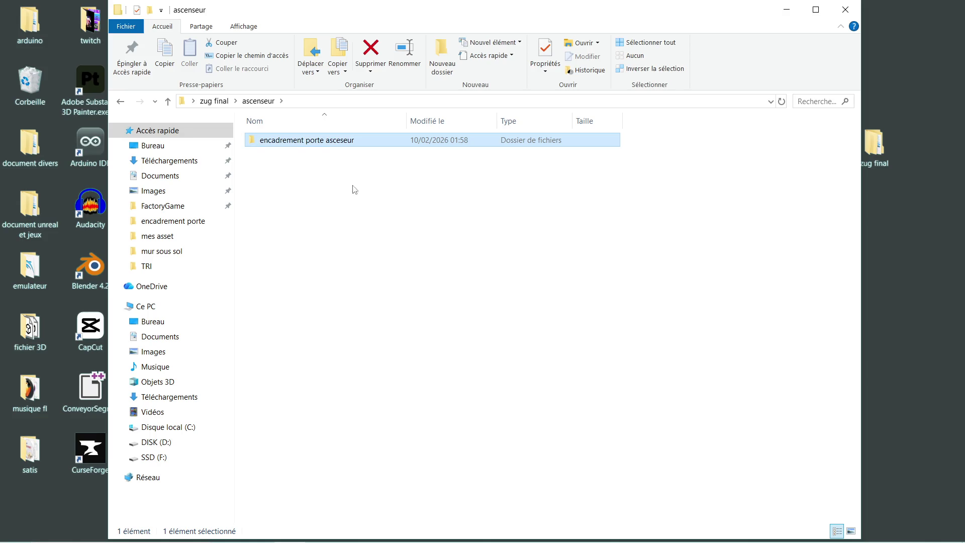
pyautogui.doubleClick(315, 149)
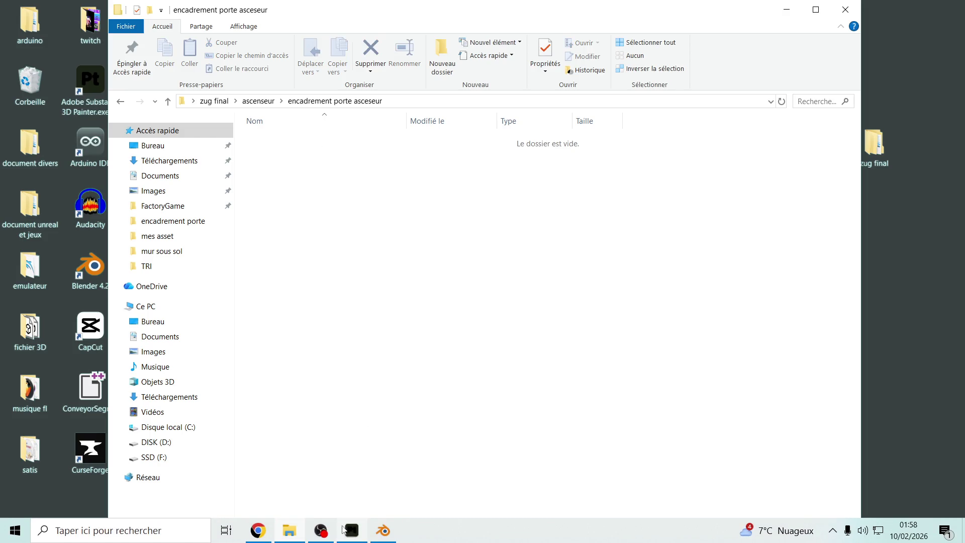
pyautogui.click(382, 534)
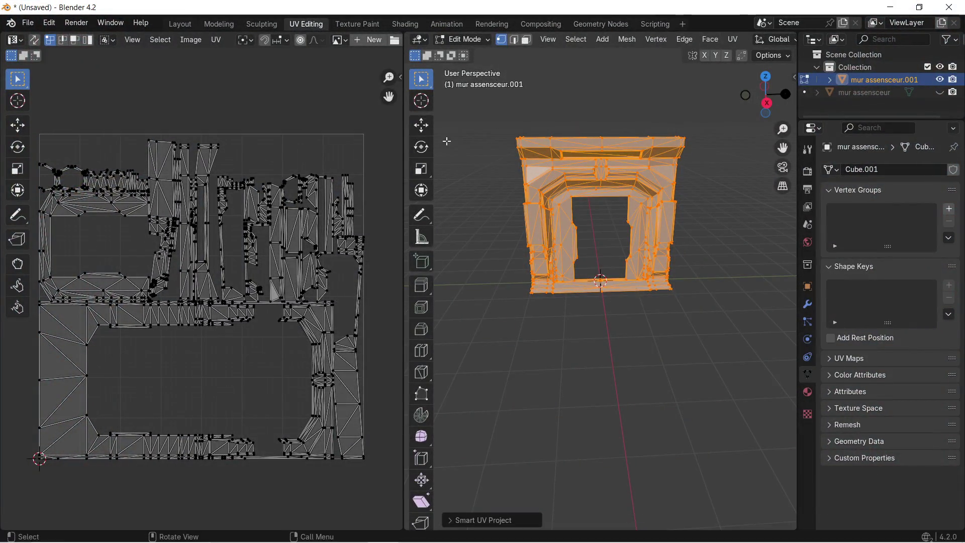
# Step: Export untitled.glb as glTF 2.0 into Desktop\zug final\ascenseur\encadrement porte asceseur
pyautogui.click(26, 26)
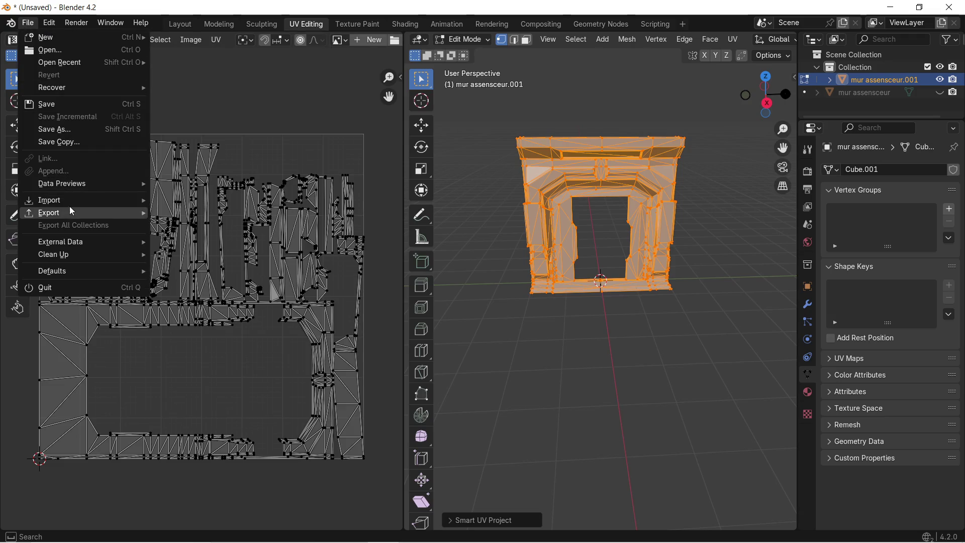
pyautogui.moveTo(81, 215)
pyautogui.click(214, 338)
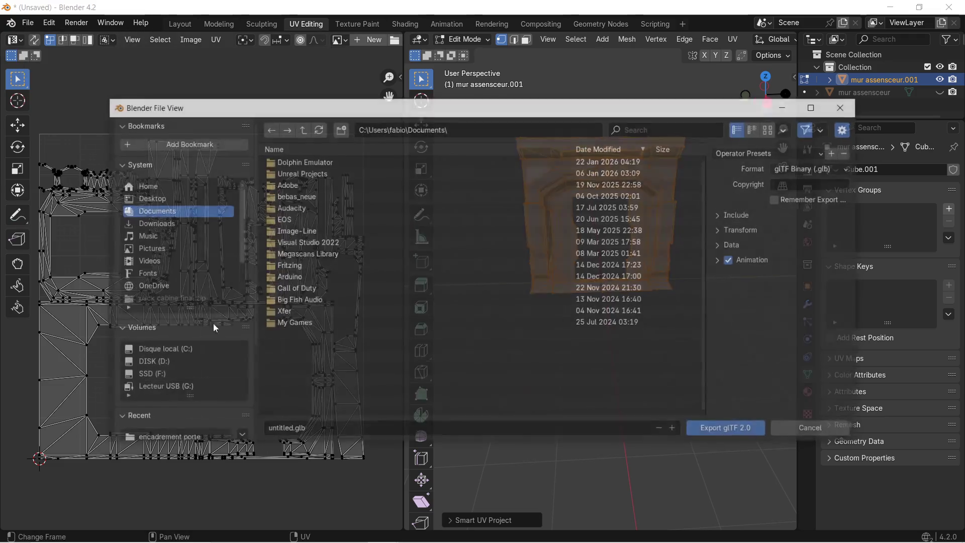
pyautogui.click(723, 215)
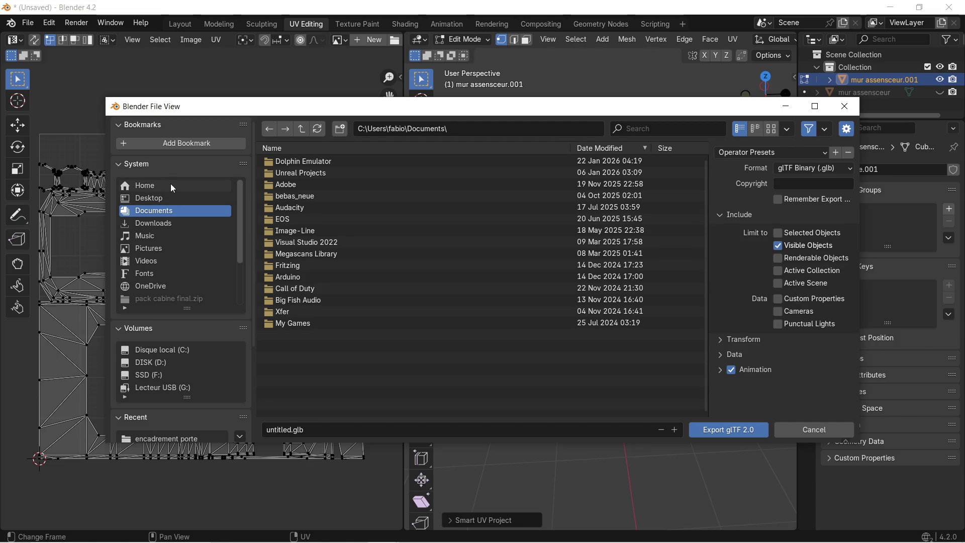
pyautogui.click(172, 200)
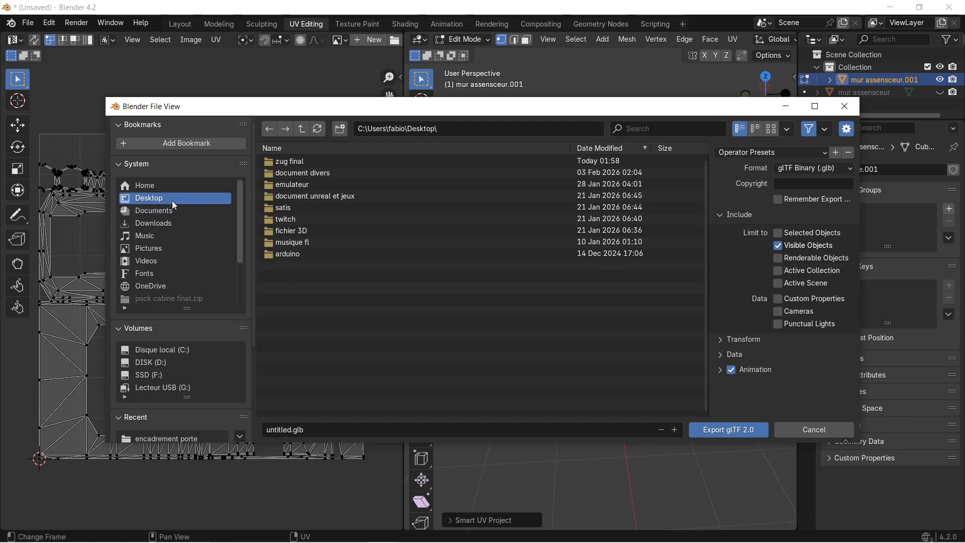
pyautogui.doubleClick(324, 159)
pyautogui.doubleClick(320, 168)
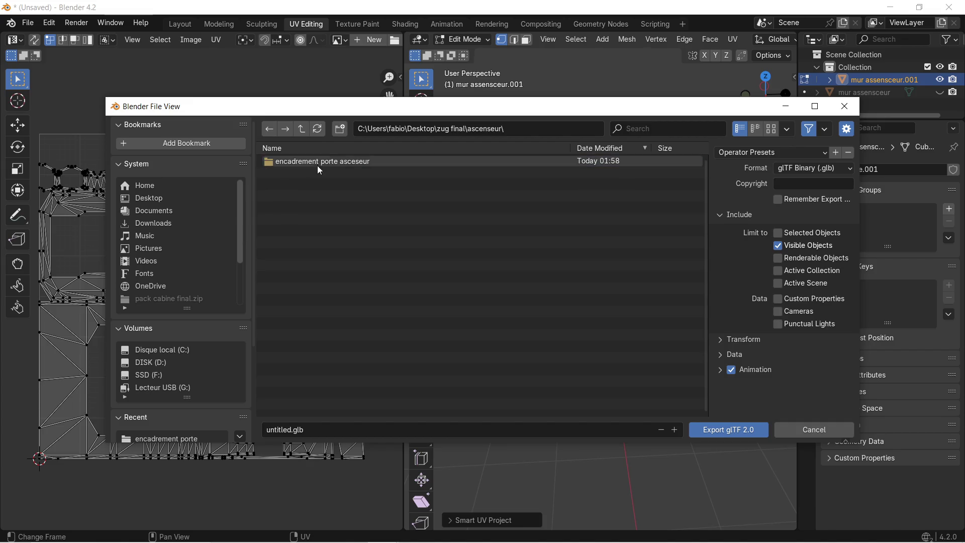
pyautogui.doubleClick(327, 166)
pyautogui.click(734, 430)
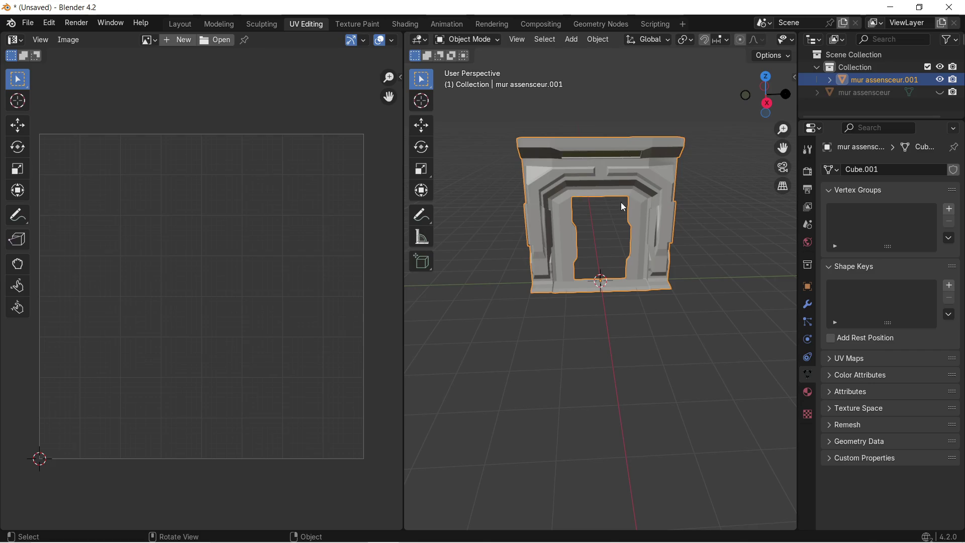
# Step: Orbit and zoom around the door frame to inspect the right pillar and front
pyautogui.scroll(-3, 624, 199)
pyautogui.scroll(7, 626, 201)
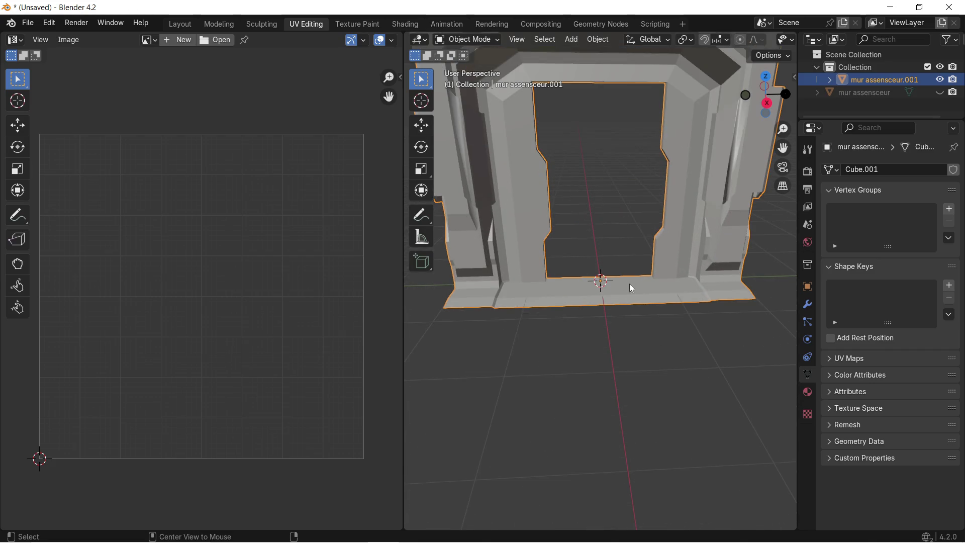
pyautogui.moveTo(534, 213); pyautogui.dragTo(577, 256)
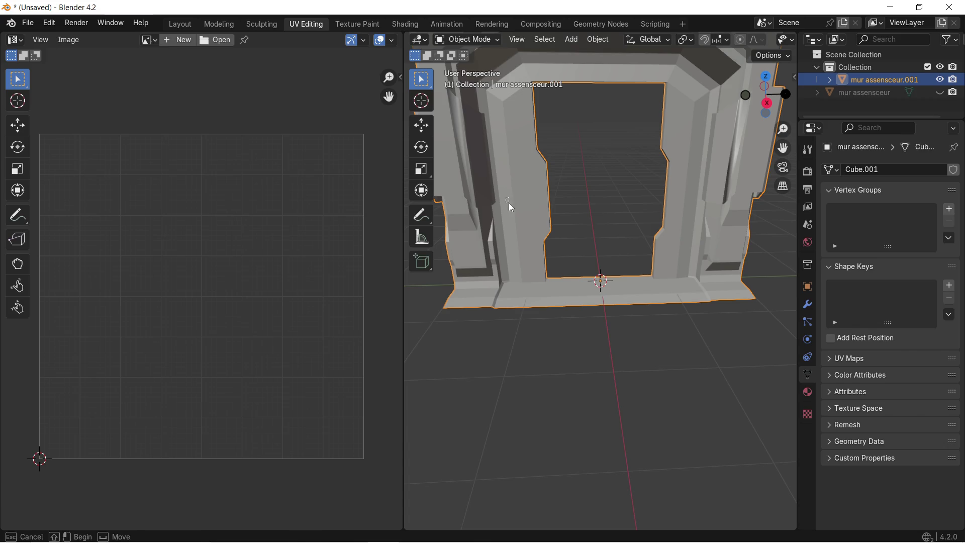
pyautogui.moveTo(502, 199)
pyautogui.mouseDown(button='middle')
pyautogui.moveTo(576, 243)
pyautogui.moveTo(695, 246)
pyautogui.moveTo(524, 198)
pyautogui.moveTo(481, 166)
pyautogui.moveTo(495, 177)
pyautogui.moveTo(541, 156)
pyautogui.moveTo(541, 199)
pyautogui.moveTo(608, 231)
pyautogui.moveTo(629, 217)
pyautogui.mouseUp(button='middle')
pyautogui.scroll(5, 714, 219)
pyautogui.moveTo(716, 213)
pyautogui.mouseDown(button='middle')
pyautogui.moveTo(707, 254)
pyautogui.moveTo(626, 273)
pyautogui.mouseUp(button='middle')
pyautogui.scroll(-5, 614, 198)
pyautogui.moveTo(614, 198)
pyautogui.mouseDown(button='middle')
pyautogui.moveTo(594, 228)
pyautogui.moveTo(610, 208)
pyautogui.moveTo(524, 258)
pyautogui.moveTo(677, 226)
pyautogui.moveTo(687, 254)
pyautogui.moveTo(714, 231)
pyautogui.moveTo(699, 216)
pyautogui.moveTo(650, 259)
pyautogui.moveTo(607, 244)
pyautogui.moveTo(557, 159)
pyautogui.moveTo(552, 120)
pyautogui.moveTo(647, 236)
pyautogui.moveTo(638, 225)
pyautogui.moveTo(571, 211)
pyautogui.moveTo(653, 231)
pyautogui.moveTo(577, 228)
pyautogui.moveTo(595, 221)
pyautogui.moveTo(576, 227)
pyautogui.moveTo(581, 216)
pyautogui.moveTo(604, 237)
pyautogui.mouseUp(button='middle')
pyautogui.scroll(4, 541, 242)
pyautogui.scroll(5, 694, 226)
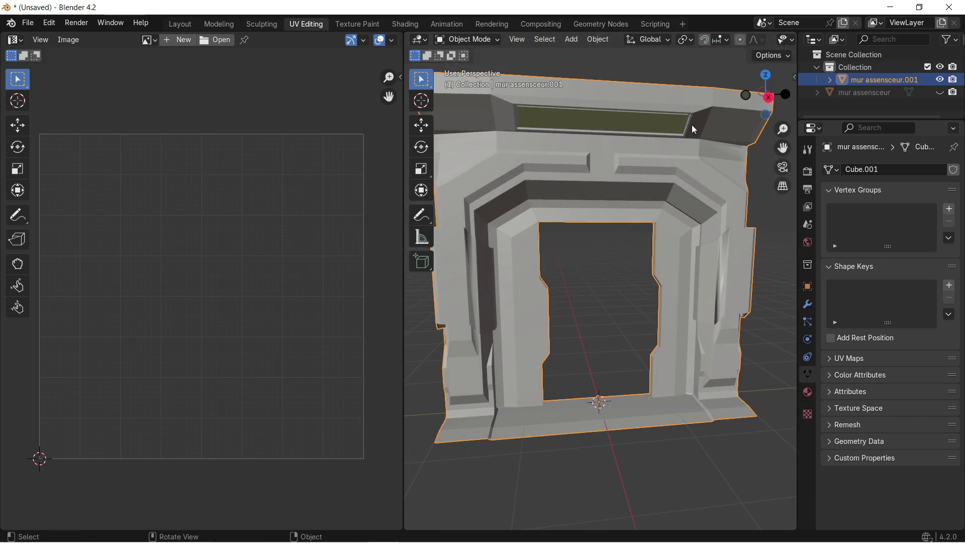
# Step: Toggle snapping on and off and return to the Layout workspace
pyautogui.click(704, 41)
pyautogui.click(707, 40)
pyautogui.click(187, 26)
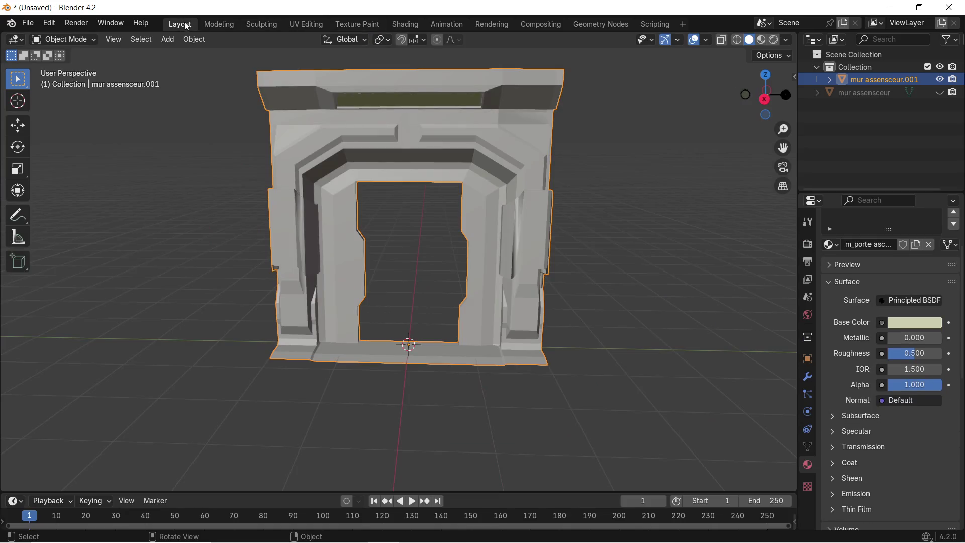
# Step: Turn on the Face Orientation overlay and orbit to confirm the door frame shows blue
pyautogui.click(706, 40)
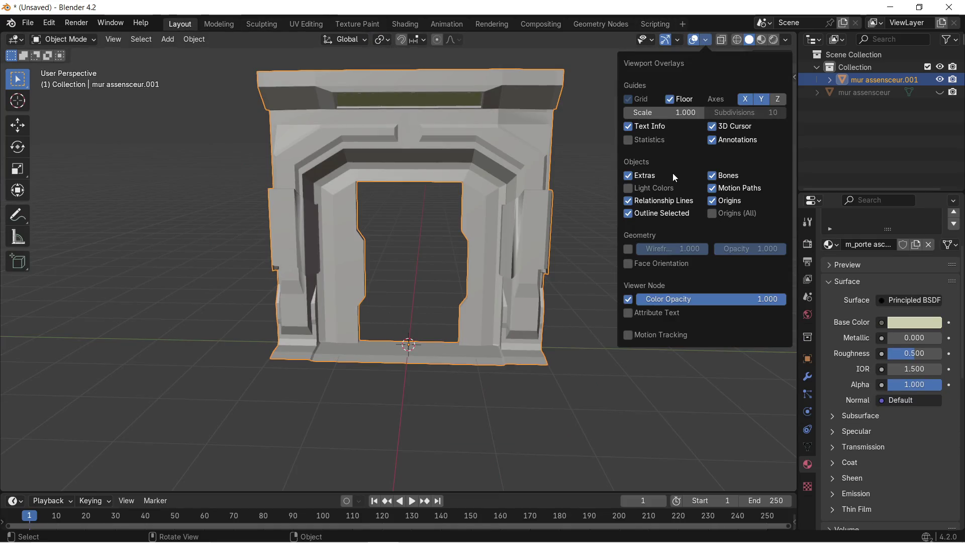
pyautogui.click(641, 264)
pyautogui.moveTo(436, 213)
pyautogui.mouseDown(button='middle')
pyautogui.moveTo(446, 237)
pyautogui.moveTo(290, 224)
pyautogui.moveTo(556, 214)
pyautogui.moveTo(369, 193)
pyautogui.moveTo(462, 214)
pyautogui.moveTo(450, 270)
pyautogui.moveTo(273, 224)
pyautogui.moveTo(263, 181)
pyautogui.moveTo(320, 174)
pyautogui.moveTo(427, 199)
pyautogui.moveTo(331, 204)
pyautogui.moveTo(311, 186)
pyautogui.mouseUp(button='middle')
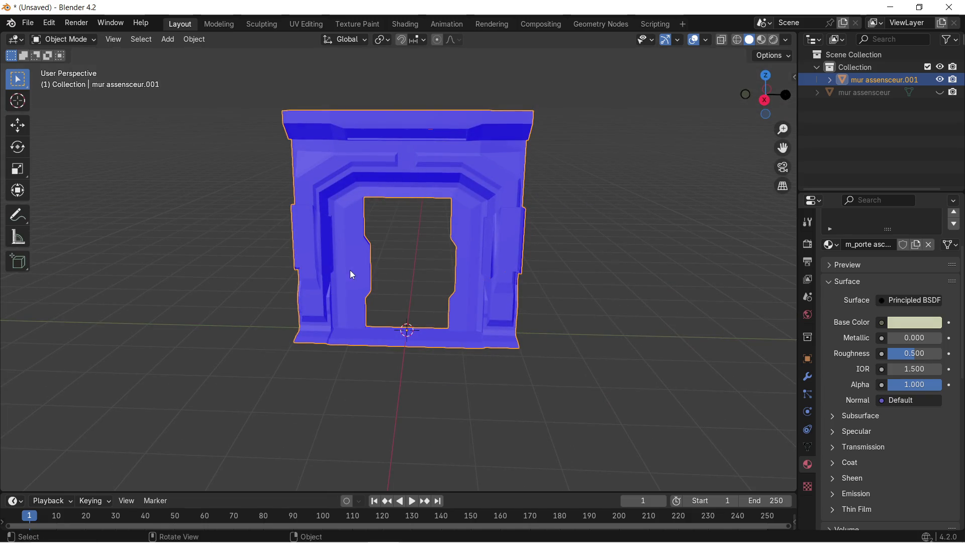
pyautogui.moveTo(261, 541)
pyautogui.moveTo(373, 541)
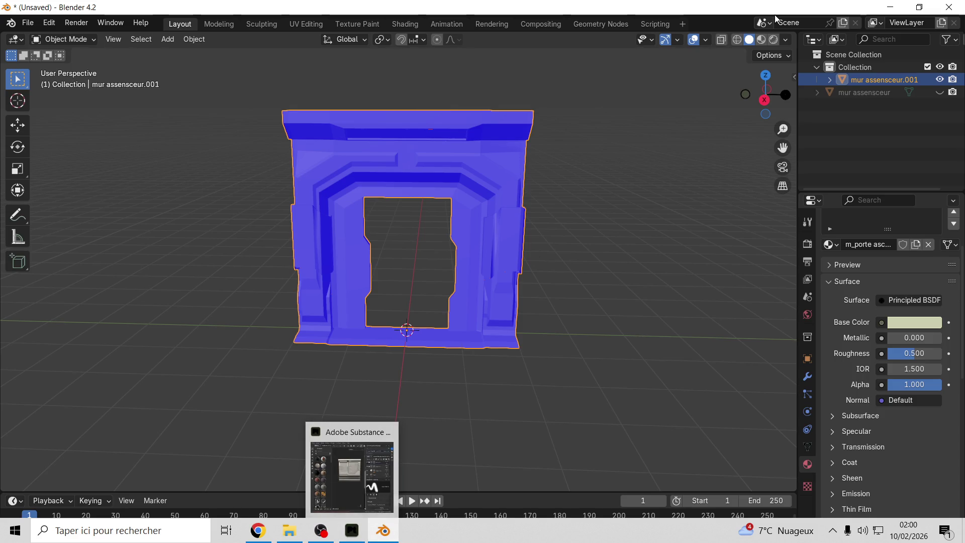
# Step: Preview untitled.glb in the Windows 3D viewer and rotate the door frame model
pyautogui.click(890, 7)
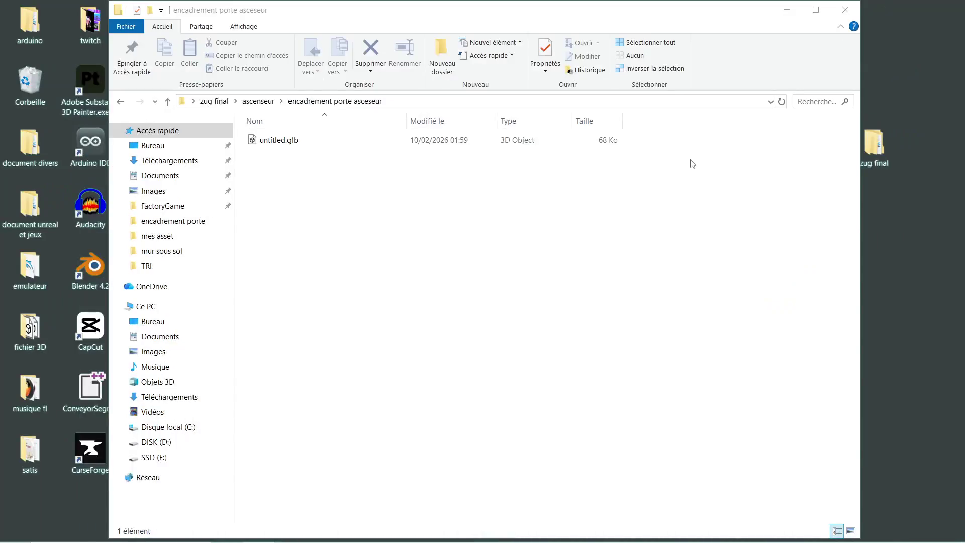
pyautogui.doubleClick(278, 145)
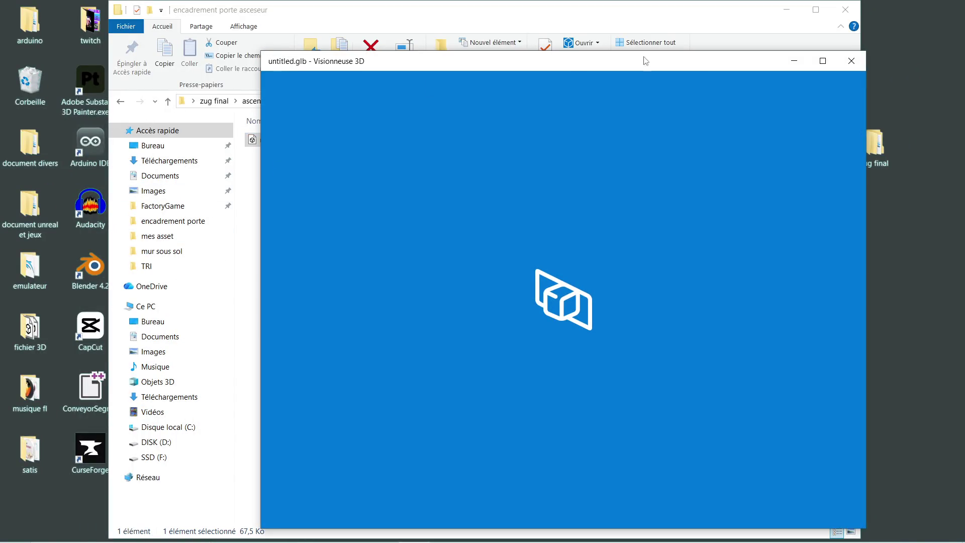
pyautogui.moveTo(547, 330)
pyautogui.mouseDown()
pyautogui.moveTo(520, 345)
pyautogui.moveTo(436, 331)
pyautogui.moveTo(459, 291)
pyautogui.moveTo(406, 294)
pyautogui.moveTo(419, 289)
pyautogui.moveTo(413, 304)
pyautogui.moveTo(377, 315)
pyautogui.moveTo(422, 318)
pyautogui.moveTo(372, 318)
pyautogui.moveTo(402, 302)
pyautogui.mouseUp()
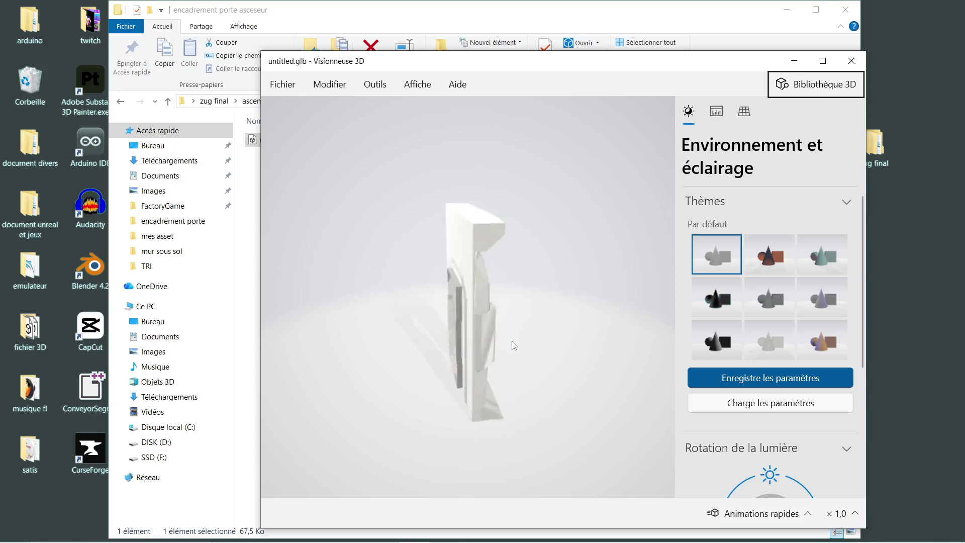
pyautogui.scroll(5, 408, 306)
# Step: Rename untitled.glb to 'encadrement porte asceseur.glb' and launch Substance 3D Painter
pyautogui.click(852, 61)
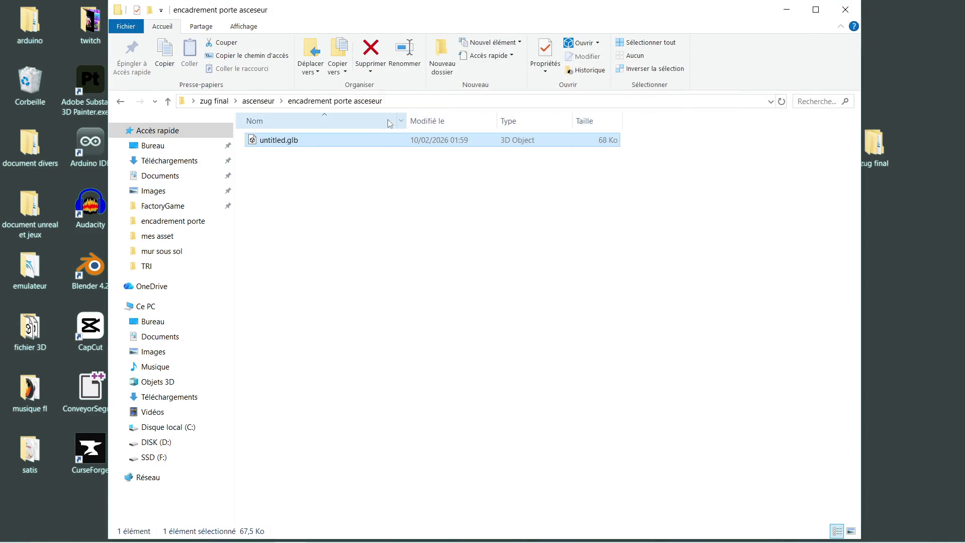
pyautogui.rightClick(290, 141)
pyautogui.click(344, 355)
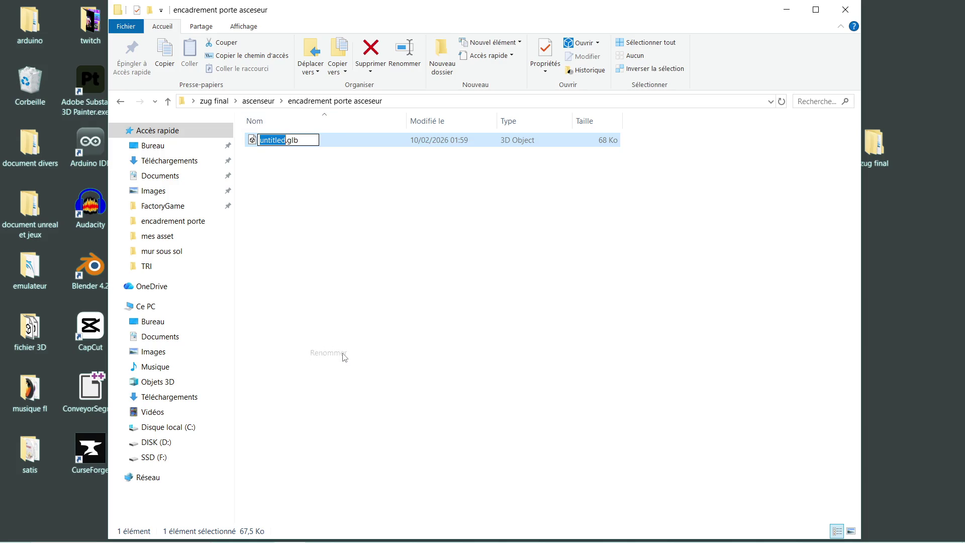
pyautogui.write('encadrement porte ascese')
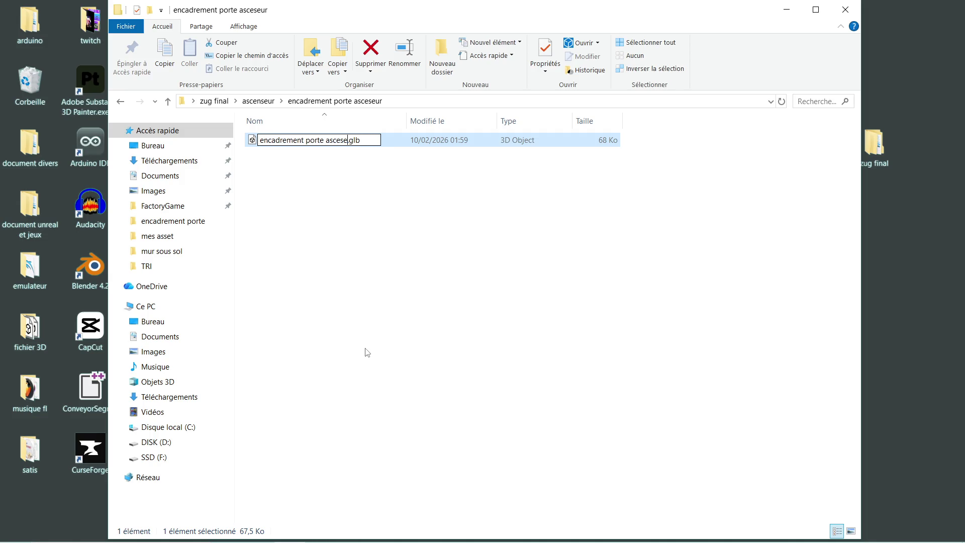
pyautogui.write('ur')
pyautogui.press('Return')
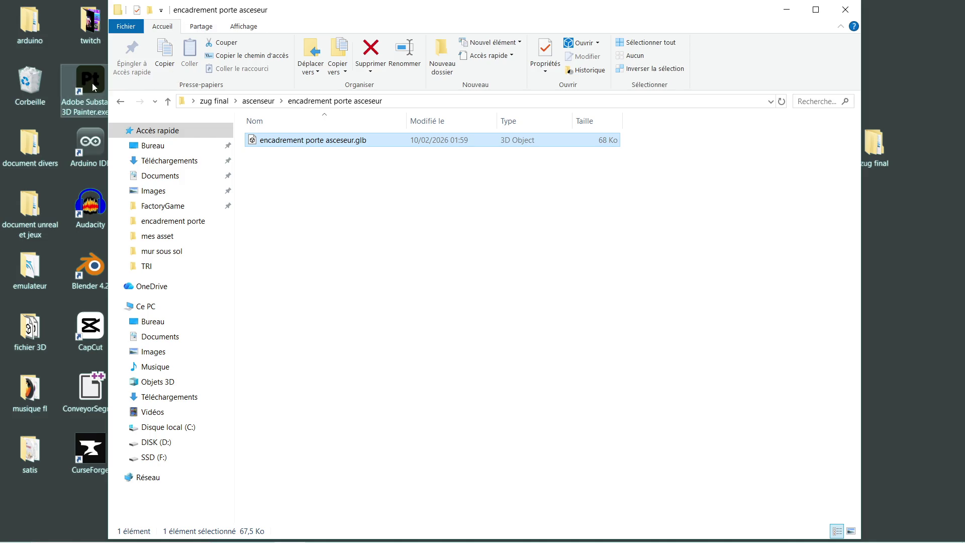
pyautogui.doubleClick(92, 83)
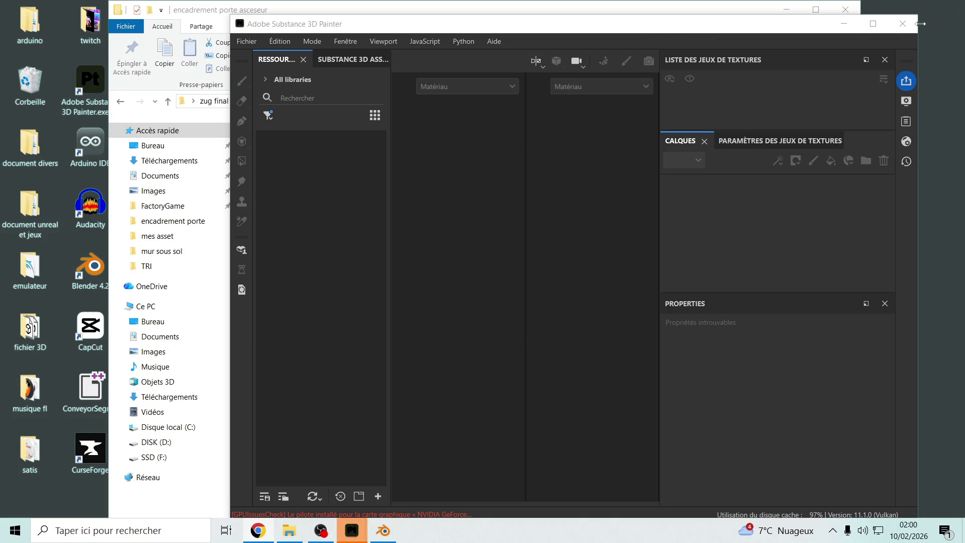
# Step: Drag encadrement porte asceseur.glb from Bureau > zug final > ascenseur into Painter as a new project
pyautogui.click(211, 307)
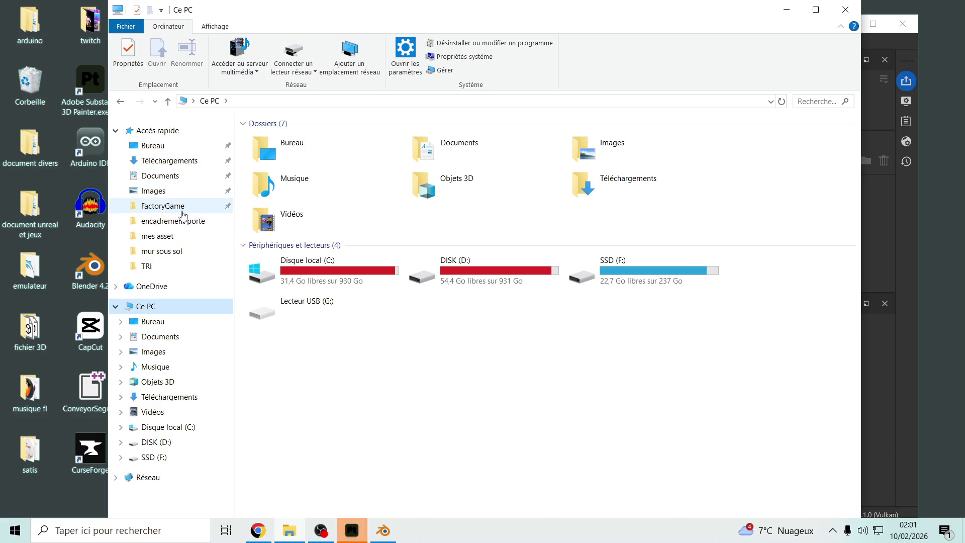
pyautogui.click(152, 145)
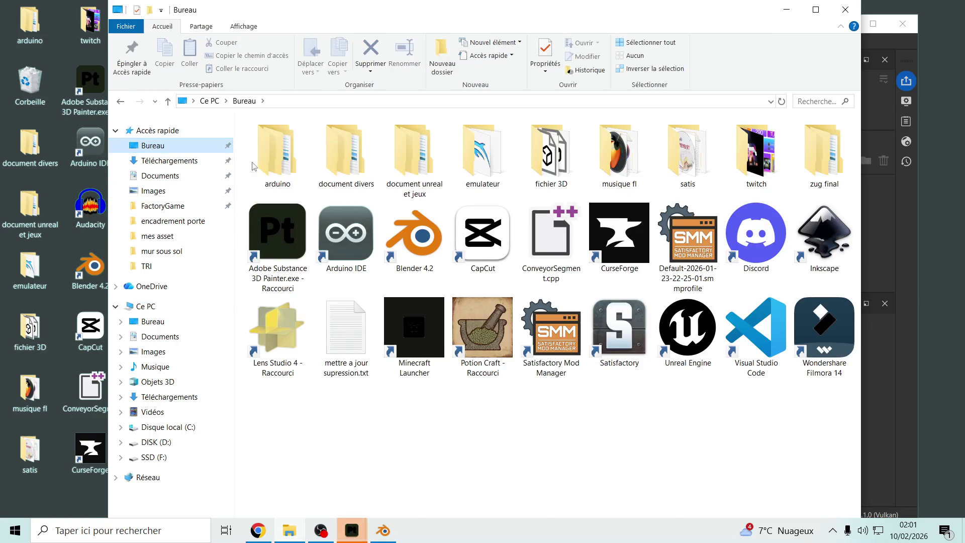
pyautogui.doubleClick(824, 153)
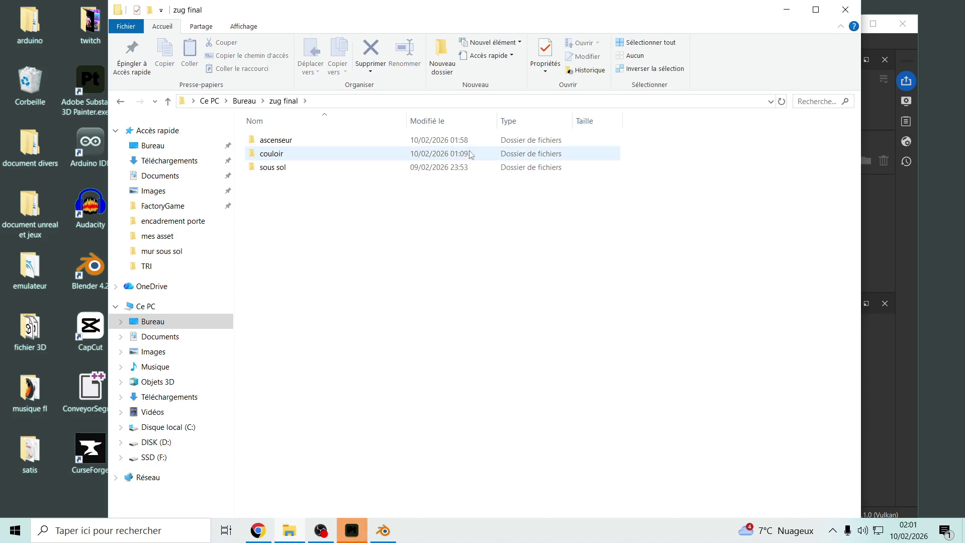
pyautogui.doubleClick(325, 141)
pyautogui.doubleClick(318, 143)
pyautogui.moveTo(312, 144)
pyautogui.mouseDown()
pyautogui.moveTo(593, 196)
pyautogui.moveTo(918, 357)
pyautogui.mouseUp()
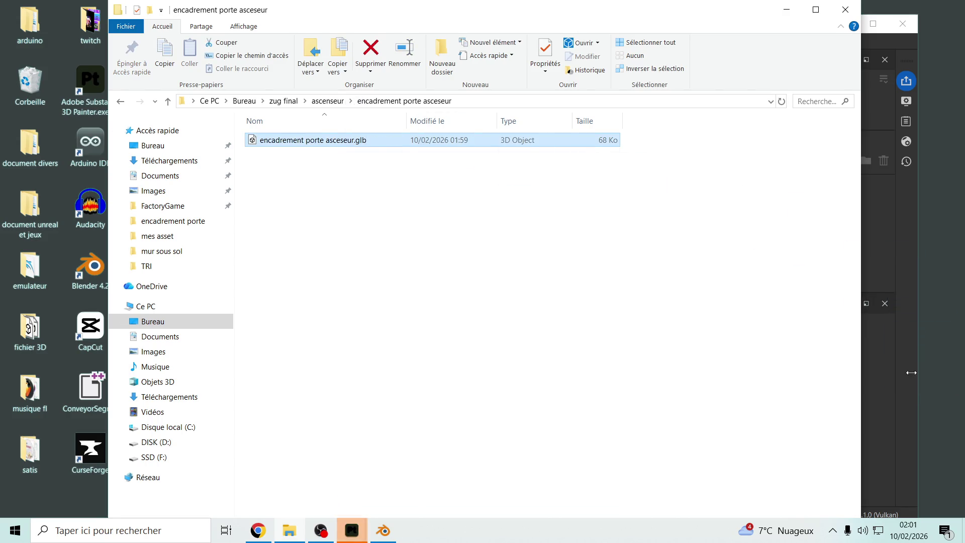
pyautogui.click(788, 10)
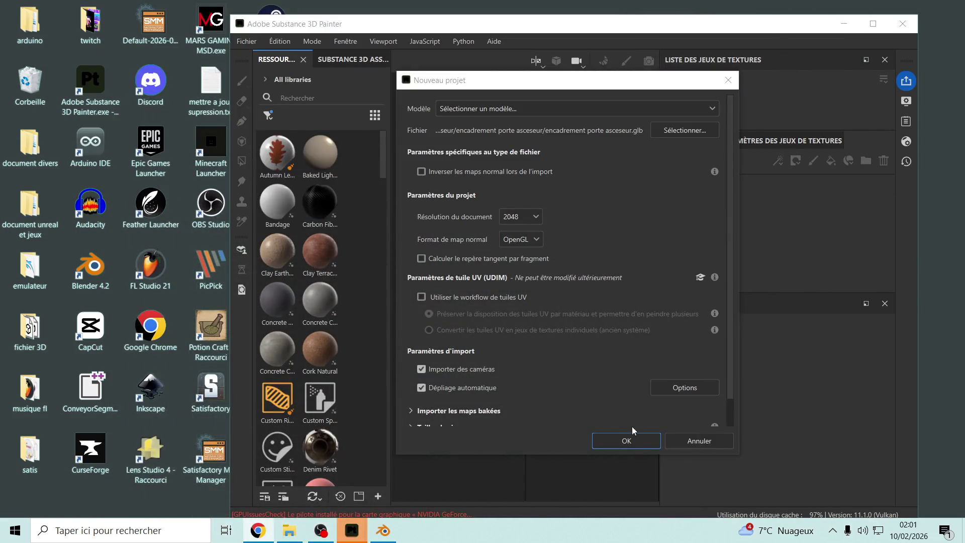
pyautogui.click(638, 441)
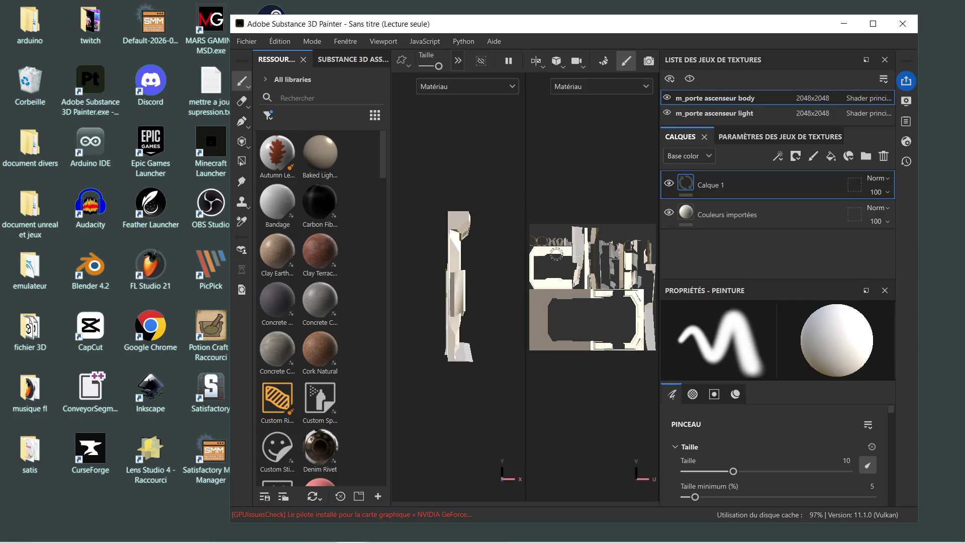
# Step: Maximise Painter, enlarge the 3D view over the UV view, and frame the doorway
pyautogui.click(874, 24)
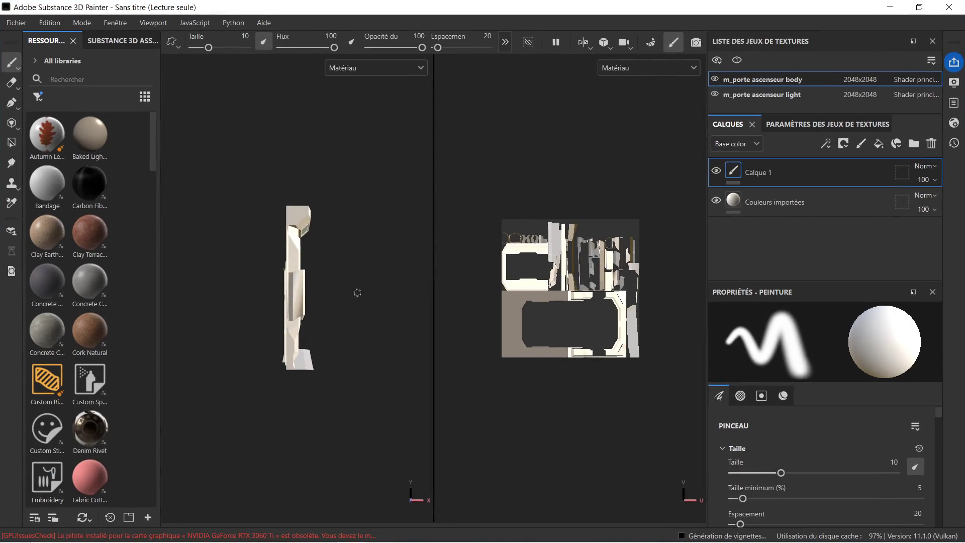
pyautogui.moveTo(334, 281)
pyautogui.keyDown('alt'); pyautogui.mouseDown()
pyautogui.moveTo(296, 289)
pyautogui.moveTo(246, 283)
pyautogui.mouseUp(); pyautogui.keyUp('alt')
pyautogui.scroll(5, 352, 281)
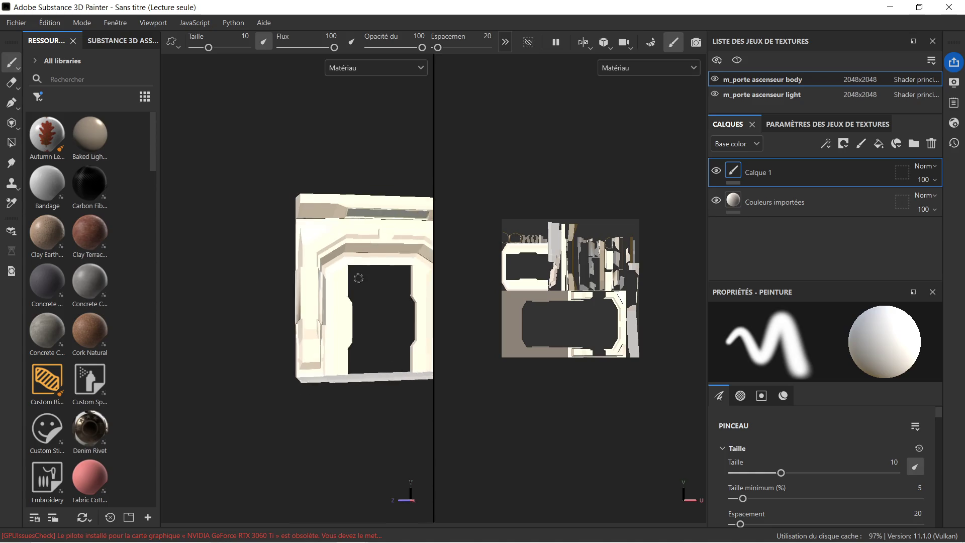
pyautogui.moveTo(351, 284)
pyautogui.keyDown('alt'); pyautogui.mouseDown()
pyautogui.moveTo(243, 267)
pyautogui.moveTo(267, 274)
pyautogui.moveTo(253, 267)
pyautogui.mouseUp(); pyautogui.keyUp('alt')
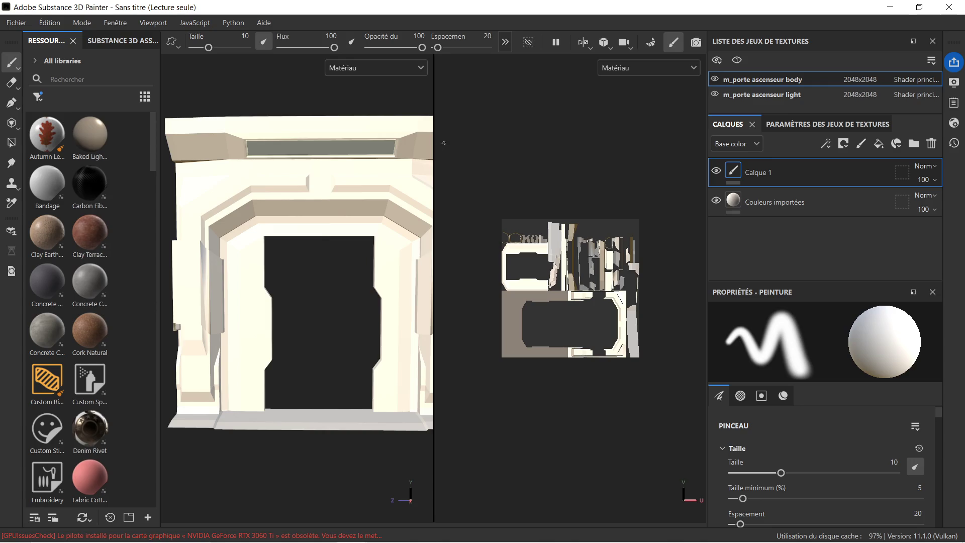
pyautogui.moveTo(435, 144); pyautogui.dragTo(670, 157)
pyautogui.scroll(2, 434, 231)
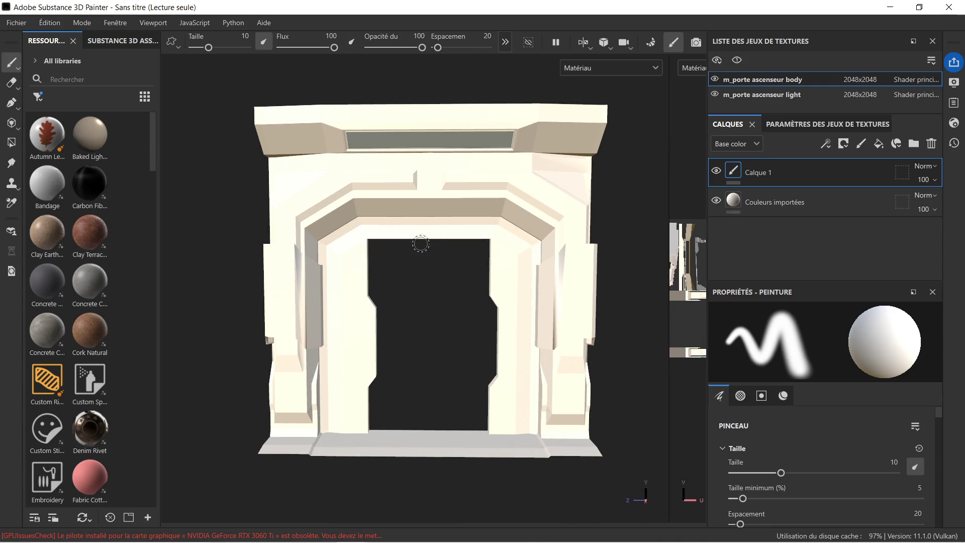
pyautogui.keyDown('alt'); pyautogui.moveTo(434, 231); pyautogui.dragTo(397, 191, button='middle'); pyautogui.keyUp('alt')
# Step: Delete the Calque 1 and Couleurs importées layers, then widen the resources shelf
pyautogui.moveTo(409, 195)
pyautogui.keyDown('alt'); pyautogui.mouseDown()
pyautogui.moveTo(492, 201)
pyautogui.moveTo(422, 194)
pyautogui.moveTo(411, 204)
pyautogui.mouseUp(); pyautogui.keyUp('alt')
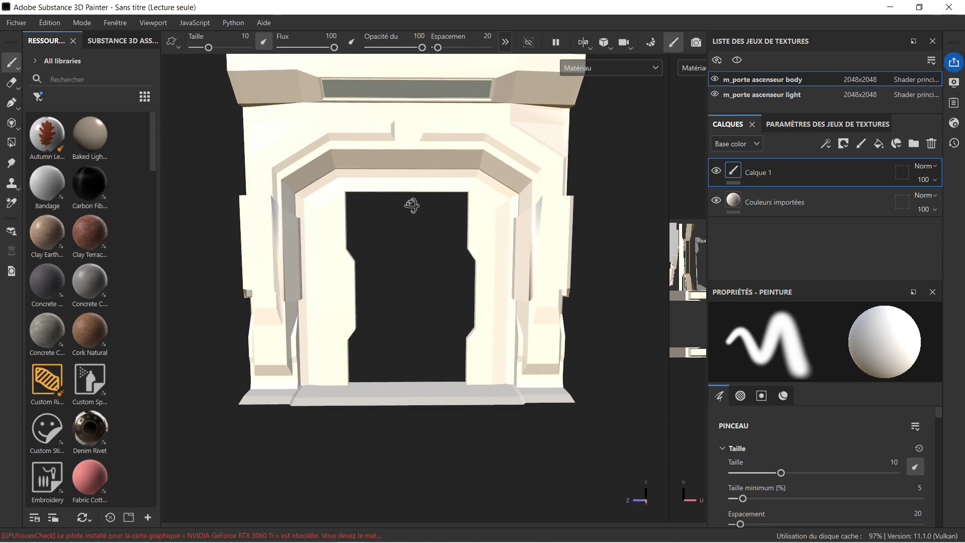
pyautogui.keyDown('alt'); pyautogui.moveTo(353, 208); pyautogui.dragTo(345, 226); pyautogui.keyUp('alt')
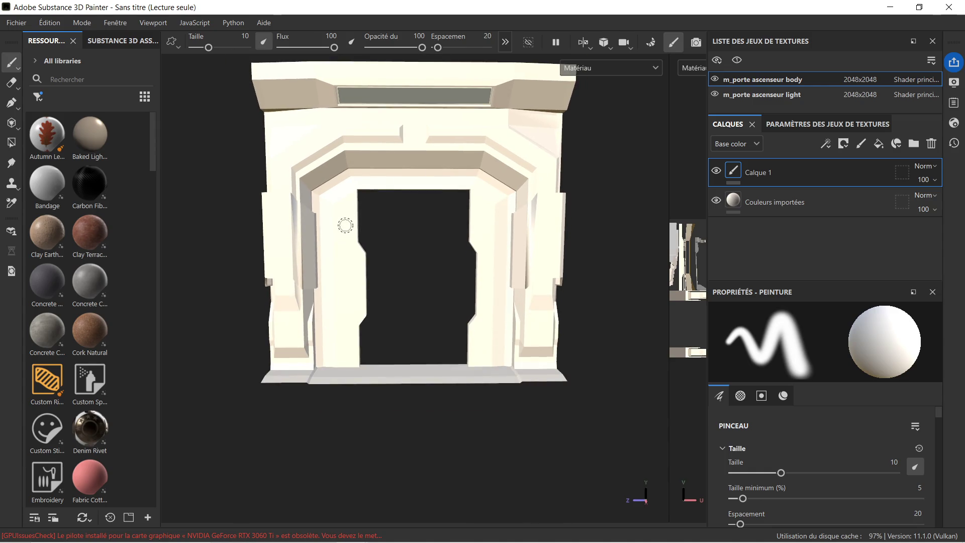
pyautogui.keyDown('alt'); pyautogui.moveTo(345, 239); pyautogui.dragTo(345, 259, button='middle'); pyautogui.keyUp('alt')
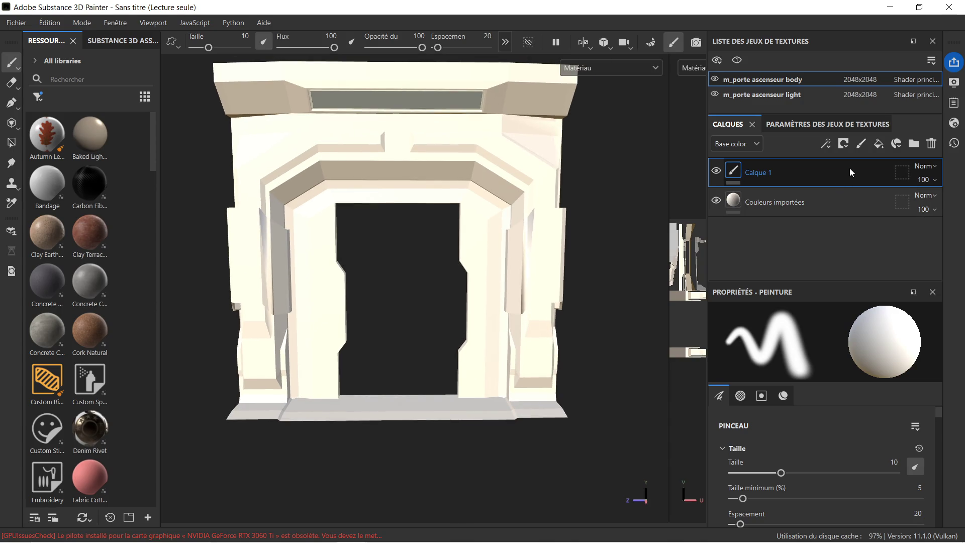
pyautogui.press('Delete')
pyautogui.press('Delete')
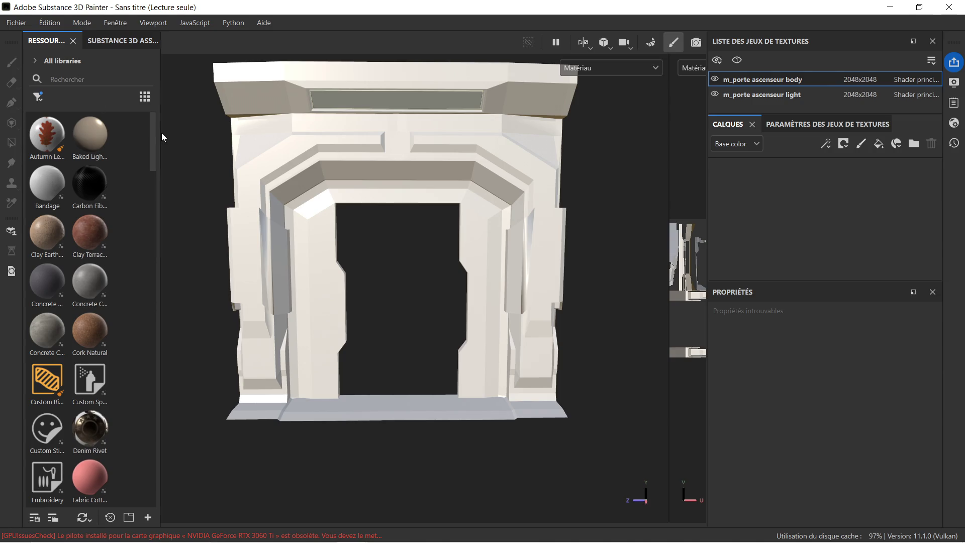
pyautogui.moveTo(162, 133); pyautogui.dragTo(227, 134)
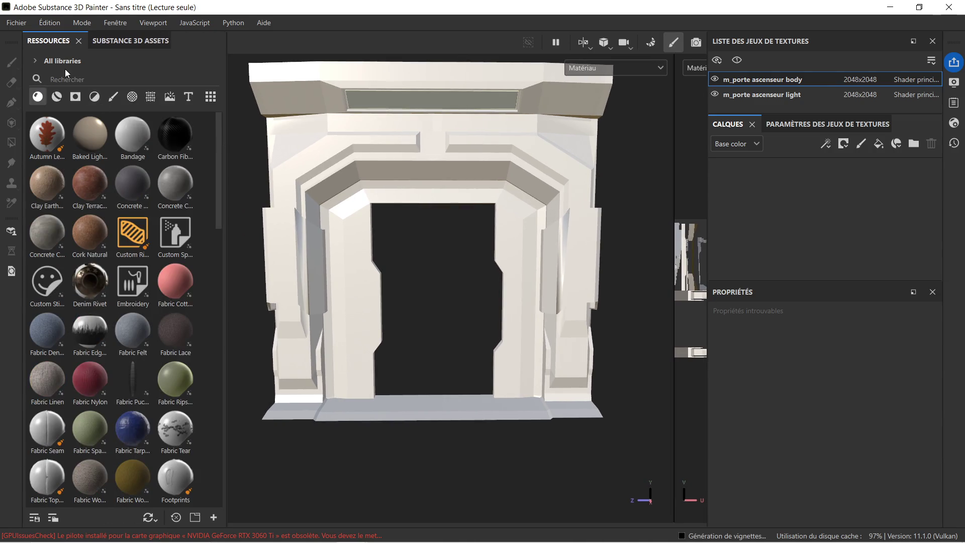
# Step: Open the resource import window and close it without adding anything
pyautogui.click(214, 518)
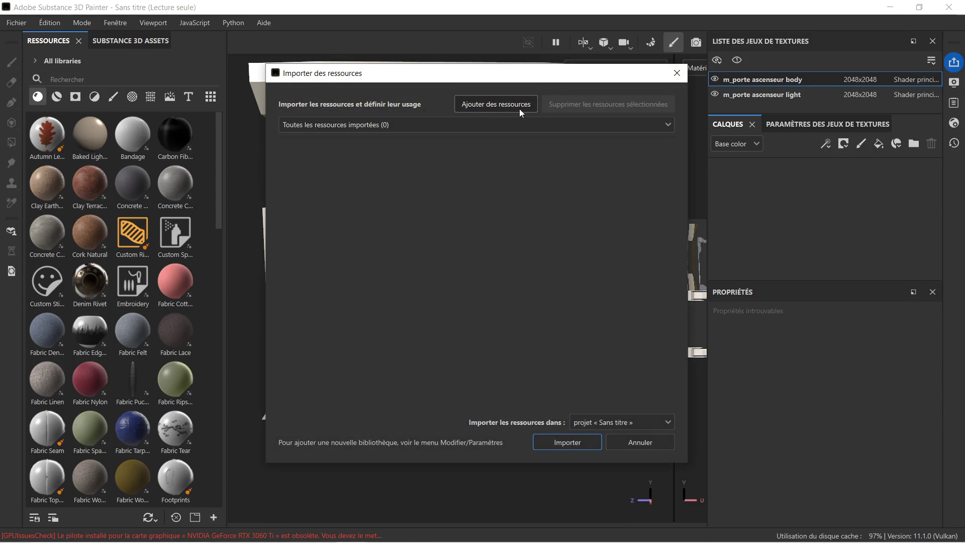
pyautogui.click(468, 119)
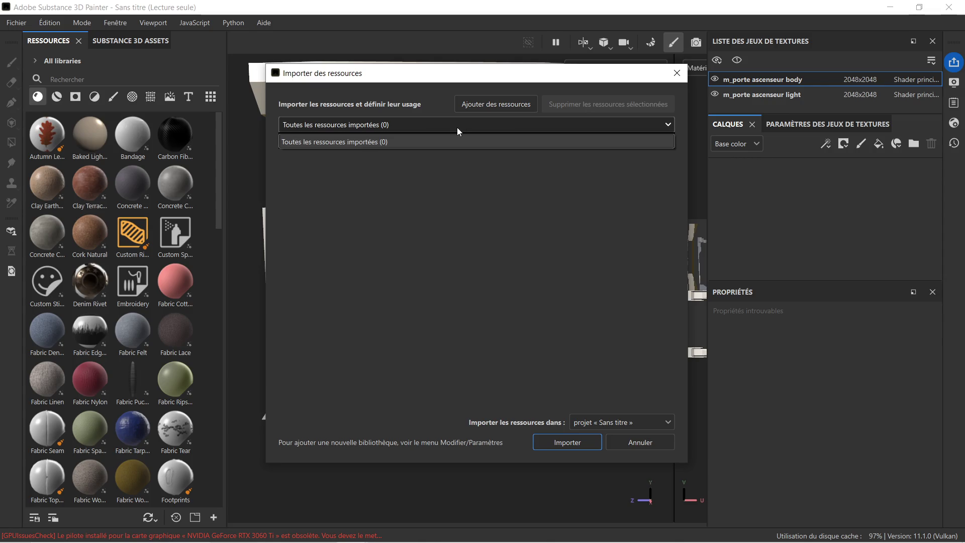
pyautogui.click(559, 447)
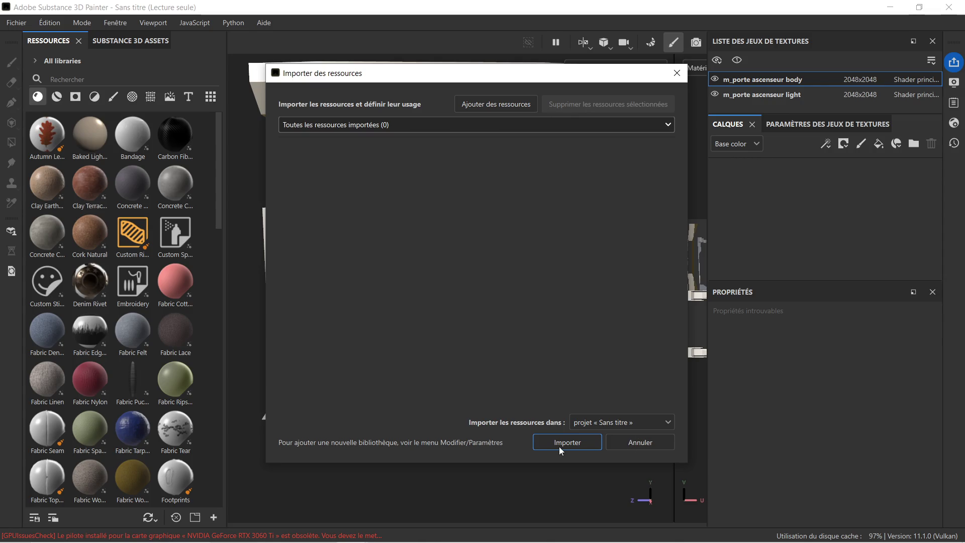
pyautogui.click(552, 441)
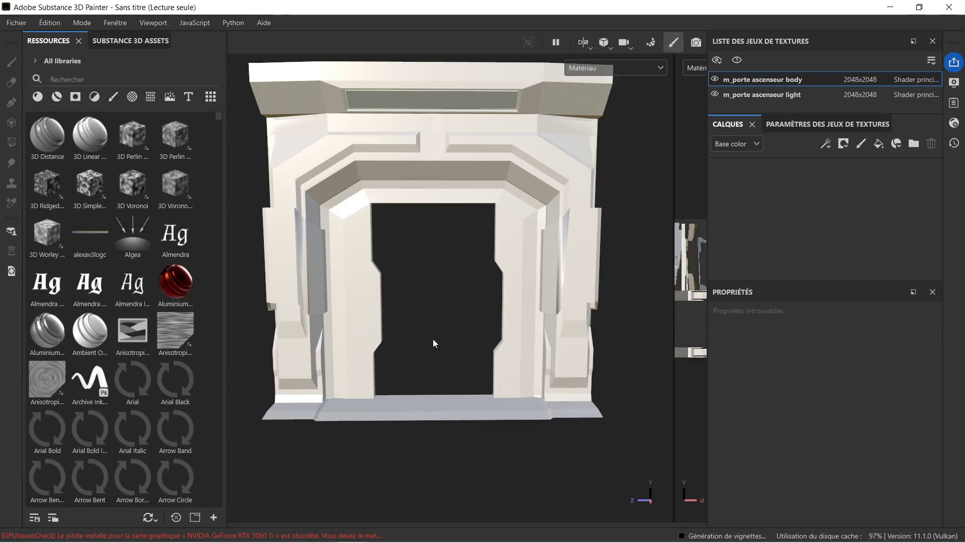
# Step: Import space-ship-plastic---01.sbsar from Téléchargements and apply it to the door frame
pyautogui.click(214, 518)
pyautogui.click(496, 104)
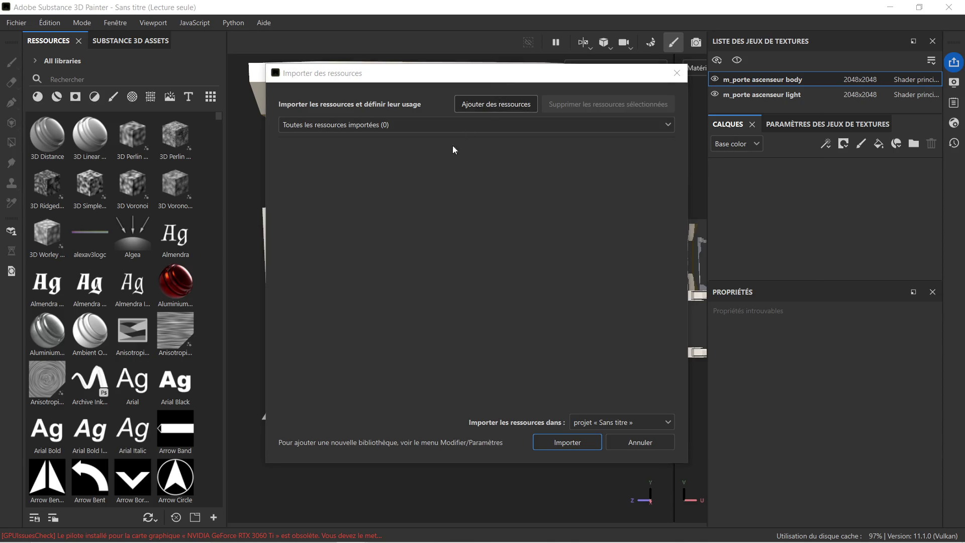
pyautogui.click(332, 191)
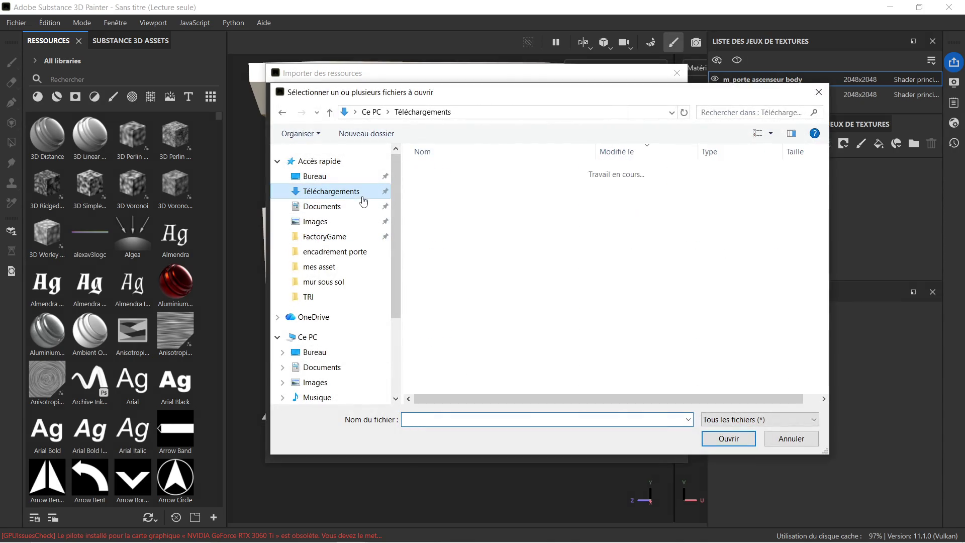
pyautogui.click(474, 241)
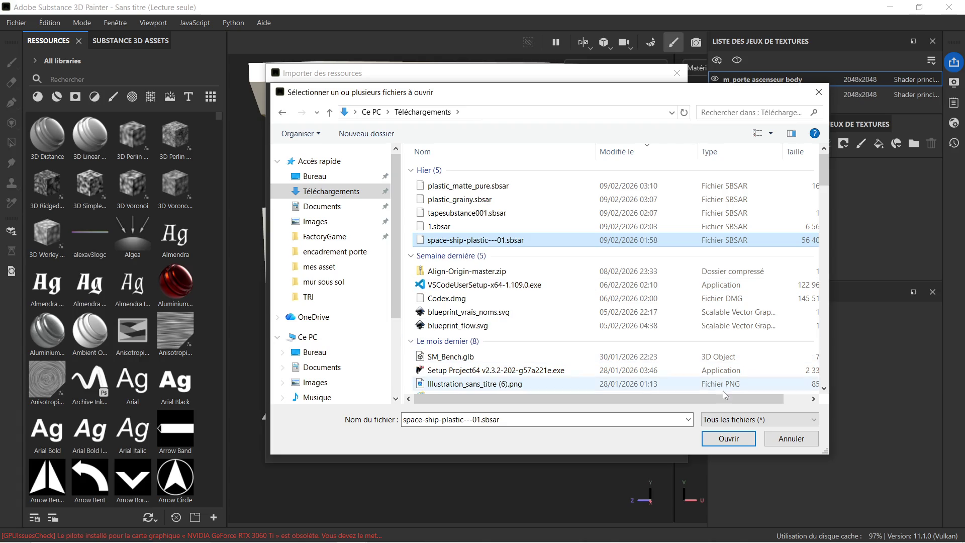
pyautogui.click(722, 441)
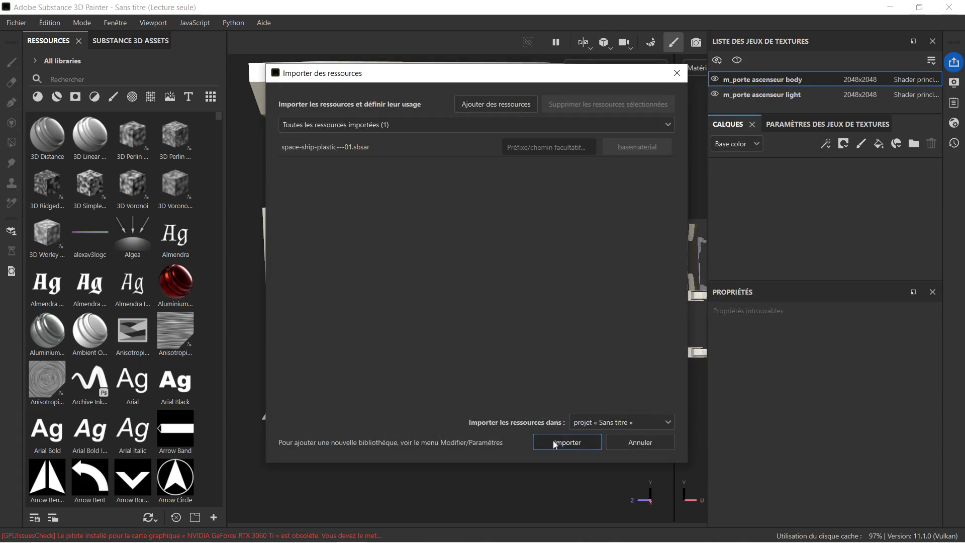
pyautogui.click(555, 443)
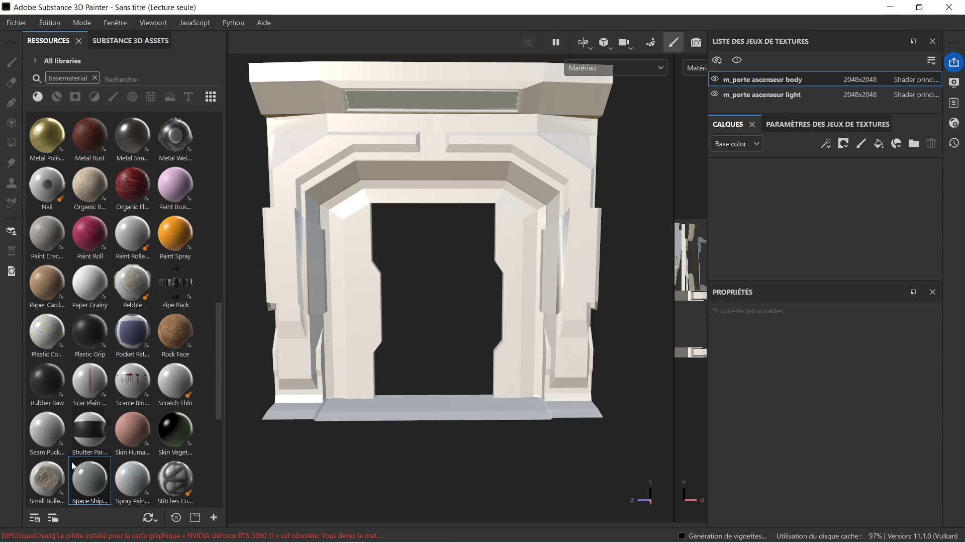
pyautogui.moveTo(86, 485)
pyautogui.mouseDown()
pyautogui.moveTo(232, 426)
pyautogui.moveTo(318, 306)
pyautogui.mouseUp()
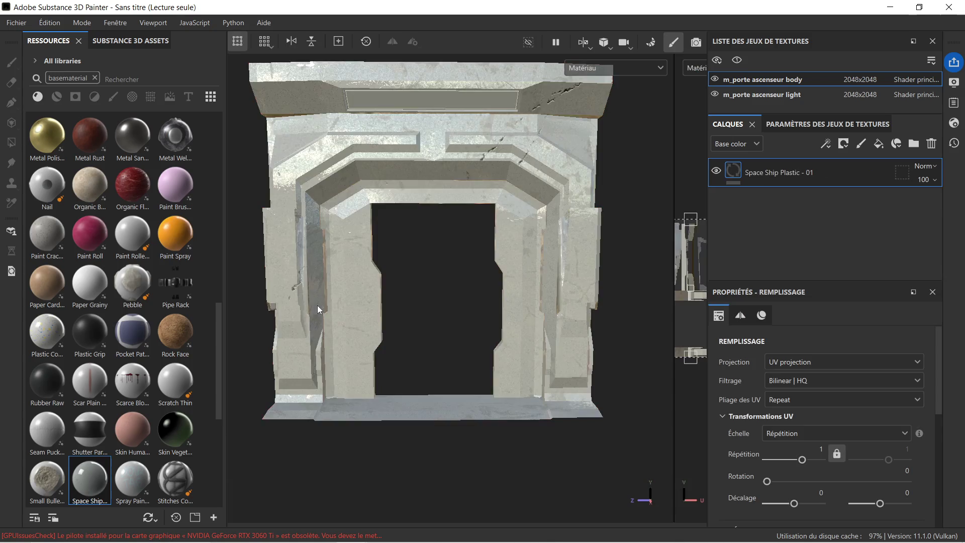
# Step: Add a black mask to the Space Ship Plastic layer and polygon-fill it across every face
pyautogui.rightClick(828, 177)
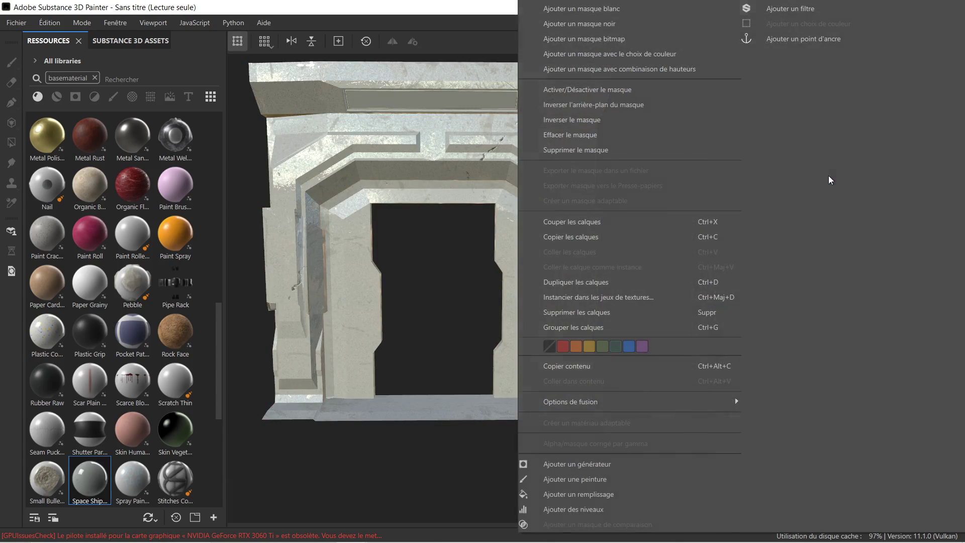
pyautogui.click(637, 23)
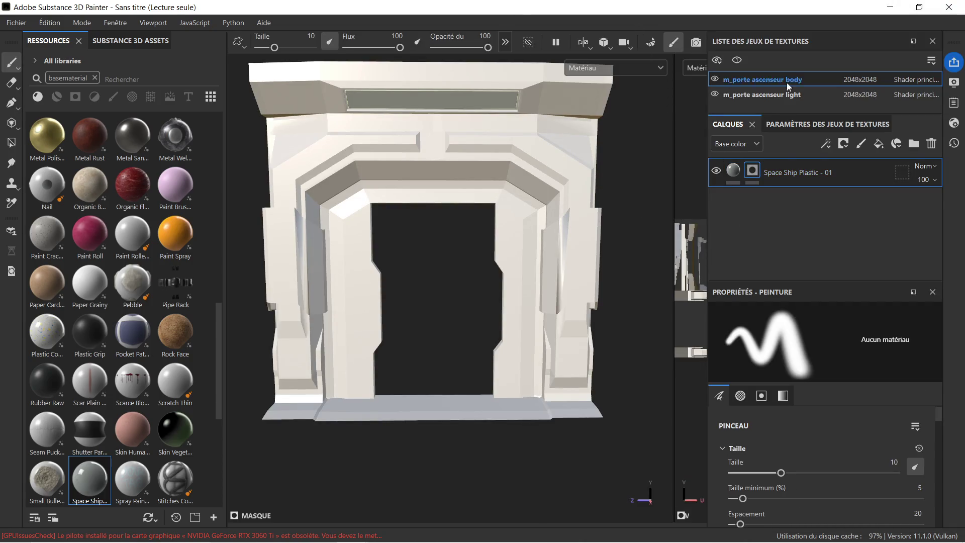
pyautogui.scroll(-3, 376, 195)
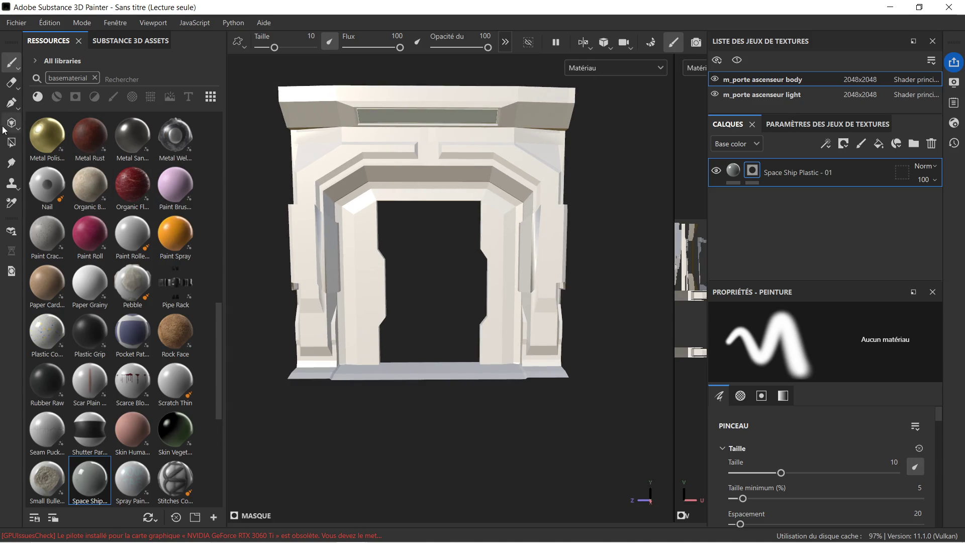
pyautogui.click(12, 143)
pyautogui.scroll(-1, 391, 204)
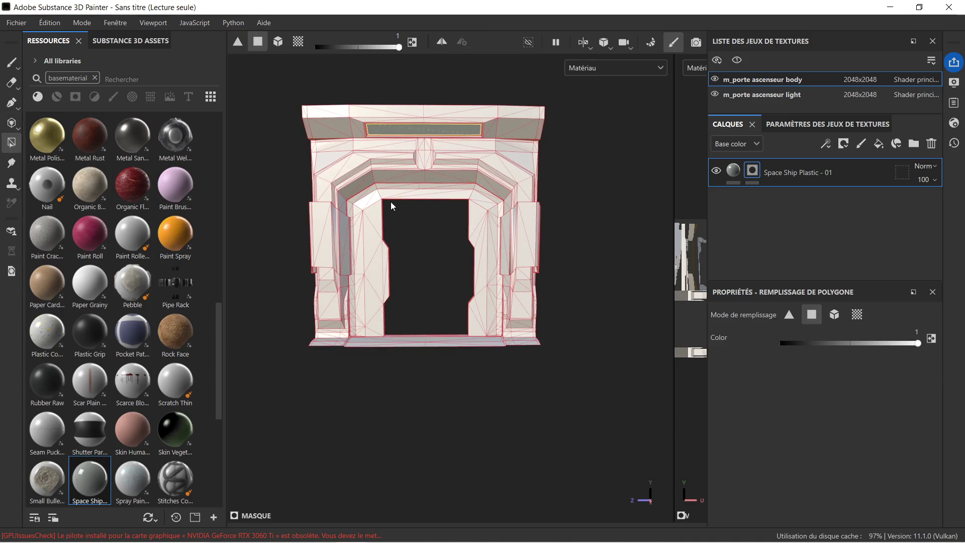
pyautogui.moveTo(257, 89)
pyautogui.mouseDown()
pyautogui.moveTo(336, 115)
pyautogui.moveTo(571, 373)
pyautogui.mouseUp()
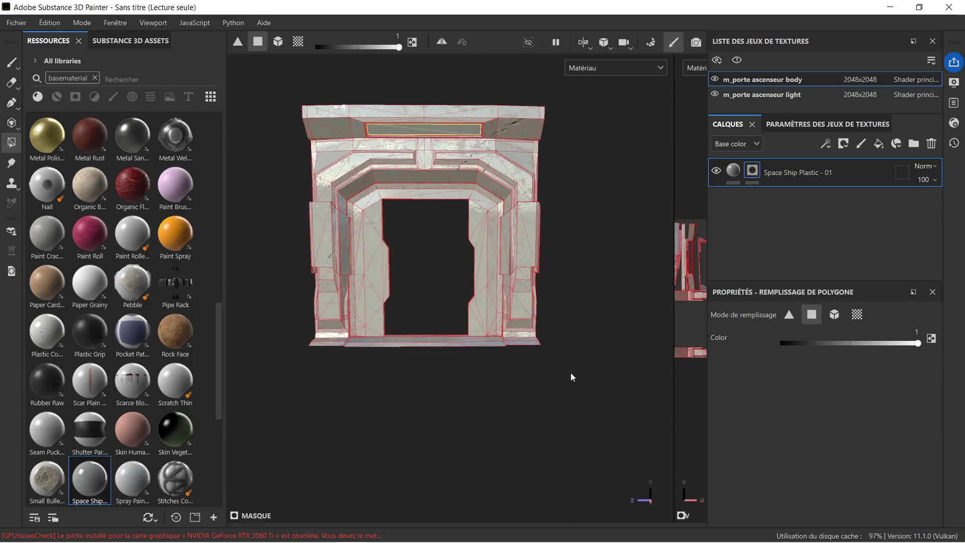
pyautogui.scroll(3, 456, 234)
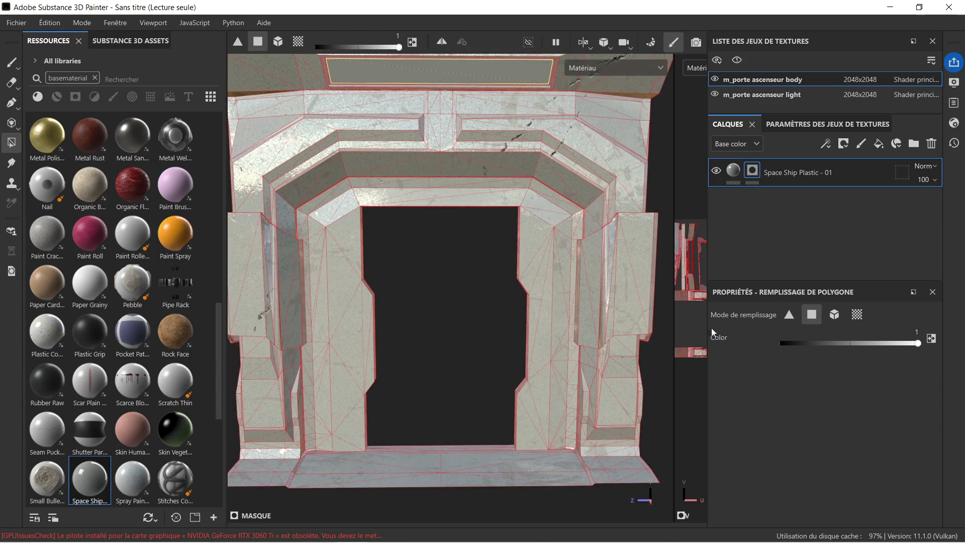
# Step: Drag the plastic fill layer's Répétition tiling down to 0 for a smooth look
pyautogui.click(734, 170)
pyautogui.scroll(-2, 805, 430)
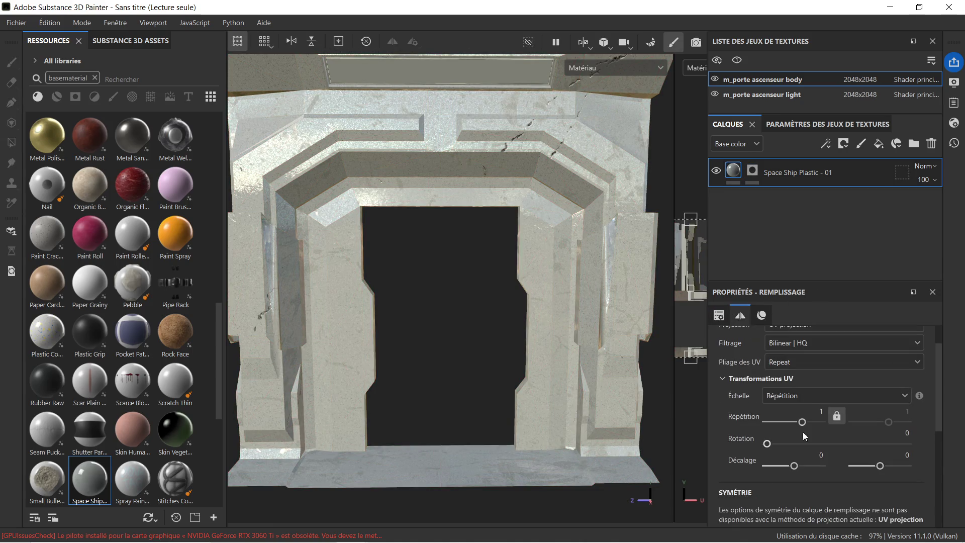
pyautogui.moveTo(804, 425); pyautogui.dragTo(794, 426)
pyautogui.scroll(-2, 472, 228)
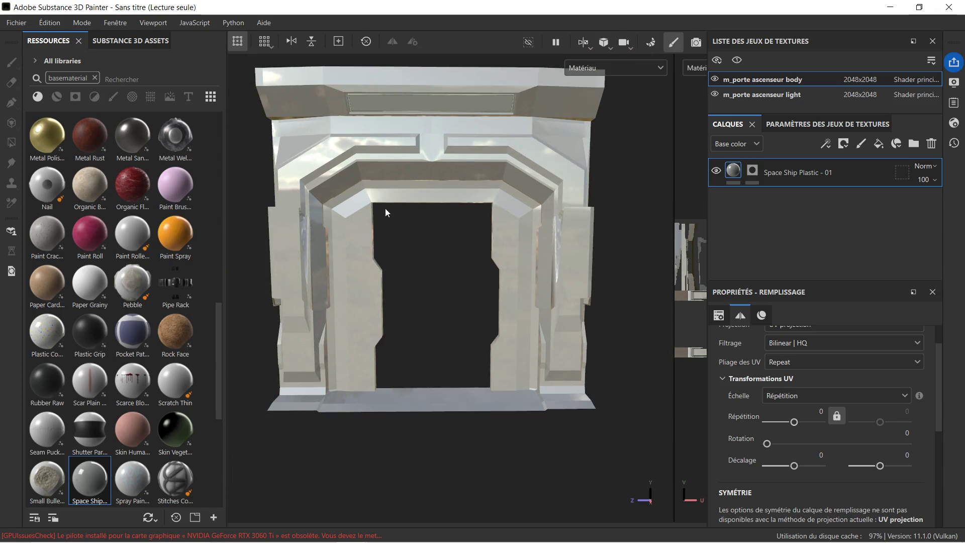
pyautogui.click(445, 228)
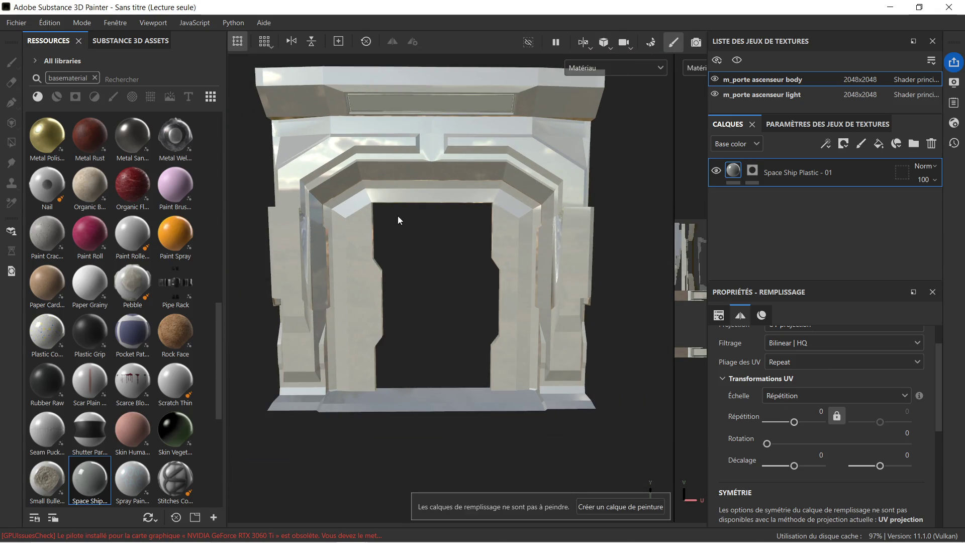
pyautogui.moveTo(380, 213)
pyautogui.keyDown('alt'); pyautogui.mouseDown()
pyautogui.moveTo(347, 221)
pyautogui.moveTo(379, 226)
pyautogui.moveTo(322, 236)
pyautogui.moveTo(442, 229)
pyautogui.moveTo(390, 231)
pyautogui.moveTo(420, 370)
pyautogui.moveTo(469, 268)
pyautogui.moveTo(494, 346)
pyautogui.moveTo(592, 338)
pyautogui.moveTo(571, 334)
pyautogui.moveTo(390, 198)
pyautogui.moveTo(258, 151)
pyautogui.moveTo(229, 150)
pyautogui.moveTo(574, 198)
pyautogui.moveTo(470, 190)
pyautogui.mouseUp(); pyautogui.keyUp('alt')
pyautogui.scroll(3, 375, 224)
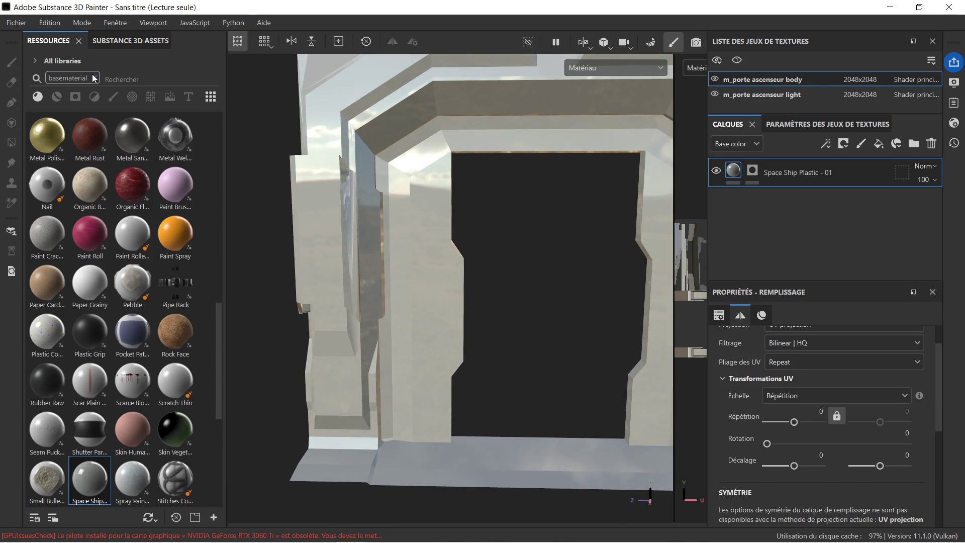
pyautogui.click(116, 79)
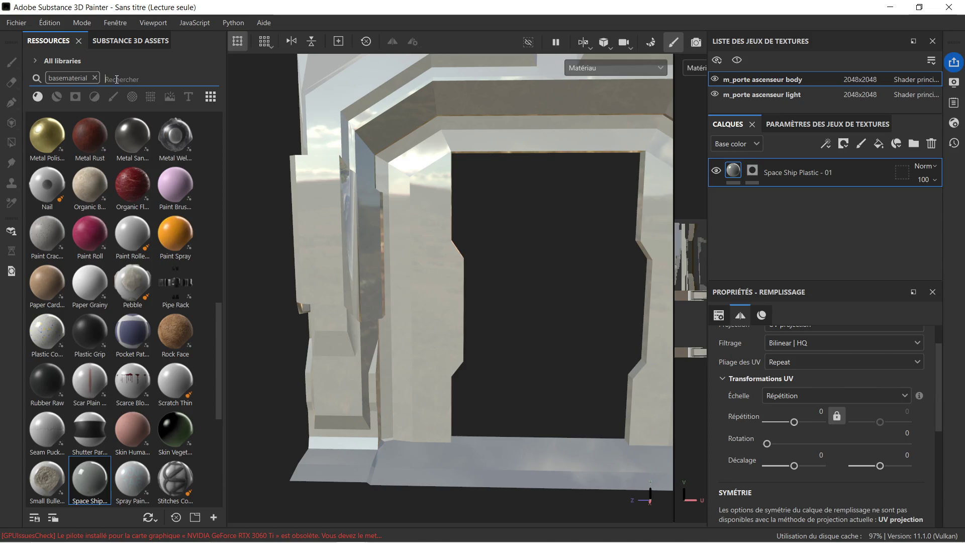
# Step: Search 'mediev', apply the Steel Medieval smart material, and give it a black mask
pyautogui.click(96, 78)
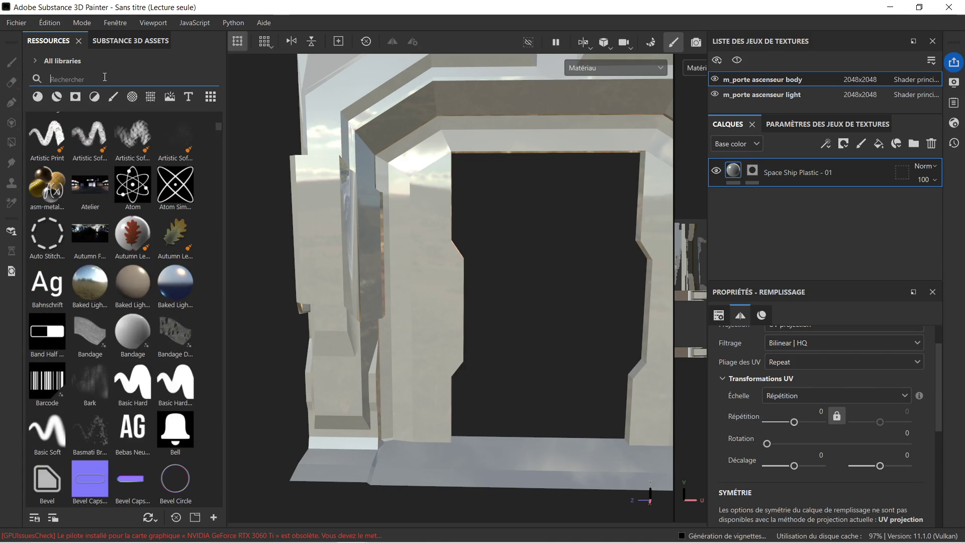
pyautogui.write('mediev')
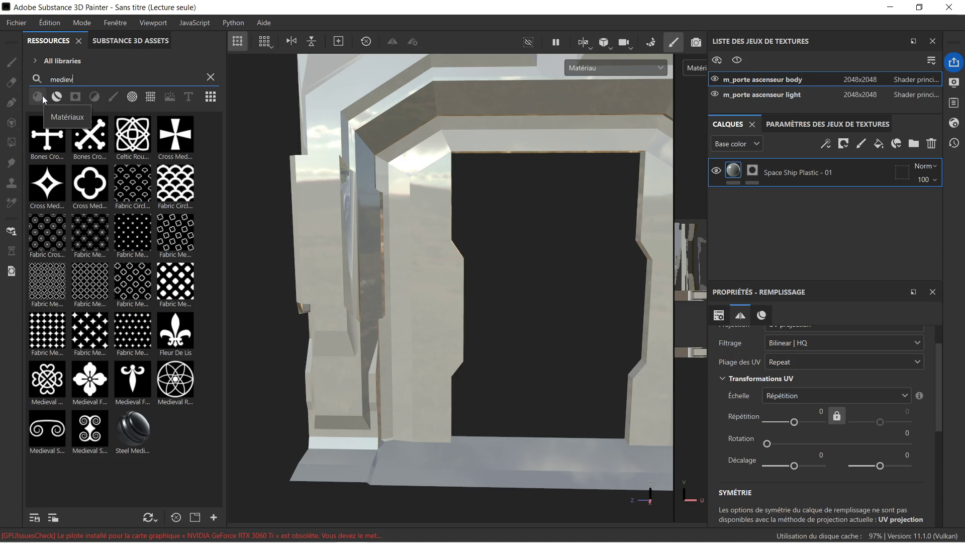
pyautogui.click(56, 97)
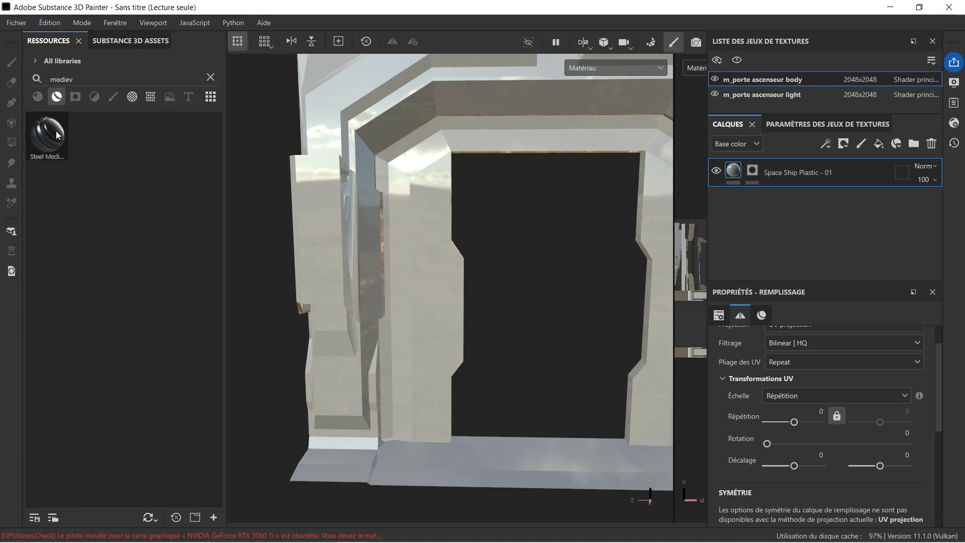
pyautogui.moveTo(51, 134)
pyautogui.mouseDown()
pyautogui.moveTo(306, 201)
pyautogui.moveTo(337, 185)
pyautogui.mouseUp()
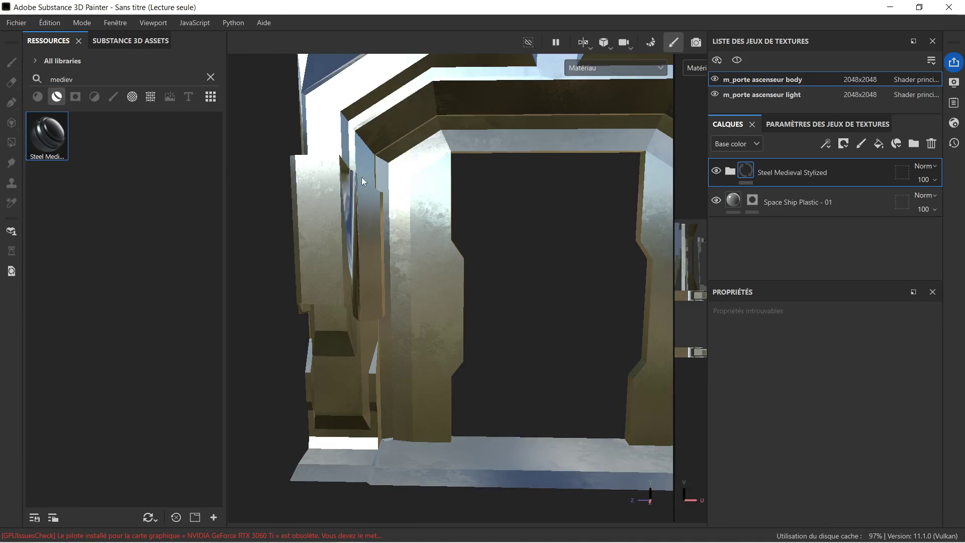
pyautogui.rightClick(847, 170)
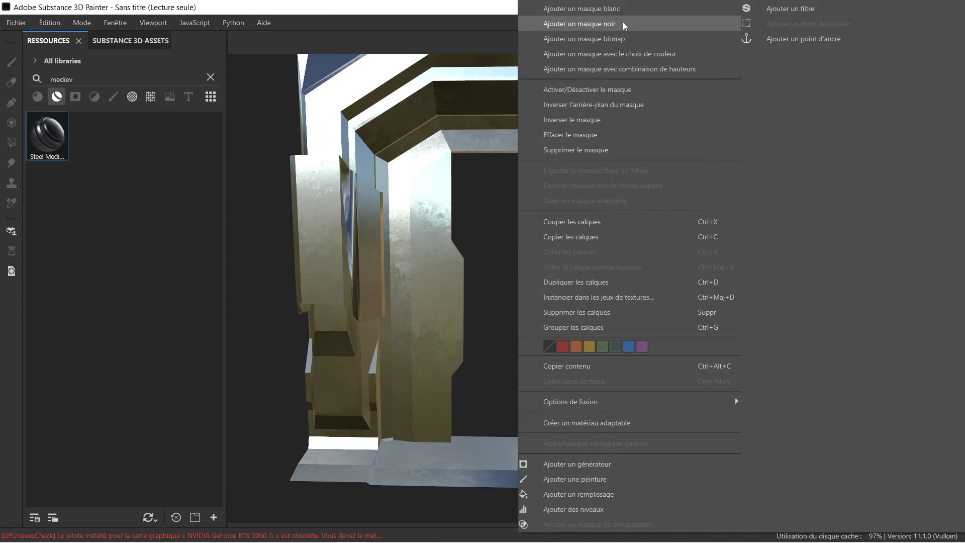
pyautogui.click(622, 23)
# Step: Switch polygon fill to triangles and fill the left inner face with steel
pyautogui.moveTo(307, 194)
pyautogui.keyDown('alt'); pyautogui.mouseDown()
pyautogui.moveTo(369, 188)
pyautogui.moveTo(436, 225)
pyautogui.moveTo(378, 214)
pyautogui.moveTo(442, 205)
pyautogui.moveTo(505, 217)
pyautogui.moveTo(502, 246)
pyautogui.mouseUp(); pyautogui.keyUp('alt')
pyautogui.moveTo(442, 223)
pyautogui.keyDown('alt'); pyautogui.mouseDown()
pyautogui.moveTo(452, 174)
pyautogui.moveTo(459, 272)
pyautogui.moveTo(575, 292)
pyautogui.mouseUp(); pyautogui.keyUp('alt')
pyautogui.click(787, 320)
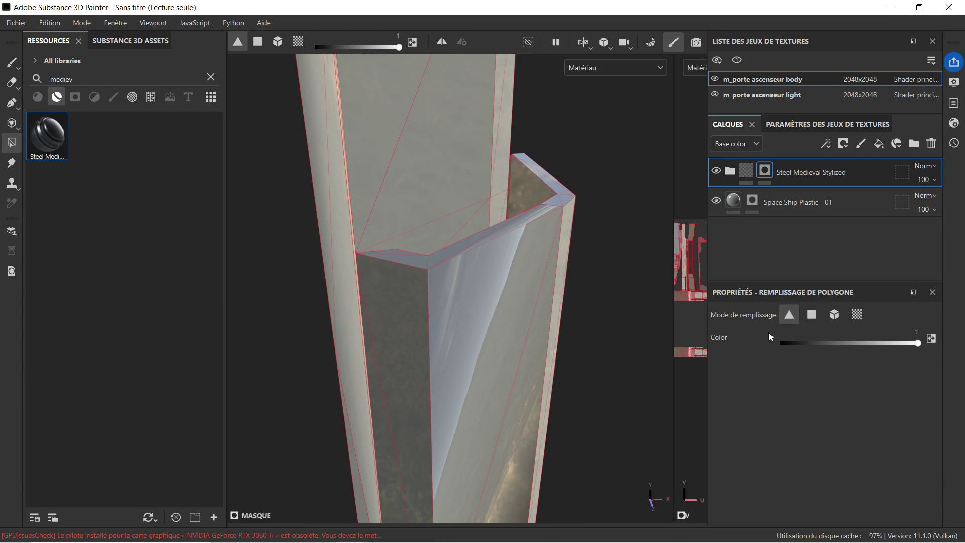
pyautogui.click(412, 307)
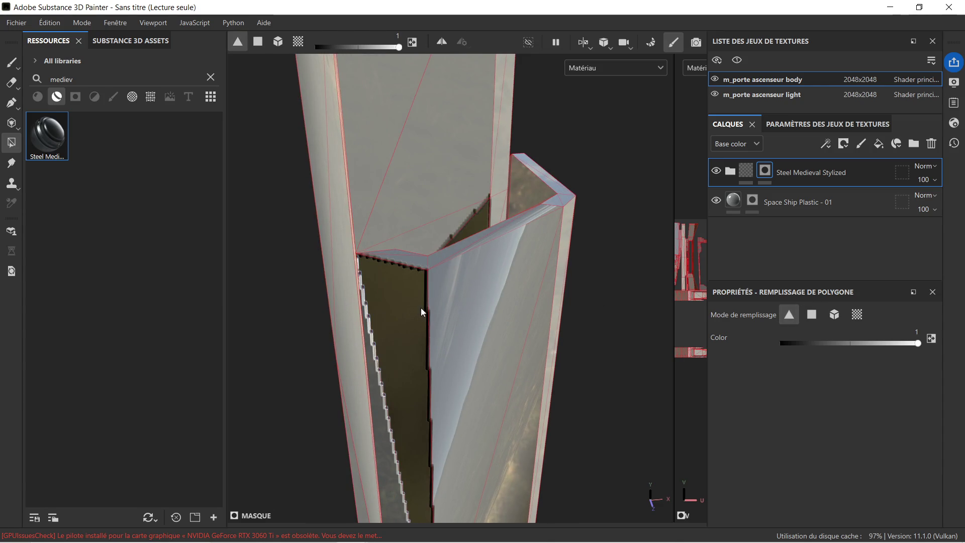
pyautogui.hotkey('ctrl', 'z')
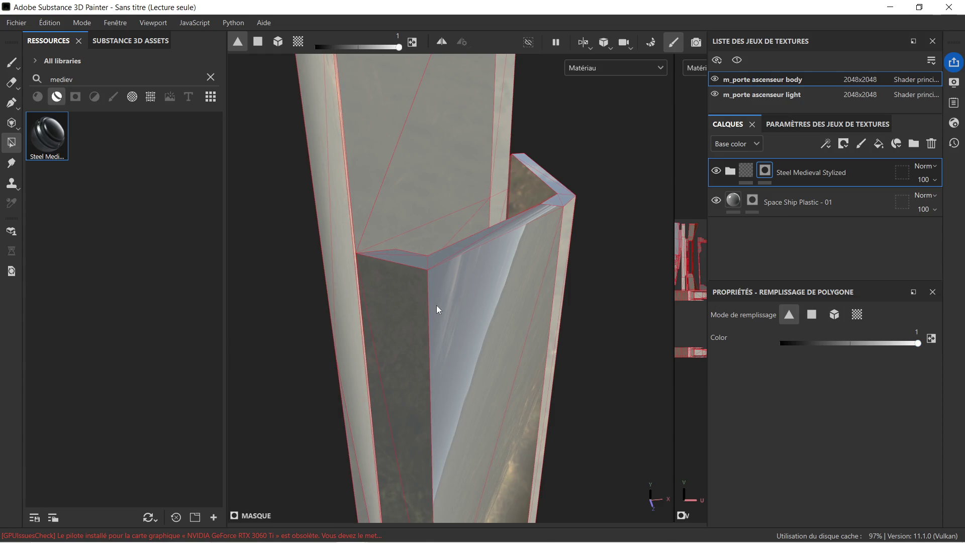
pyautogui.click(402, 303)
# Step: Fill the right and back inner faces, top bevels, beaded and middle strips with steel
pyautogui.click(444, 300)
pyautogui.click(438, 261)
pyautogui.click(451, 259)
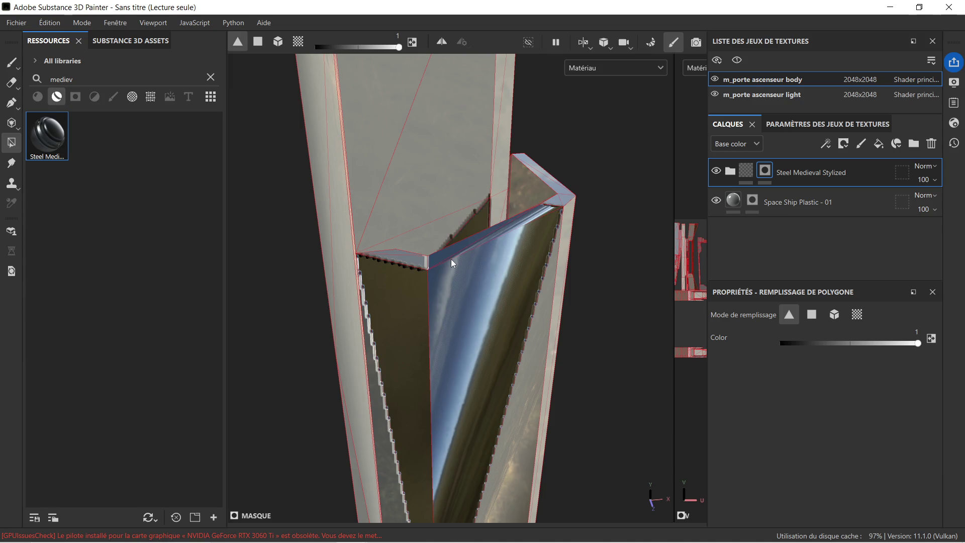
pyautogui.click(412, 262)
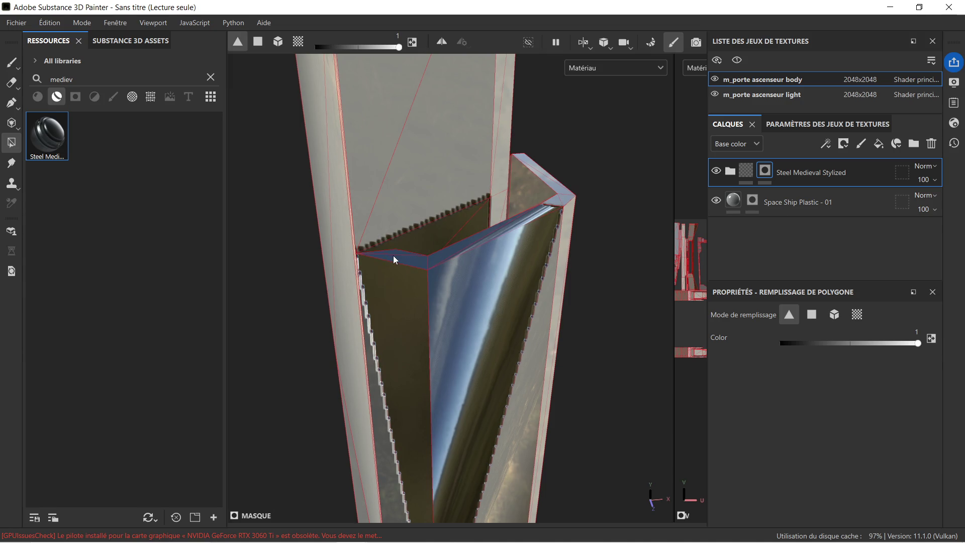
pyautogui.click(385, 414)
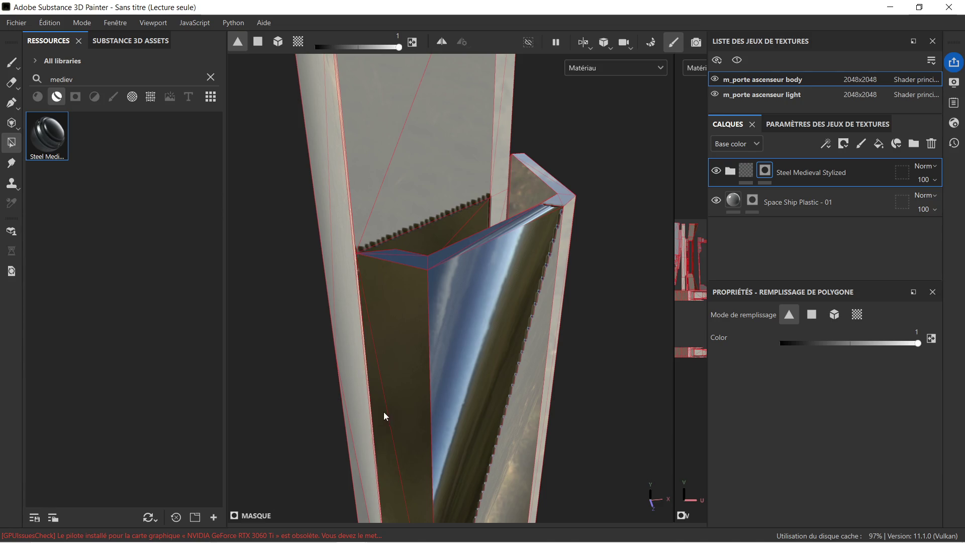
pyautogui.click(512, 368)
pyautogui.moveTo(519, 378)
pyautogui.keyDown('alt'); pyautogui.mouseDown()
pyautogui.moveTo(556, 366)
pyautogui.moveTo(450, 327)
pyautogui.moveTo(433, 303)
pyautogui.mouseUp(); pyautogui.keyUp('alt')
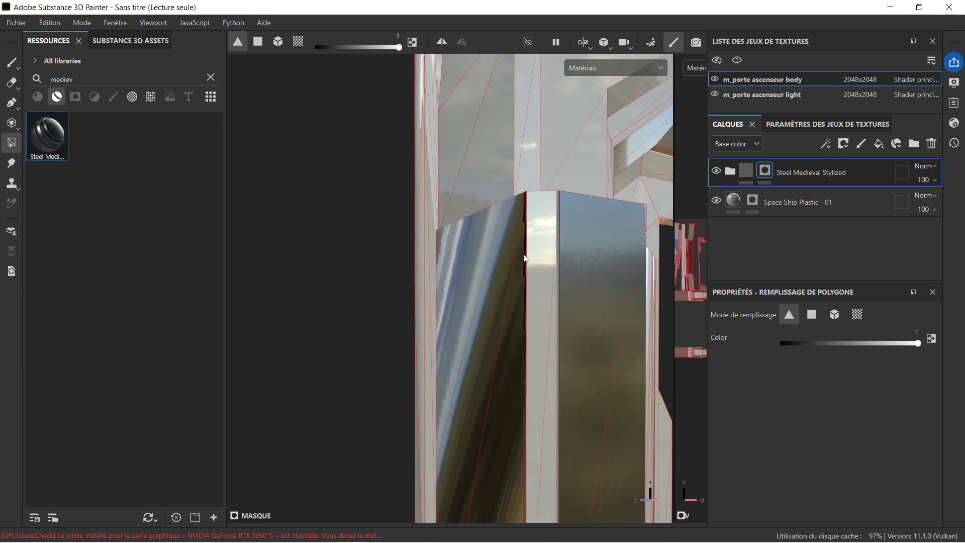
pyautogui.click(554, 286)
# Step: Set the mask fill value to 0 and remove steel from faces around the serrated edge
pyautogui.moveTo(559, 306)
pyautogui.keyDown('alt'); pyautogui.mouseDown()
pyautogui.moveTo(524, 308)
pyautogui.moveTo(594, 365)
pyautogui.mouseUp(); pyautogui.keyUp('alt')
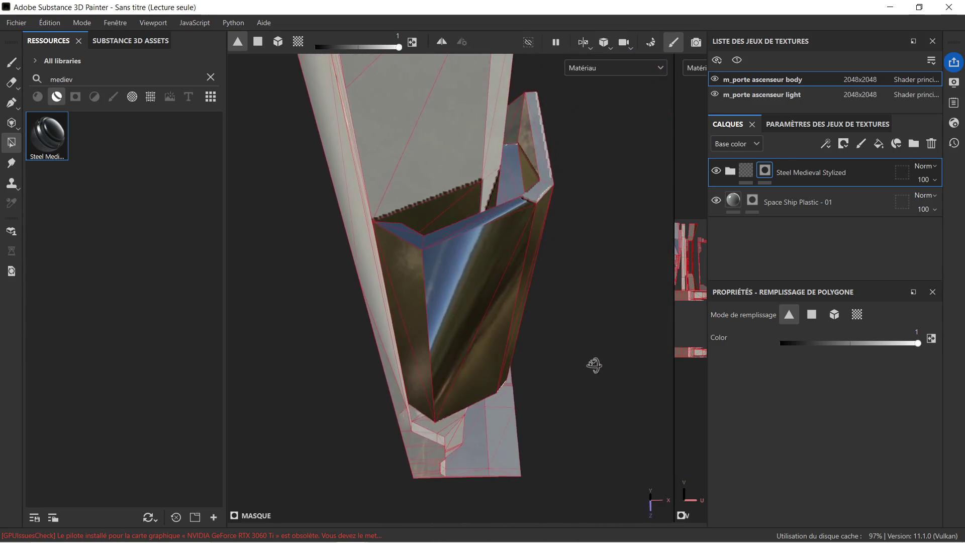
pyautogui.scroll(5, 473, 228)
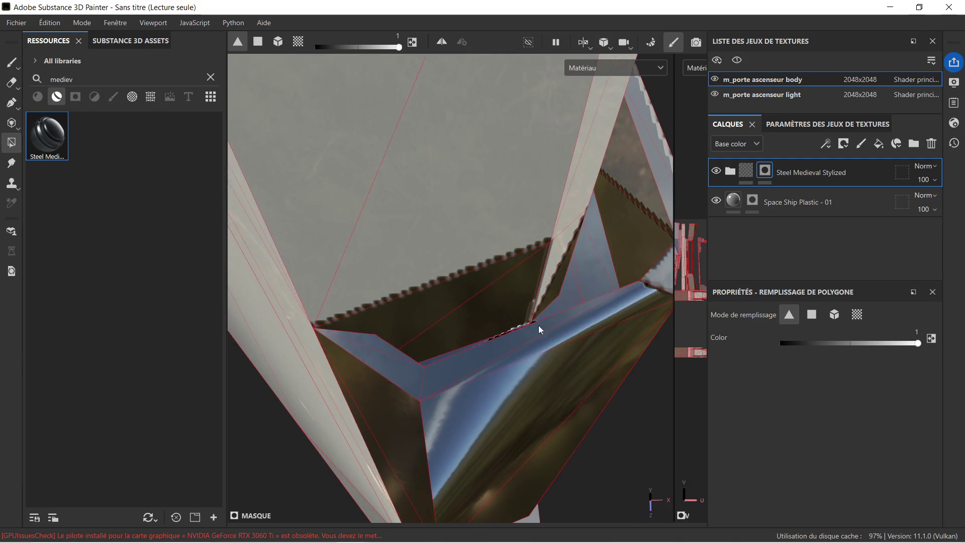
pyautogui.click(778, 344)
pyautogui.click(473, 308)
pyautogui.keyDown('alt'); pyautogui.moveTo(478, 311); pyautogui.dragTo(496, 340); pyautogui.keyUp('alt')
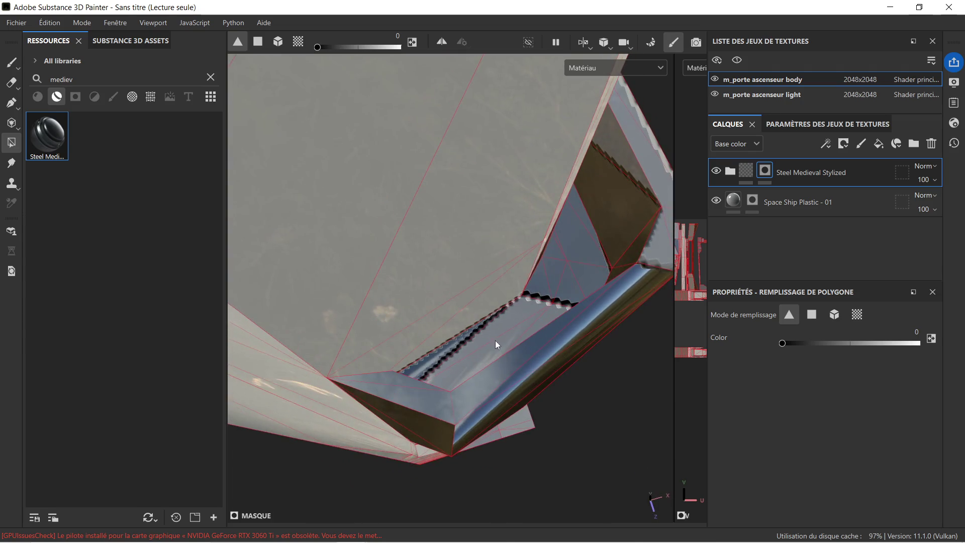
pyautogui.click(455, 345)
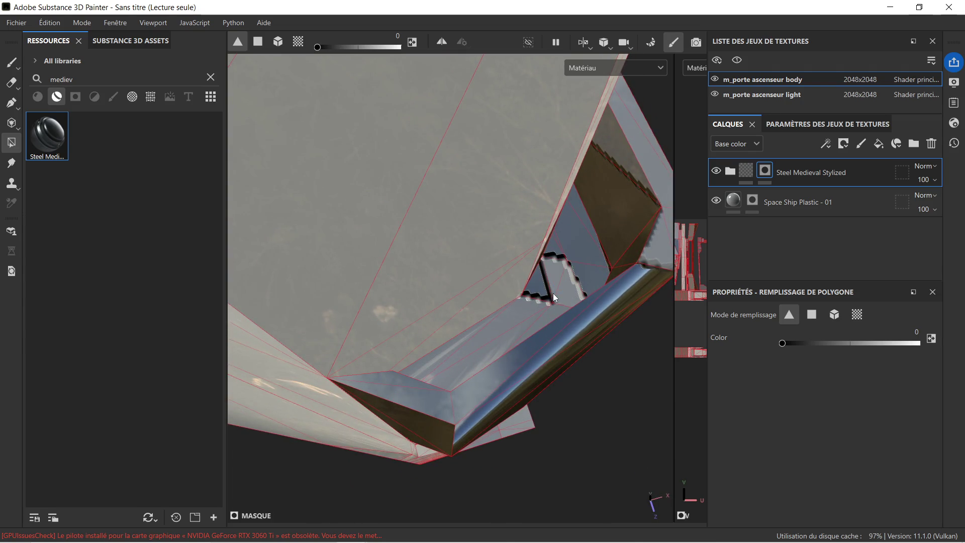
pyautogui.click(581, 268)
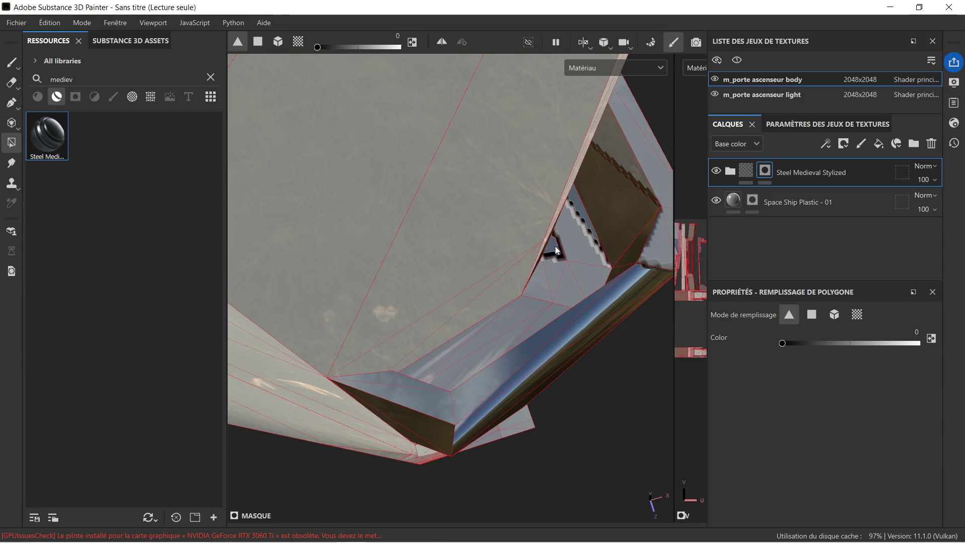
pyautogui.keyDown('alt'); pyautogui.moveTo(590, 255); pyautogui.dragTo(505, 240); pyautogui.keyUp('alt')
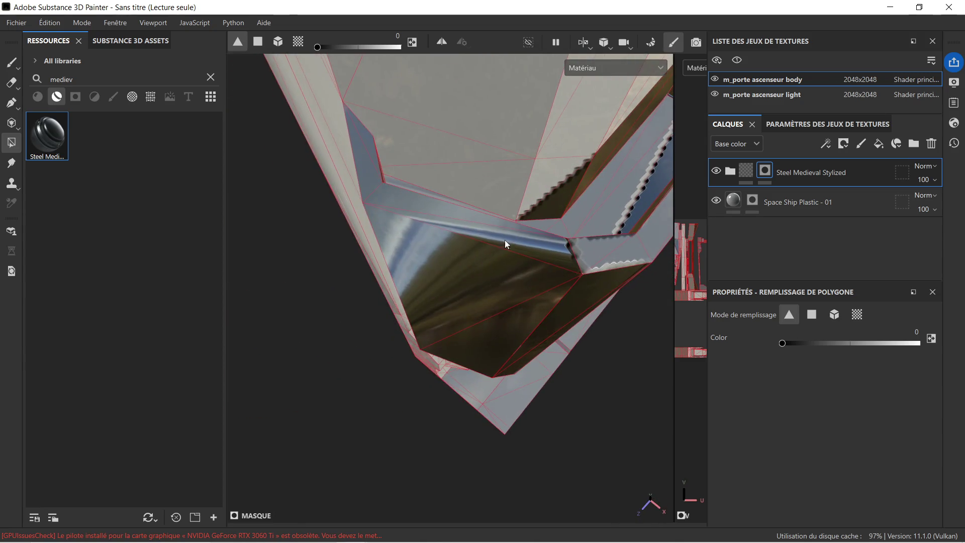
pyautogui.click(581, 178)
pyautogui.moveTo(598, 191)
pyautogui.keyDown('alt'); pyautogui.mouseDown()
pyautogui.moveTo(392, 233)
pyautogui.moveTo(241, 187)
pyautogui.moveTo(491, 193)
pyautogui.mouseUp(); pyautogui.keyUp('alt')
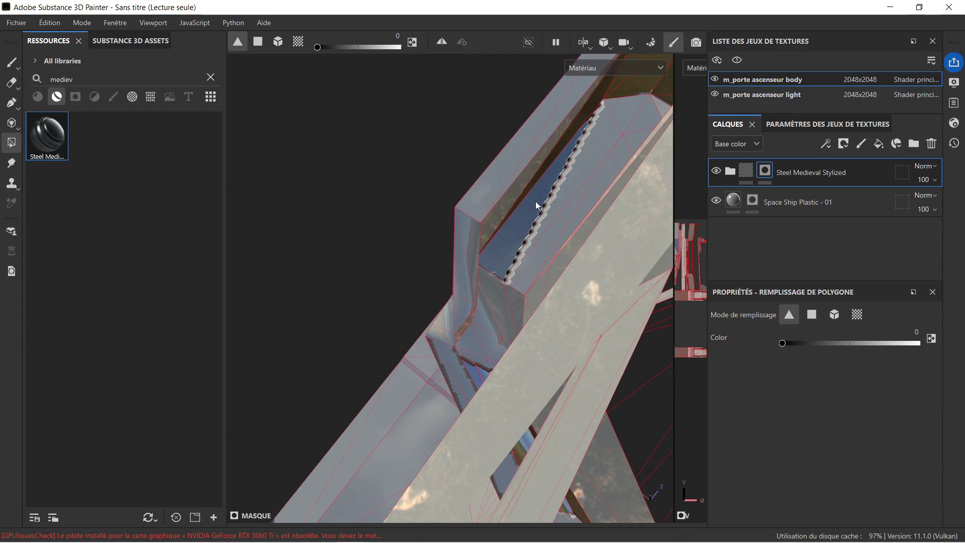
pyautogui.moveTo(543, 216)
pyautogui.keyDown('alt'); pyautogui.mouseDown()
pyautogui.moveTo(634, 142)
pyautogui.moveTo(550, 174)
pyautogui.moveTo(446, 151)
pyautogui.mouseUp(); pyautogui.keyUp('alt')
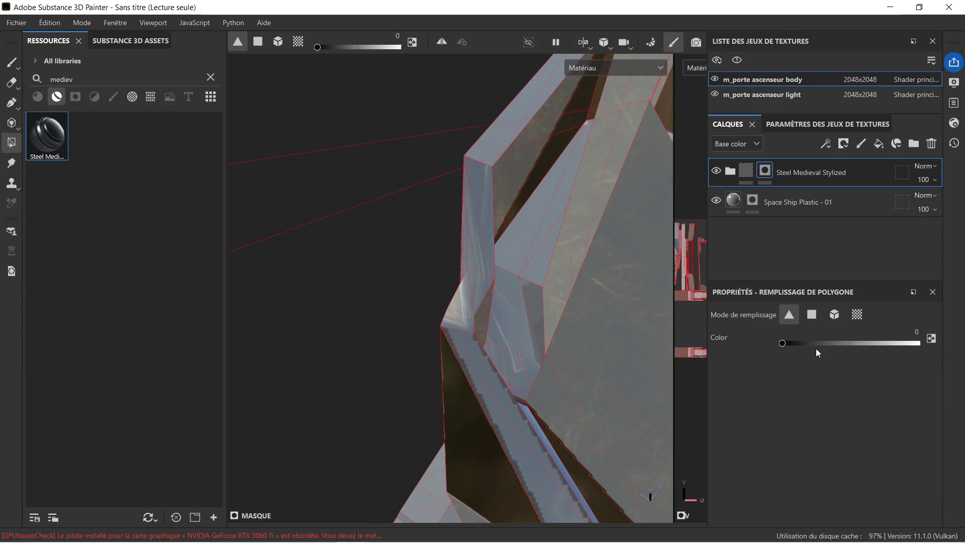
# Step: Set the fill value back to 0.9910 and steel the top face and left serrated strips
pyautogui.moveTo(818, 340); pyautogui.dragTo(920, 344)
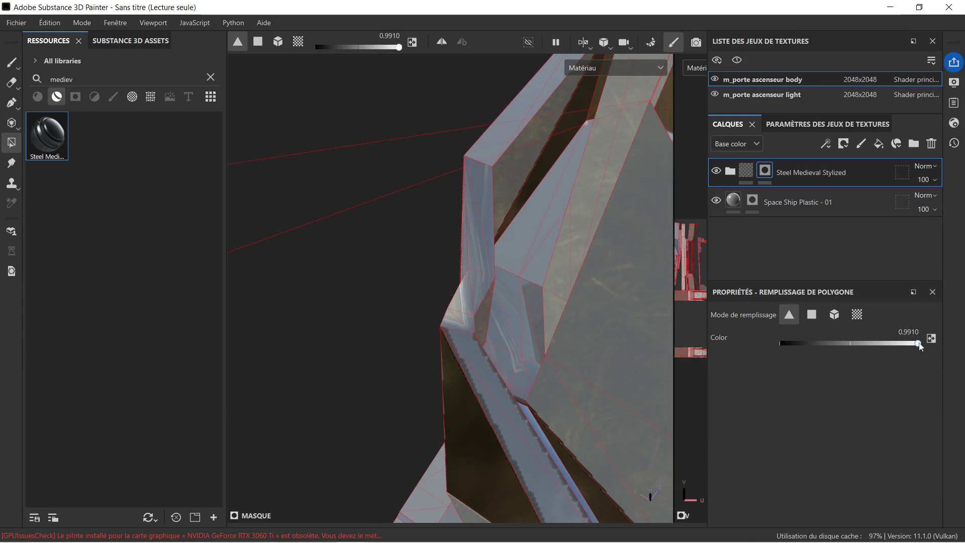
pyautogui.click(524, 118)
pyautogui.click(474, 166)
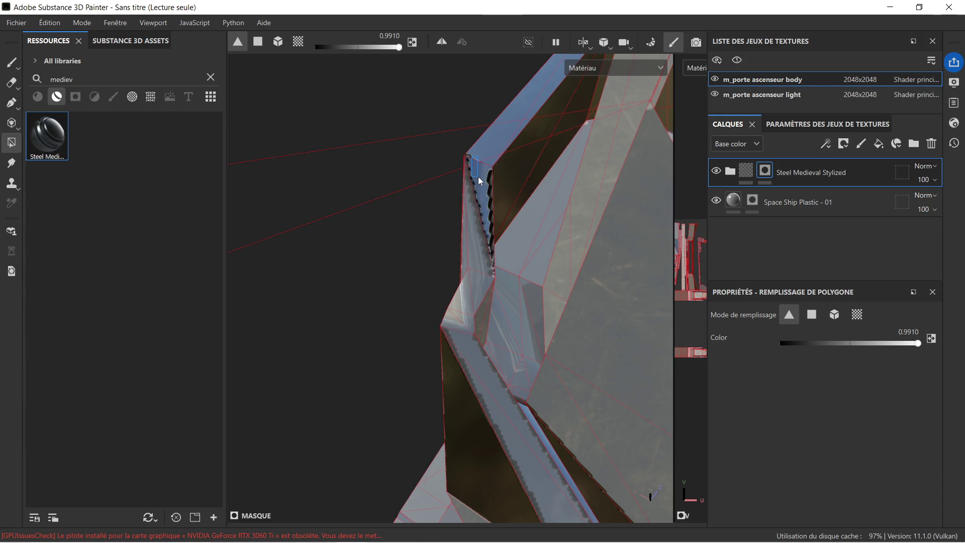
pyautogui.moveTo(484, 179)
pyautogui.keyDown('alt'); pyautogui.mouseDown()
pyautogui.moveTo(459, 205)
pyautogui.moveTo(628, 208)
pyautogui.moveTo(211, 227)
pyautogui.moveTo(288, 224)
pyautogui.mouseUp(); pyautogui.keyUp('alt')
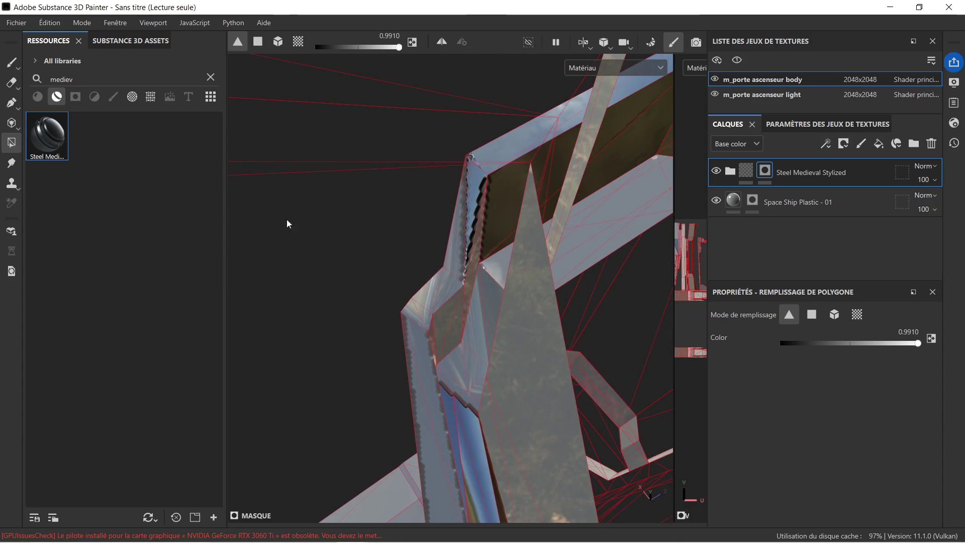
pyautogui.click(450, 225)
pyautogui.click(469, 245)
pyautogui.moveTo(441, 274)
pyautogui.mouseDown()
pyautogui.moveTo(457, 318)
pyautogui.moveTo(425, 315)
pyautogui.moveTo(437, 326)
pyautogui.mouseUp()
pyautogui.scroll(10, 384, 286)
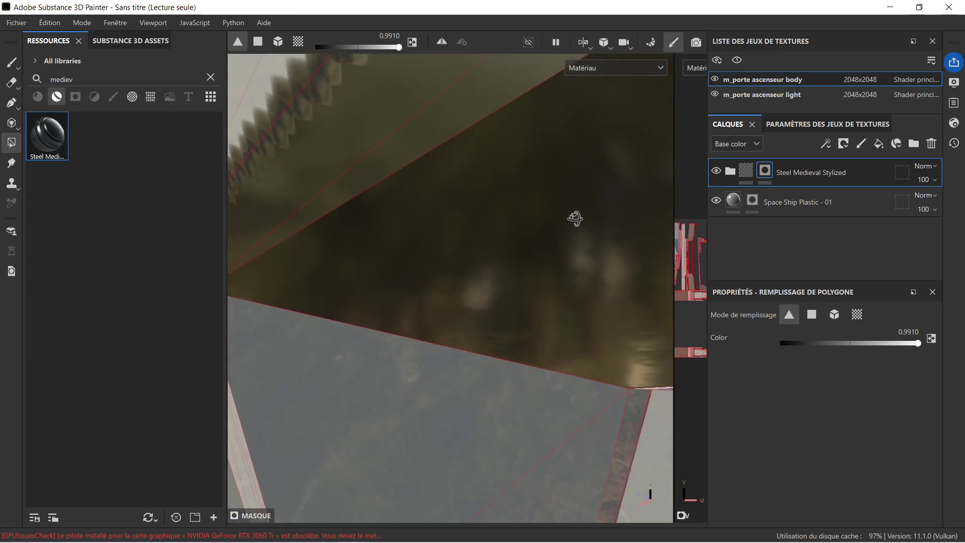
# Step: Set polygon fill to 0 and clear steel from the strips beside the serrated edge
pyautogui.scroll(-8, 505, 213)
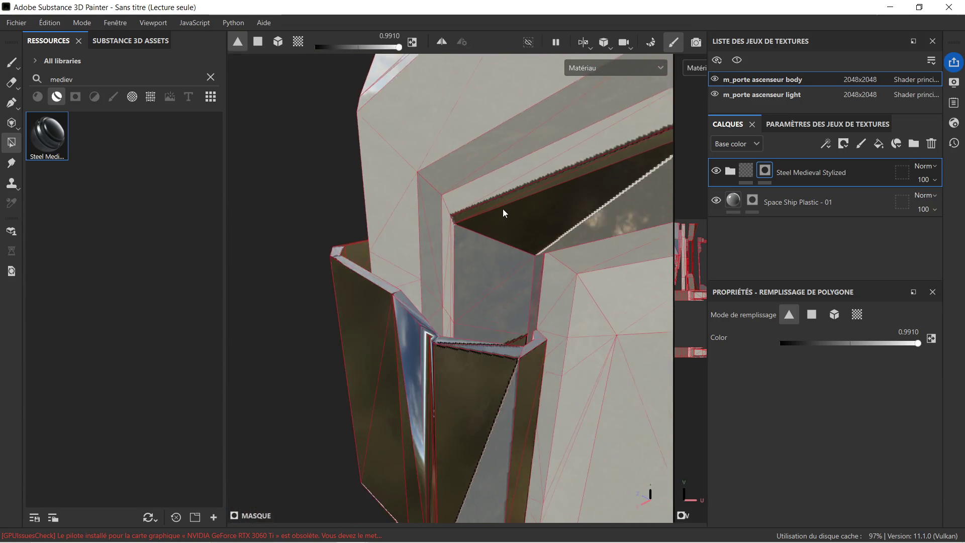
pyautogui.moveTo(490, 228)
pyautogui.keyDown('alt'); pyautogui.mouseDown()
pyautogui.moveTo(517, 306)
pyautogui.moveTo(523, 280)
pyautogui.moveTo(395, 242)
pyautogui.moveTo(502, 282)
pyautogui.mouseUp(); pyautogui.keyUp('alt')
pyautogui.click(845, 344)
pyautogui.moveTo(841, 349); pyautogui.dragTo(508, 300)
pyautogui.click(417, 233)
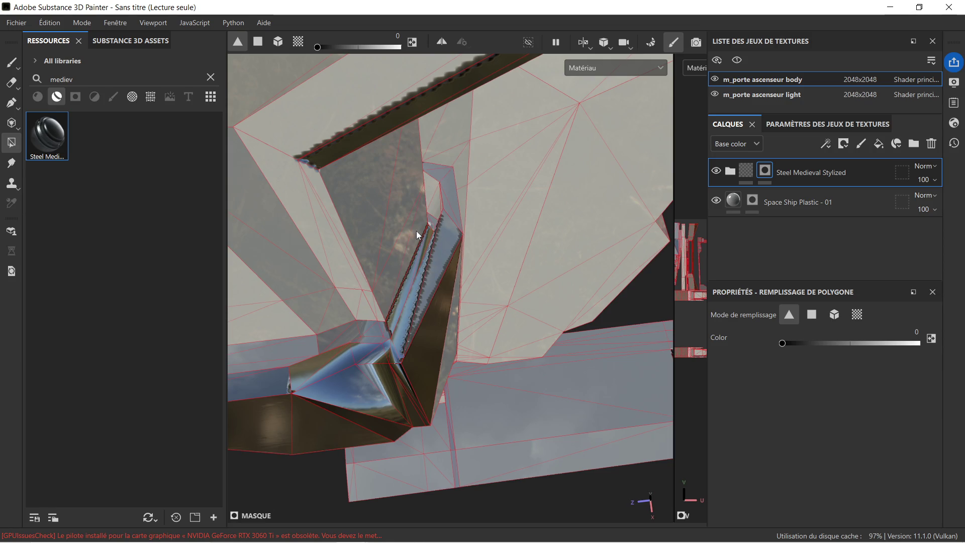
pyautogui.click(407, 272)
pyautogui.moveTo(411, 266)
pyautogui.keyDown('alt'); pyautogui.mouseDown()
pyautogui.moveTo(402, 269)
pyautogui.moveTo(412, 268)
pyautogui.mouseUp(); pyautogui.keyUp('alt')
pyautogui.click(406, 255)
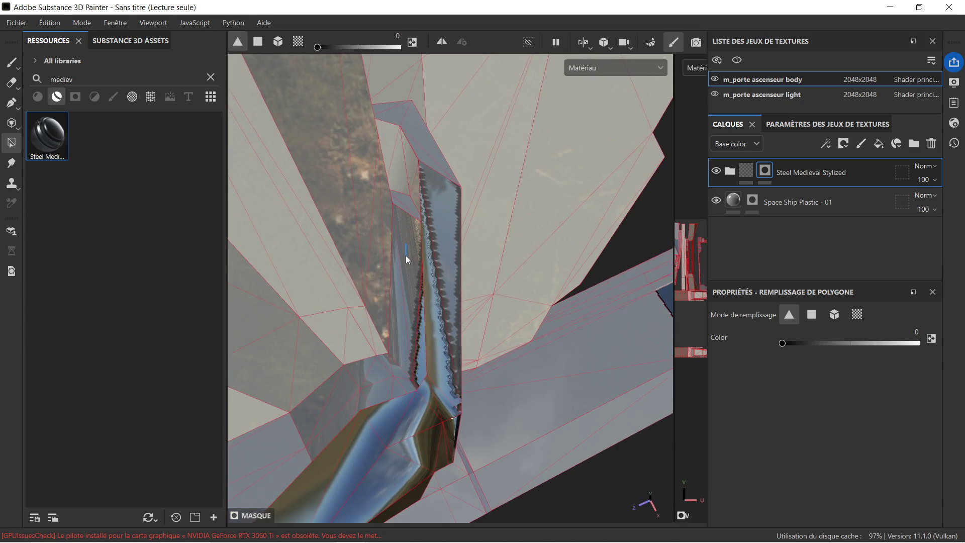
pyautogui.moveTo(424, 328)
pyautogui.keyDown('alt'); pyautogui.mouseDown()
pyautogui.moveTo(482, 308)
pyautogui.moveTo(385, 234)
pyautogui.moveTo(396, 183)
pyautogui.moveTo(442, 179)
pyautogui.moveTo(451, 360)
pyautogui.moveTo(485, 280)
pyautogui.moveTo(401, 181)
pyautogui.mouseUp(); pyautogui.keyUp('alt')
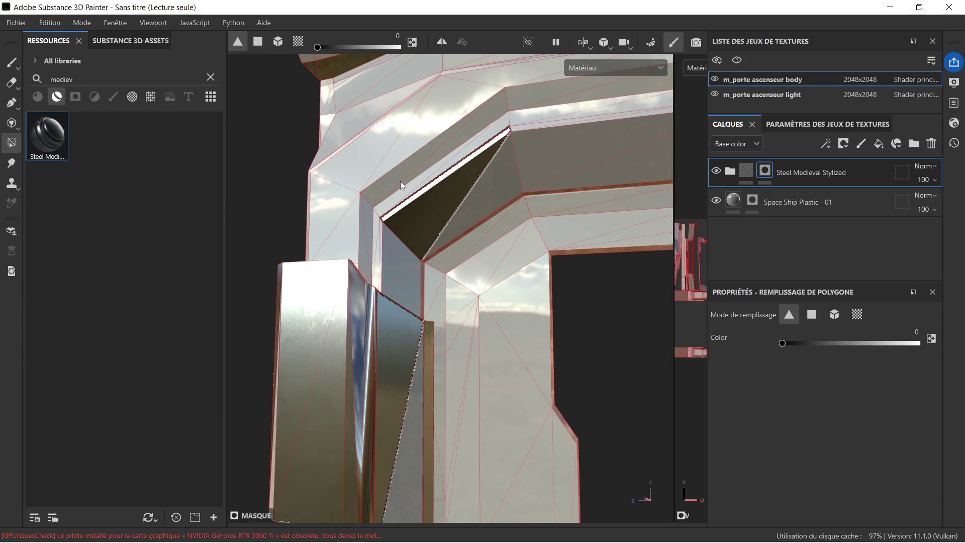
pyautogui.moveTo(439, 230)
pyautogui.keyDown('alt'); pyautogui.mouseDown()
pyautogui.moveTo(432, 286)
pyautogui.moveTo(439, 306)
pyautogui.moveTo(791, 261)
pyautogui.mouseUp(); pyautogui.keyUp('alt')
# Step: Set polygon fill to 1 and add steel to a side panel face
pyautogui.moveTo(790, 341); pyautogui.dragTo(859, 347)
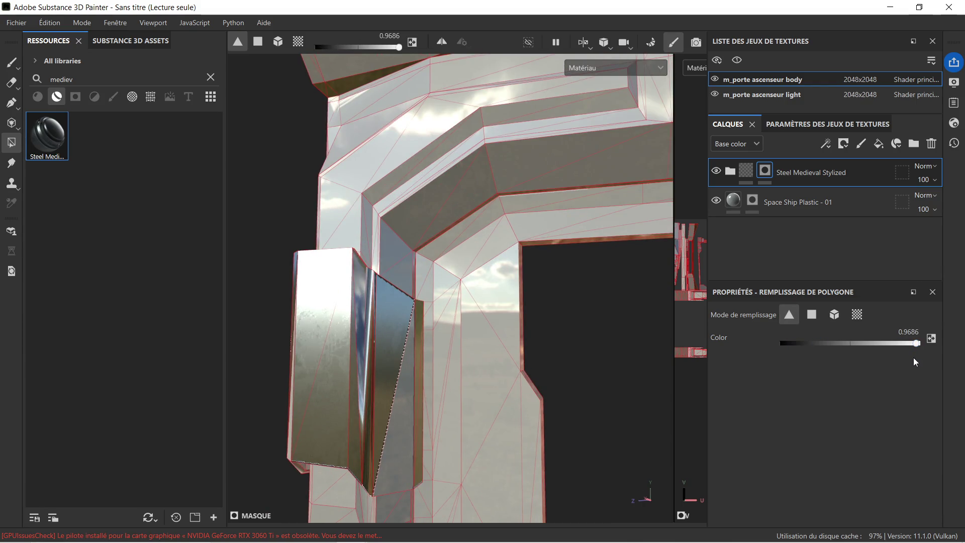
pyautogui.moveTo(919, 342); pyautogui.dragTo(943, 343)
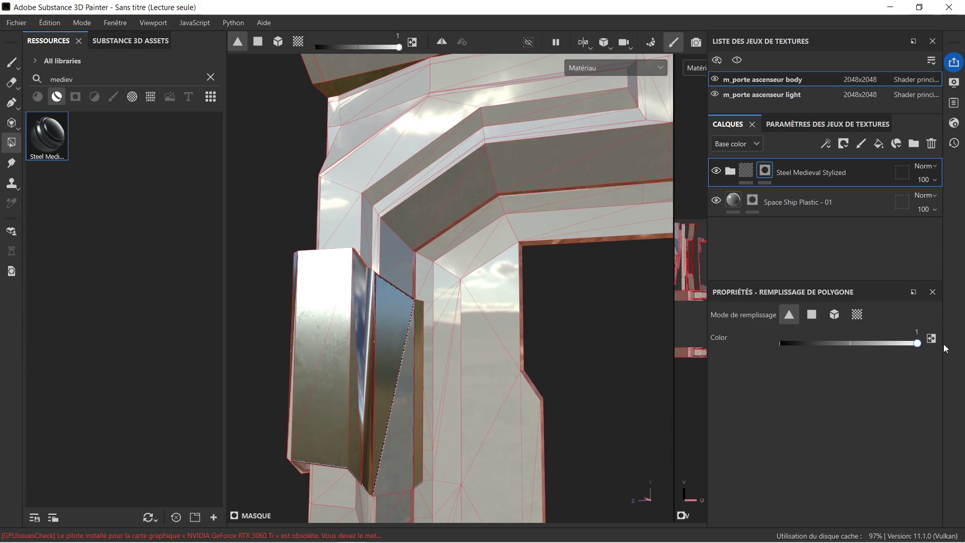
pyautogui.click(403, 401)
pyautogui.keyDown('alt'); pyautogui.moveTo(373, 384); pyautogui.dragTo(338, 297); pyautogui.keyUp('alt')
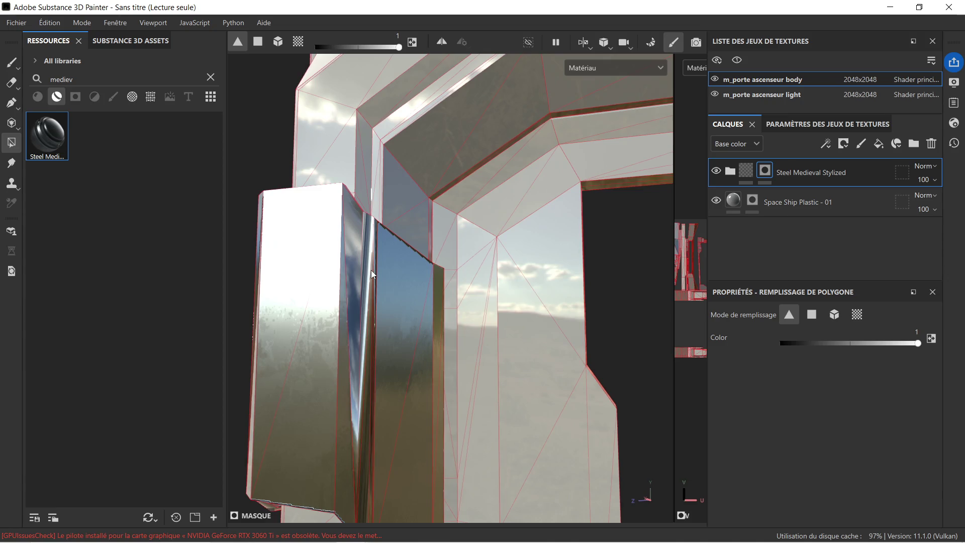
pyautogui.moveTo(384, 409)
pyautogui.keyDown('alt'); pyautogui.mouseDown()
pyautogui.moveTo(398, 220)
pyautogui.moveTo(340, 206)
pyautogui.moveTo(519, 218)
pyautogui.moveTo(437, 230)
pyautogui.moveTo(500, 255)
pyautogui.mouseUp(); pyautogui.keyUp('alt')
pyautogui.moveTo(501, 255)
pyautogui.keyDown('alt'); pyautogui.mouseDown(button='middle')
pyautogui.moveTo(474, 220)
pyautogui.moveTo(449, 229)
pyautogui.mouseUp(button='middle'); pyautogui.keyUp('alt')
pyautogui.keyDown('alt'); pyautogui.moveTo(418, 263); pyautogui.dragTo(406, 181, button='middle'); pyautogui.keyUp('alt')
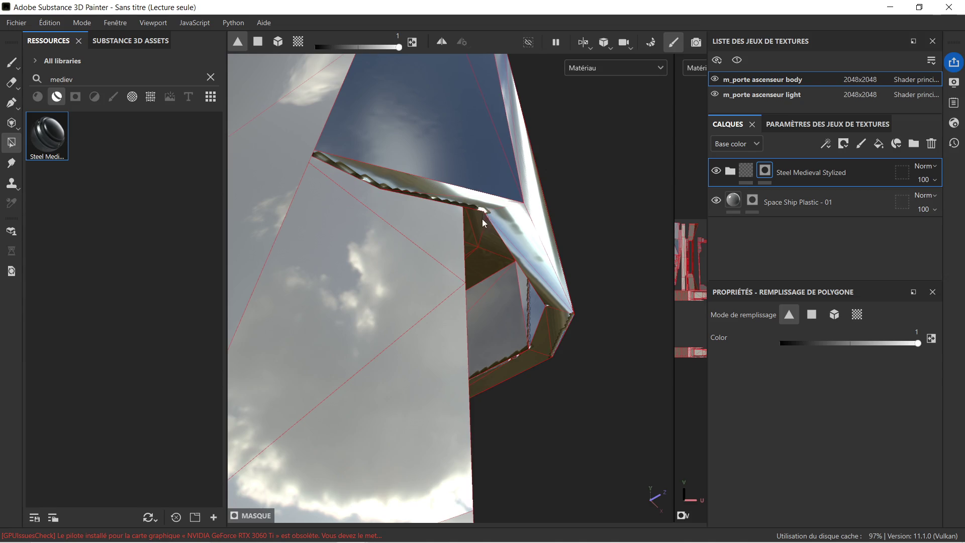
pyautogui.moveTo(561, 317)
pyautogui.keyDown('alt'); pyautogui.mouseDown()
pyautogui.moveTo(584, 308)
pyautogui.moveTo(558, 232)
pyautogui.moveTo(422, 230)
pyautogui.moveTo(424, 216)
pyautogui.moveTo(503, 192)
pyautogui.moveTo(454, 217)
pyautogui.moveTo(429, 247)
pyautogui.mouseUp(); pyautogui.keyUp('alt')
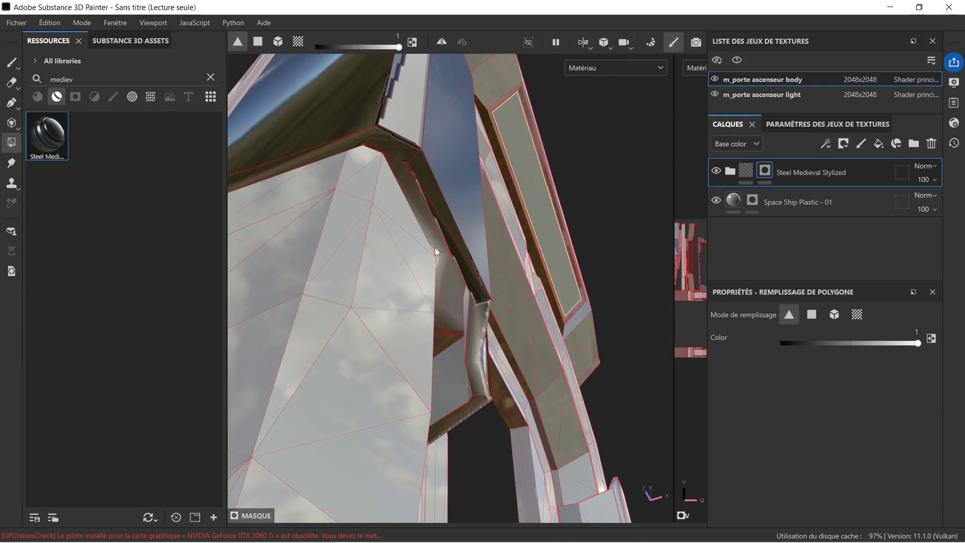
pyautogui.moveTo(520, 256)
pyautogui.keyDown('alt'); pyautogui.mouseDown()
pyautogui.moveTo(459, 209)
pyautogui.moveTo(530, 235)
pyautogui.moveTo(496, 205)
pyautogui.moveTo(411, 204)
pyautogui.moveTo(490, 226)
pyautogui.moveTo(466, 198)
pyautogui.mouseUp(); pyautogui.keyUp('alt')
pyautogui.moveTo(481, 252)
pyautogui.keyDown('alt'); pyautogui.mouseDown()
pyautogui.moveTo(512, 260)
pyautogui.moveTo(513, 246)
pyautogui.mouseUp(); pyautogui.keyUp('alt')
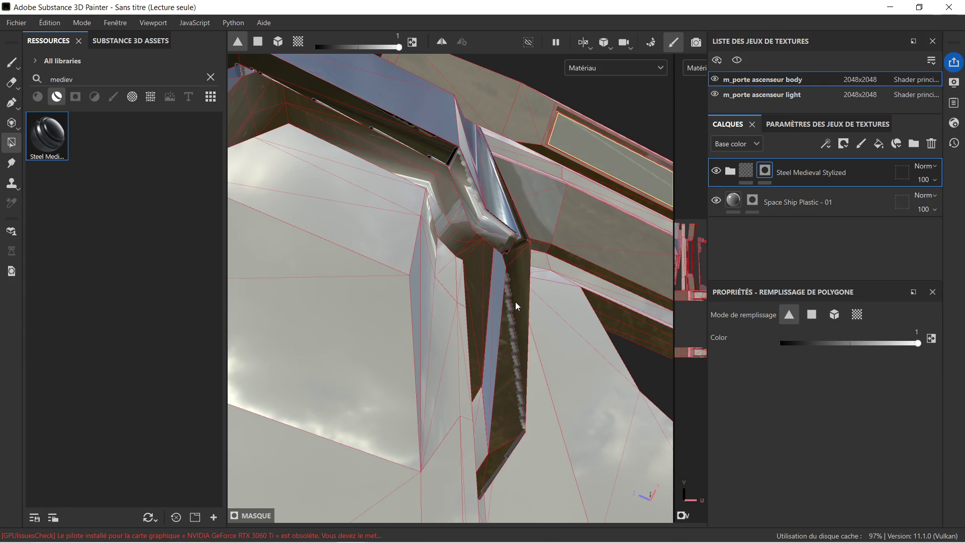
# Step: Add steel to the large triangle, the strip's bottom-end faces, and the beam joint faces
pyautogui.click(514, 322)
pyautogui.click(487, 470)
pyautogui.click(479, 478)
pyautogui.click(487, 229)
pyautogui.click(476, 203)
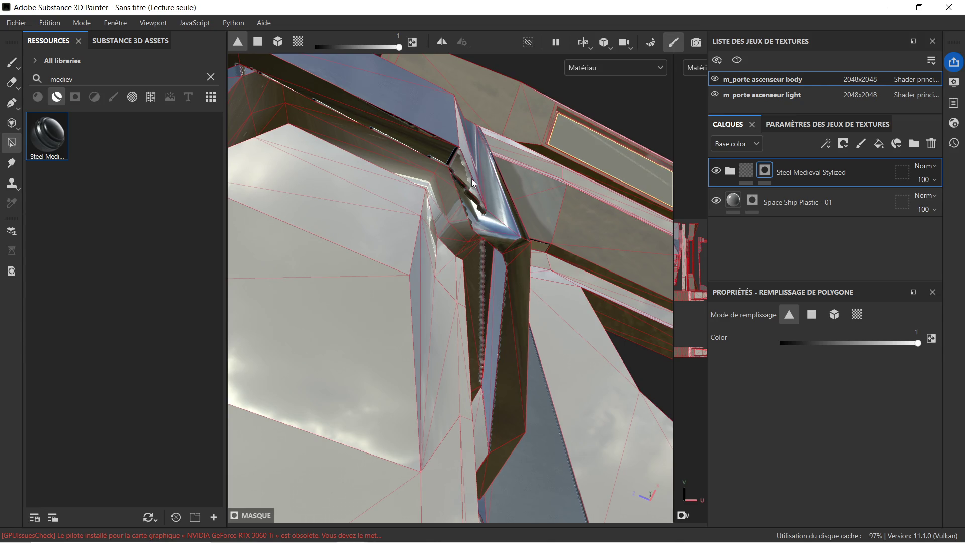
pyautogui.moveTo(464, 210)
pyautogui.keyDown('alt'); pyautogui.mouseDown()
pyautogui.moveTo(492, 325)
pyautogui.moveTo(556, 328)
pyautogui.mouseUp(); pyautogui.keyUp('alt')
pyautogui.scroll(5, 437, 427)
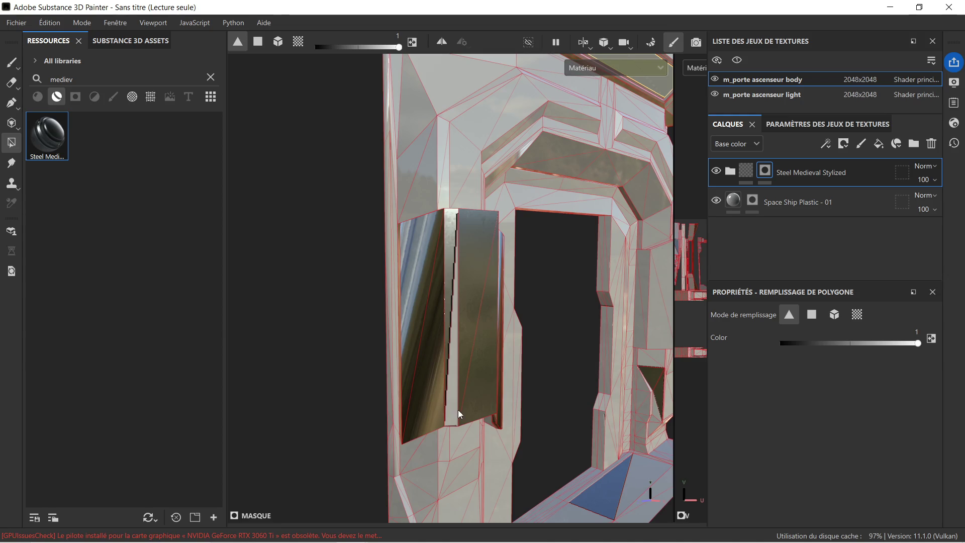
# Step: With polygon fill at 0, clear steel from the small polygon and narrow dark strip on the left pillar
pyautogui.scroll(-5, 469, 392)
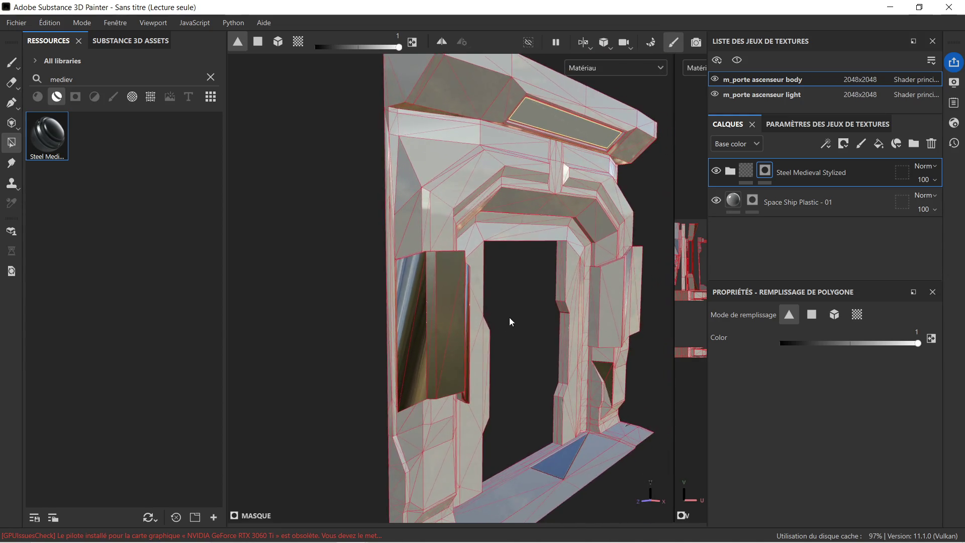
pyautogui.scroll(5, 508, 317)
pyautogui.moveTo(509, 317)
pyautogui.keyDown('alt'); pyautogui.mouseDown()
pyautogui.moveTo(384, 314)
pyautogui.moveTo(535, 311)
pyautogui.mouseUp(); pyautogui.keyUp('alt')
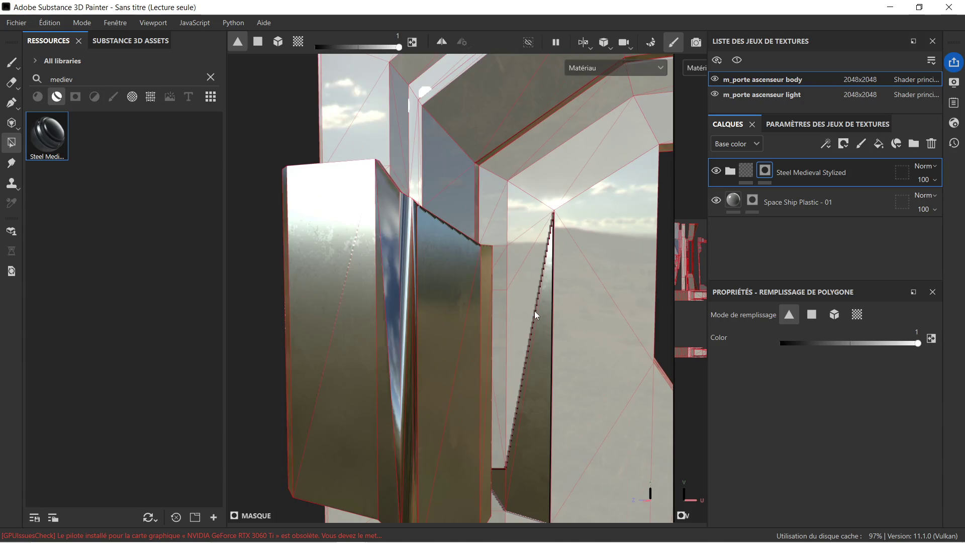
pyautogui.keyDown('alt'); pyautogui.moveTo(535, 311); pyautogui.dragTo(433, 201, button='middle'); pyautogui.keyUp('alt')
pyautogui.moveTo(918, 344); pyautogui.dragTo(782, 344)
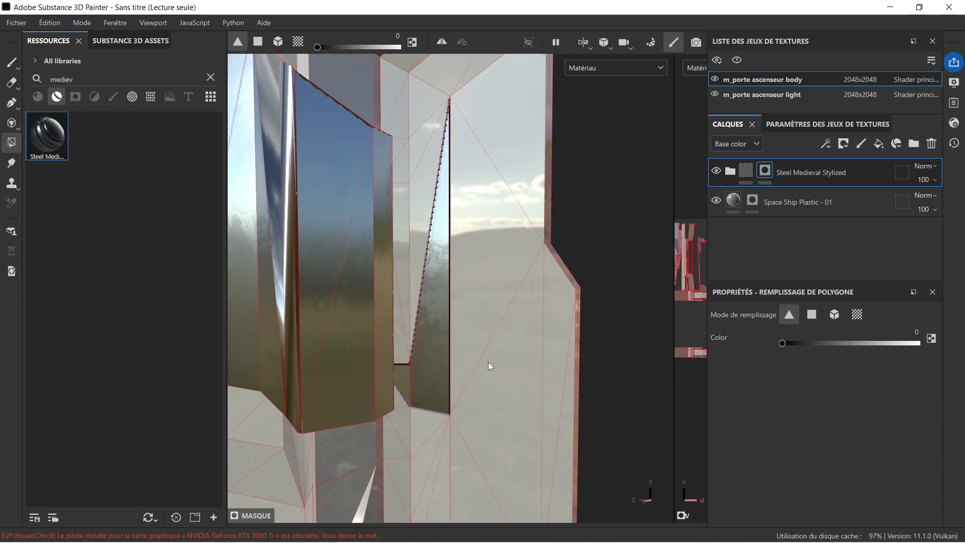
pyautogui.click(405, 376)
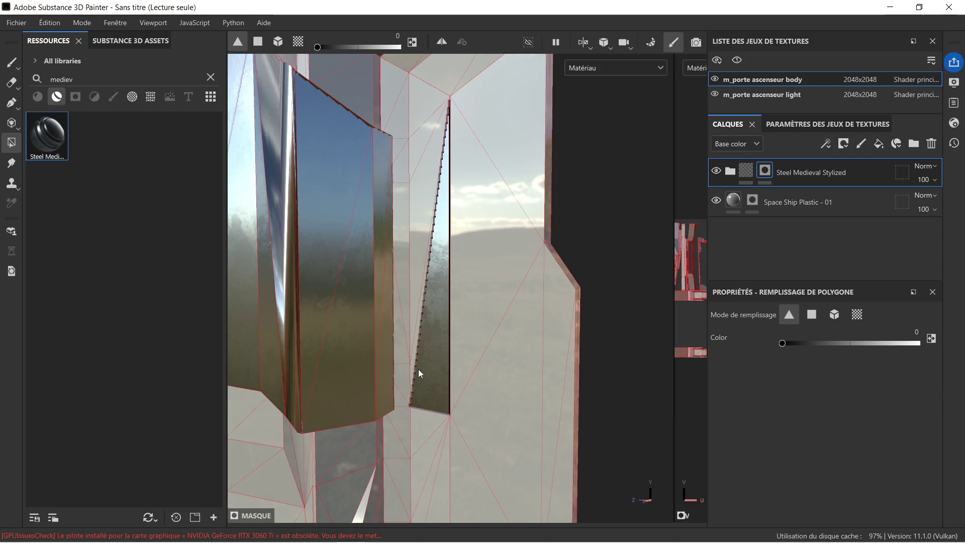
pyautogui.scroll(2, 436, 393)
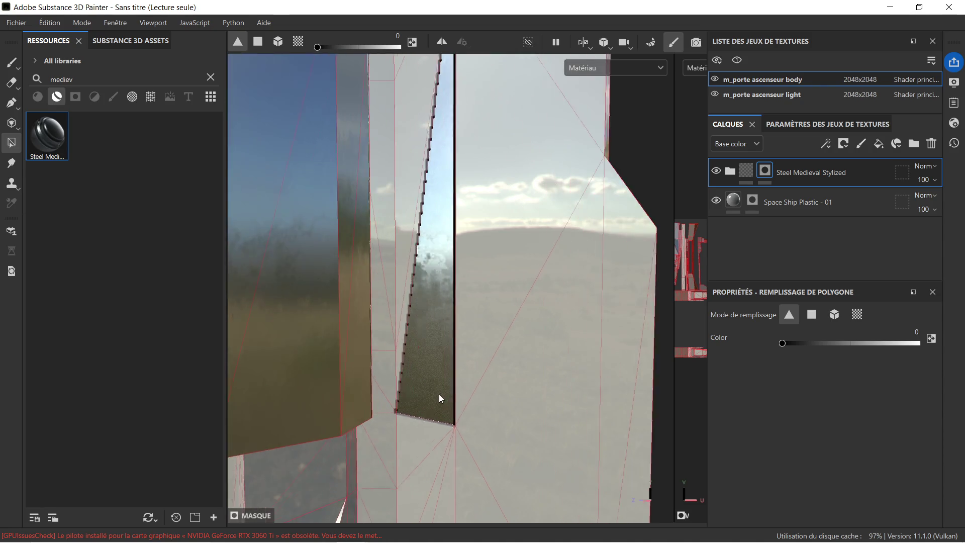
pyautogui.click(440, 394)
pyautogui.scroll(-5, 460, 339)
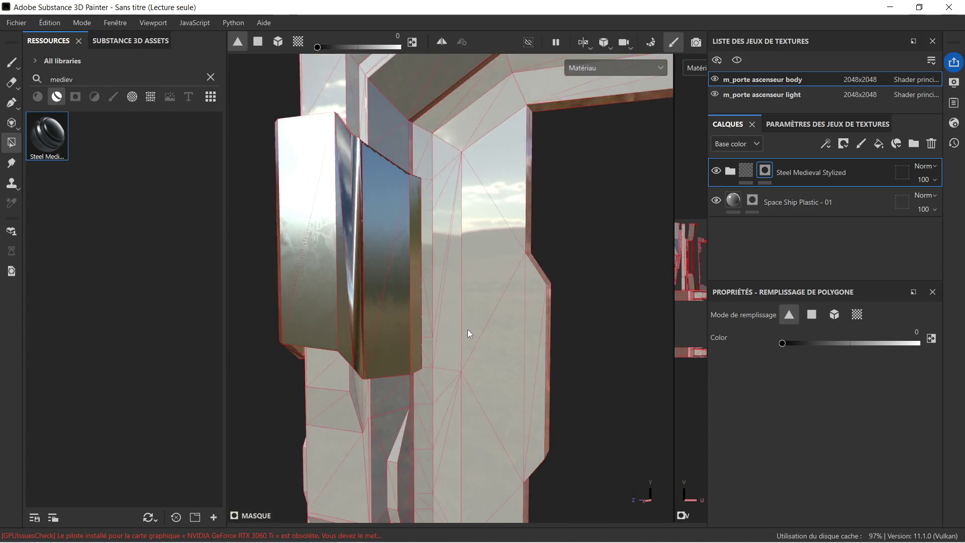
# Step: Set polygon fill to 1 and add steel to the stepped face on the metal door panel
pyautogui.moveTo(469, 321)
pyautogui.keyDown('alt'); pyautogui.mouseDown()
pyautogui.moveTo(561, 327)
pyautogui.moveTo(523, 383)
pyautogui.mouseUp(); pyautogui.keyUp('alt')
pyautogui.scroll(3, 445, 269)
pyautogui.moveTo(446, 270)
pyautogui.keyDown('alt'); pyautogui.mouseDown()
pyautogui.moveTo(463, 276)
pyautogui.moveTo(360, 288)
pyautogui.moveTo(383, 261)
pyautogui.mouseUp(); pyautogui.keyUp('alt')
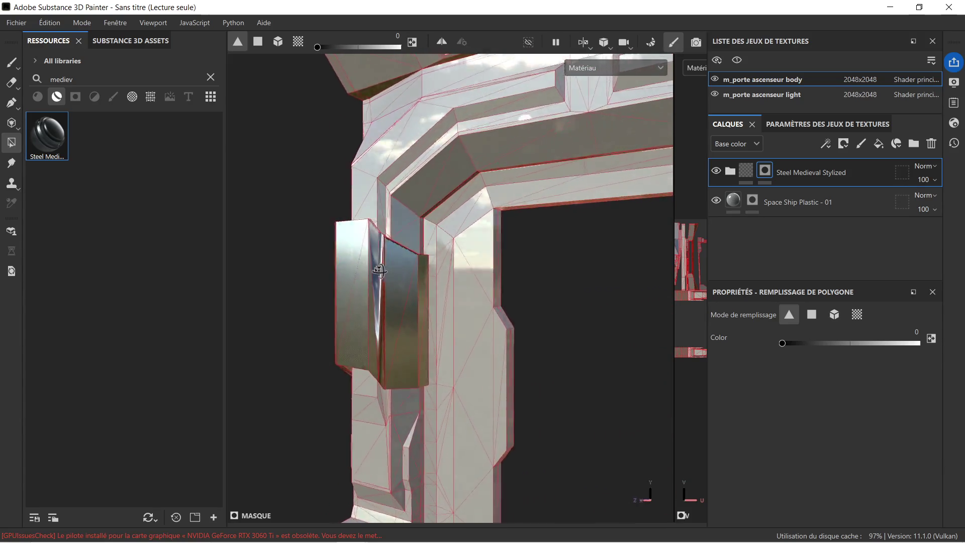
pyautogui.scroll(5, 383, 260)
pyautogui.scroll(-5, 384, 260)
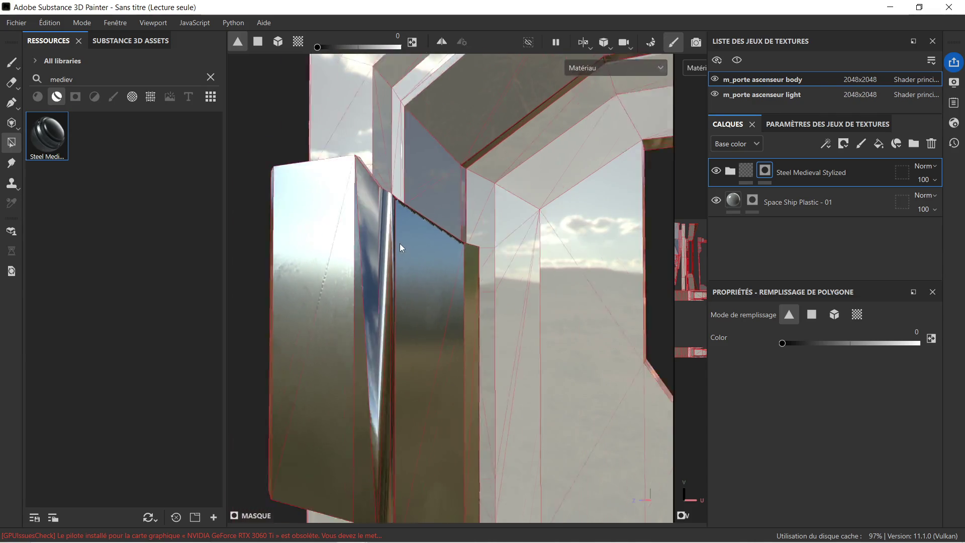
pyautogui.keyDown('alt'); pyautogui.moveTo(433, 274); pyautogui.dragTo(584, 254); pyautogui.keyUp('alt')
pyautogui.moveTo(387, 232)
pyautogui.keyDown('alt'); pyautogui.mouseDown()
pyautogui.moveTo(326, 231)
pyautogui.moveTo(379, 262)
pyautogui.moveTo(418, 319)
pyautogui.moveTo(442, 333)
pyautogui.moveTo(387, 364)
pyautogui.mouseUp(); pyautogui.keyUp('alt')
pyautogui.scroll(5, 306, 133)
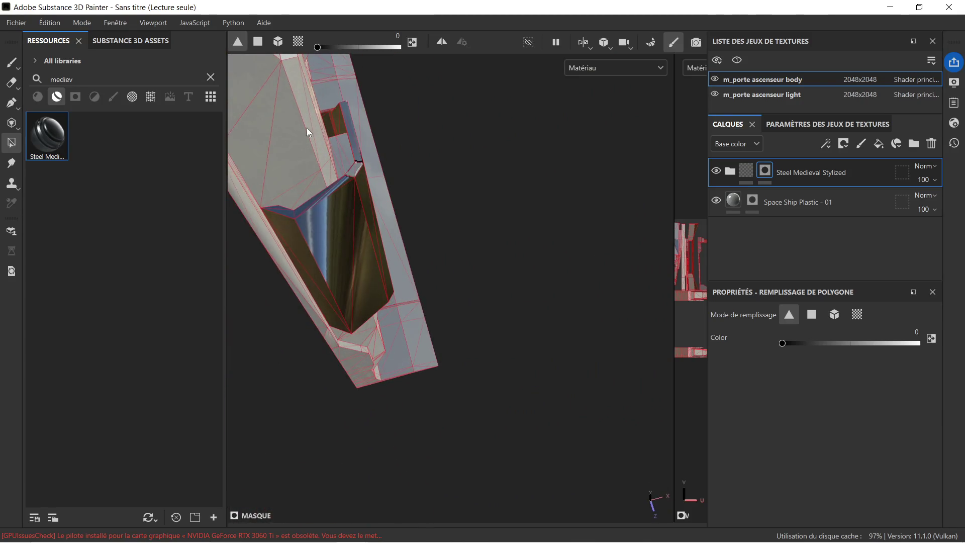
pyautogui.click(919, 343)
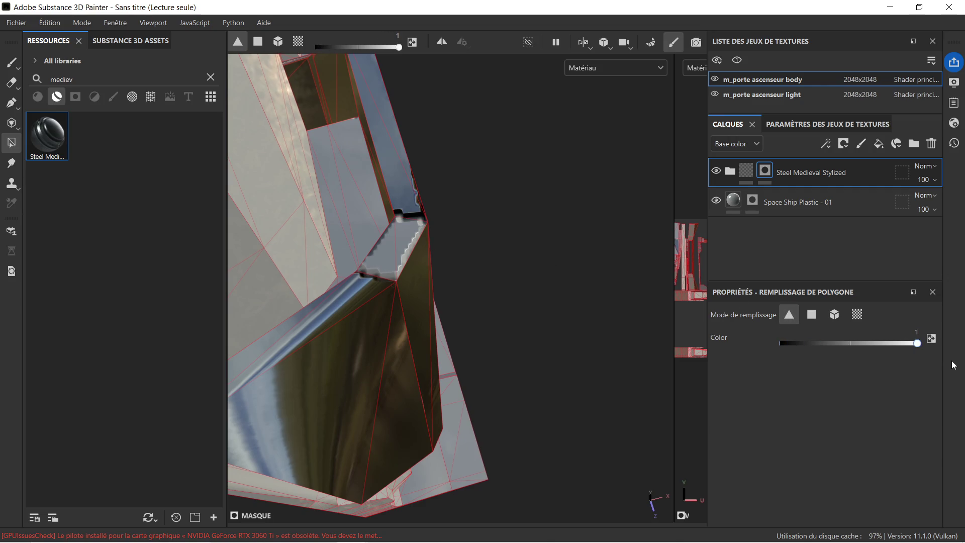
pyautogui.click(400, 236)
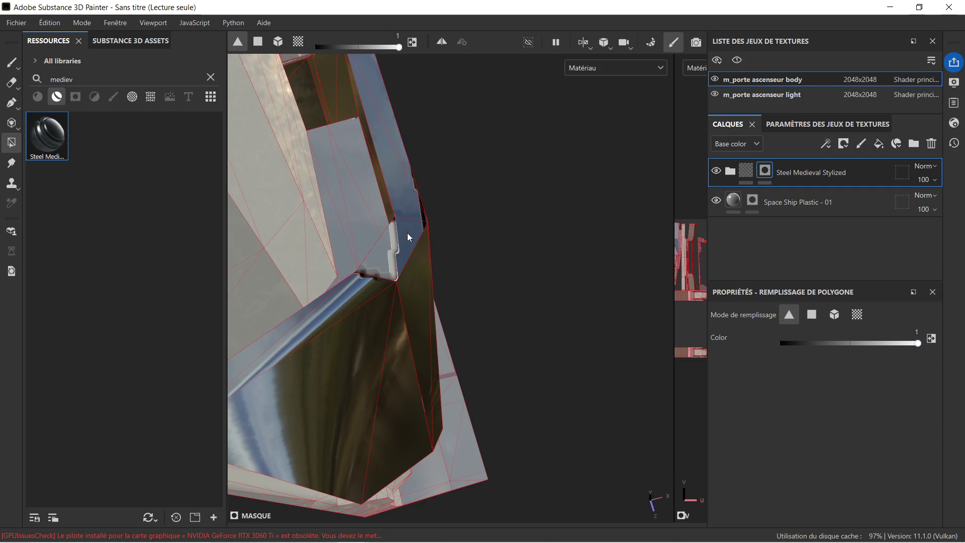
# Step: Switch Substance Painter to the mesh map baking mode
pyautogui.moveTo(406, 249)
pyautogui.keyDown('alt'); pyautogui.mouseDown()
pyautogui.moveTo(436, 231)
pyautogui.moveTo(493, 244)
pyautogui.moveTo(385, 250)
pyautogui.moveTo(307, 191)
pyautogui.moveTo(265, 177)
pyautogui.moveTo(255, 247)
pyautogui.moveTo(369, 200)
pyautogui.mouseUp(); pyautogui.keyUp('alt')
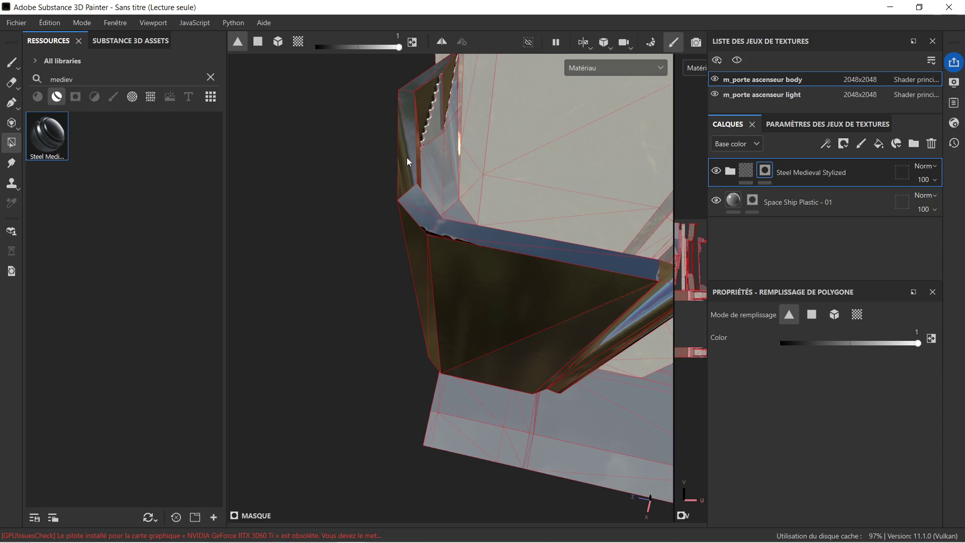
pyautogui.moveTo(406, 163)
pyautogui.keyDown('alt'); pyautogui.mouseDown()
pyautogui.moveTo(492, 161)
pyautogui.moveTo(515, 134)
pyautogui.moveTo(459, 106)
pyautogui.moveTo(536, 213)
pyautogui.moveTo(505, 179)
pyautogui.moveTo(590, 199)
pyautogui.moveTo(458, 204)
pyautogui.moveTo(523, 154)
pyautogui.mouseUp(); pyautogui.keyUp('alt')
pyautogui.click(651, 43)
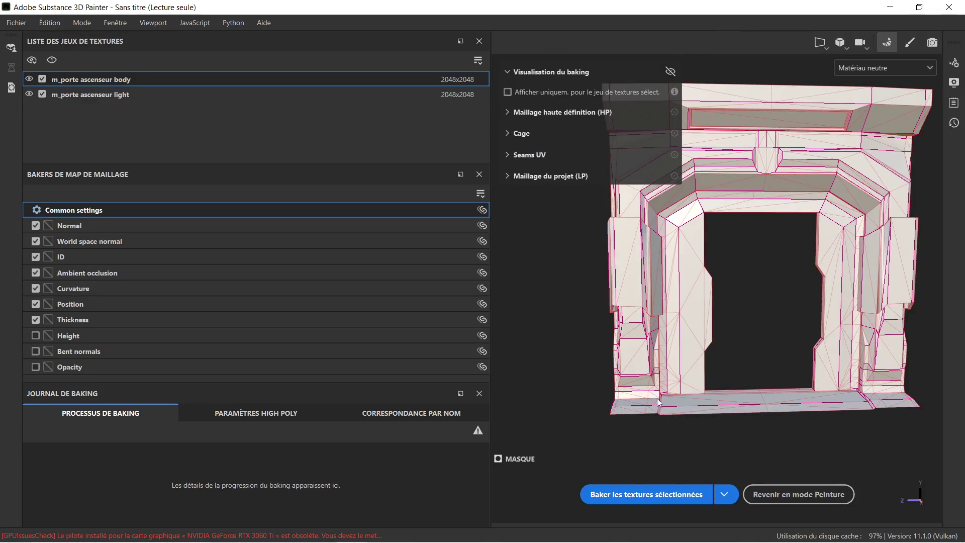
# Step: Bake the selected texture sets' mesh maps, then return to painting mode
pyautogui.click(656, 491)
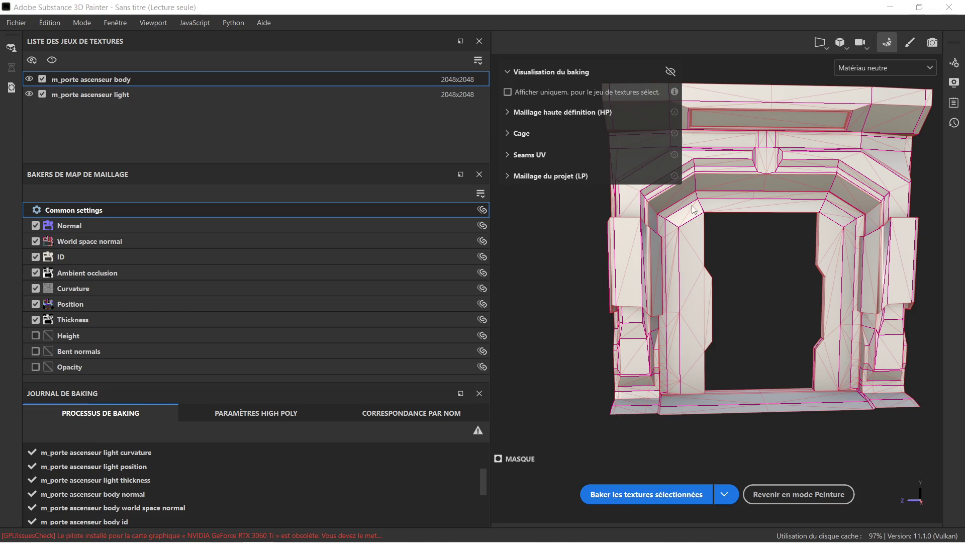
pyautogui.click(789, 496)
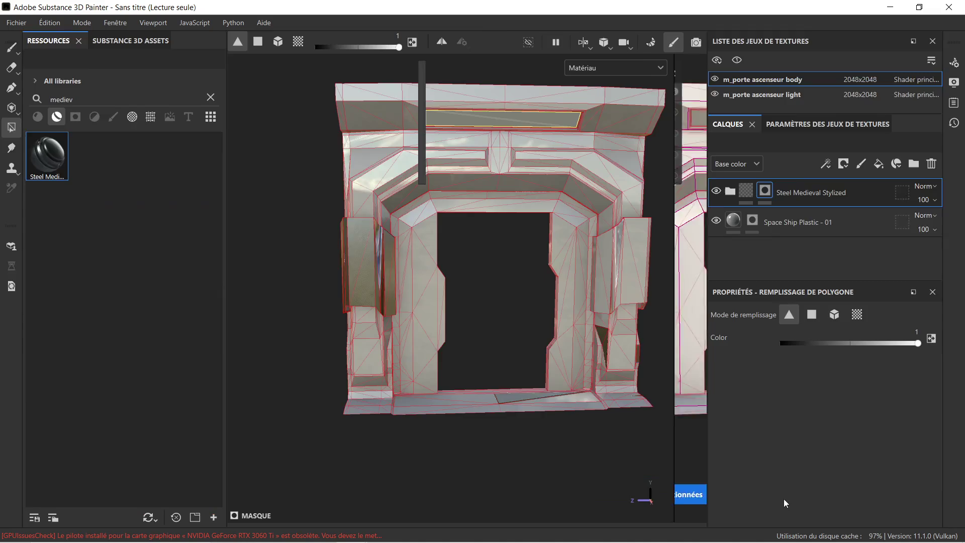
# Step: Fill the narrow strip, large triangular face and remaining grey triangle on the right pillar with steel
pyautogui.scroll(8, 400, 258)
pyautogui.moveTo(393, 265)
pyautogui.keyDown('alt'); pyautogui.mouseDown()
pyautogui.moveTo(545, 244)
pyautogui.moveTo(553, 197)
pyautogui.moveTo(536, 162)
pyautogui.moveTo(265, 230)
pyautogui.moveTo(246, 214)
pyautogui.moveTo(360, 250)
pyautogui.mouseUp(); pyautogui.keyUp('alt')
pyautogui.scroll(-10, 361, 249)
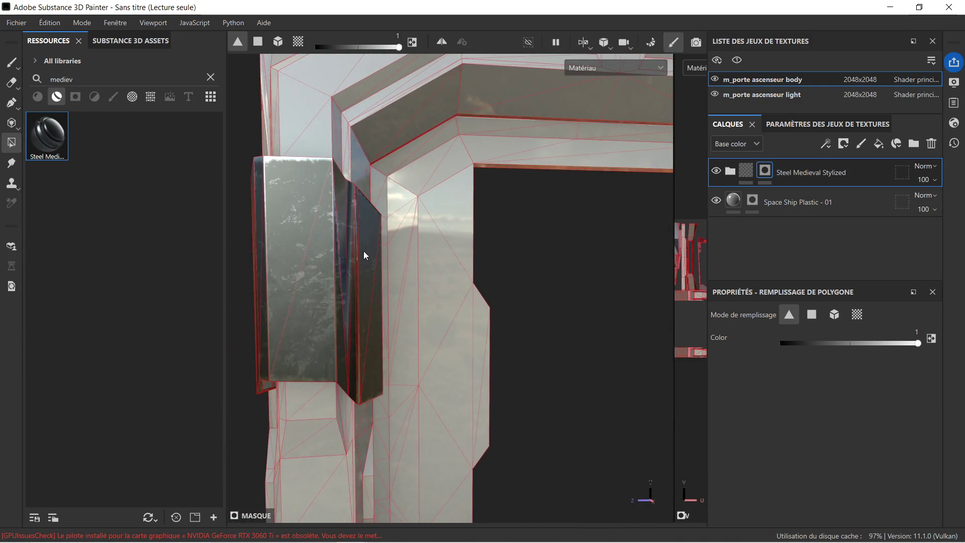
pyautogui.scroll(10, 405, 243)
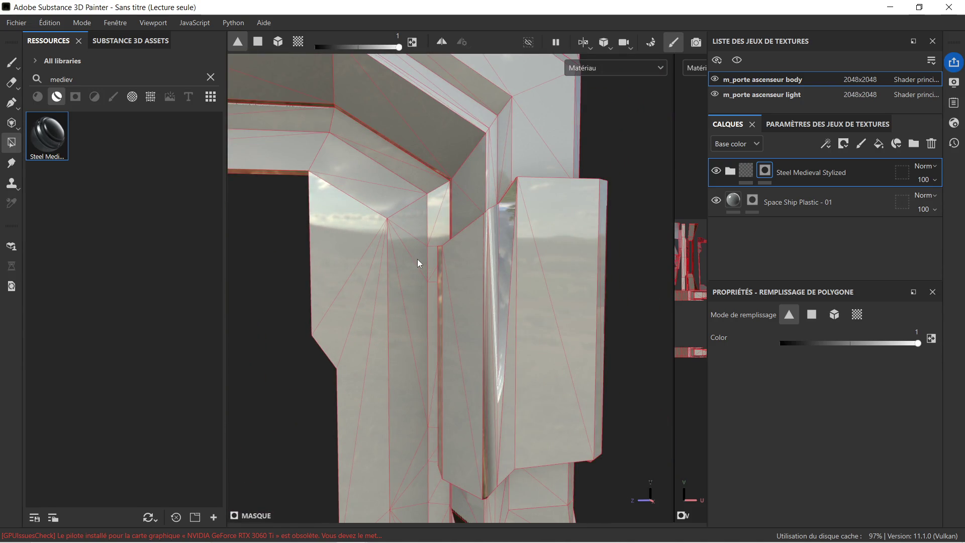
pyautogui.moveTo(417, 259)
pyautogui.keyDown('alt'); pyautogui.mouseDown()
pyautogui.moveTo(427, 272)
pyautogui.moveTo(405, 305)
pyautogui.moveTo(513, 300)
pyautogui.moveTo(427, 300)
pyautogui.moveTo(444, 273)
pyautogui.mouseUp(); pyautogui.keyUp('alt')
pyautogui.click(439, 351)
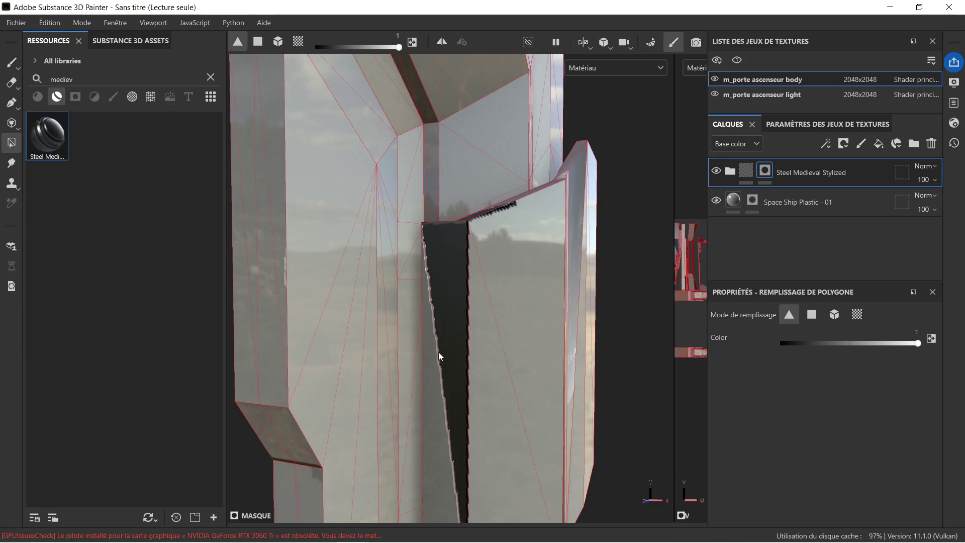
pyautogui.click(430, 378)
pyautogui.click(494, 396)
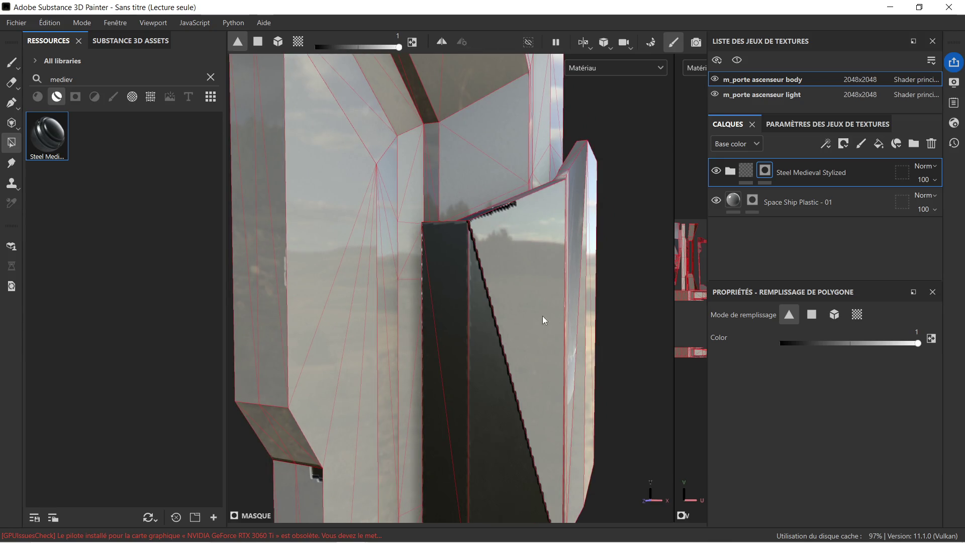
pyautogui.click(548, 305)
# Step: Fill the corner triangle, top-edge triangles and thin strips along the door edge with dark steel
pyautogui.moveTo(552, 247)
pyautogui.keyDown('alt'); pyautogui.mouseDown()
pyautogui.moveTo(545, 338)
pyautogui.moveTo(531, 344)
pyautogui.mouseUp(); pyautogui.keyUp('alt')
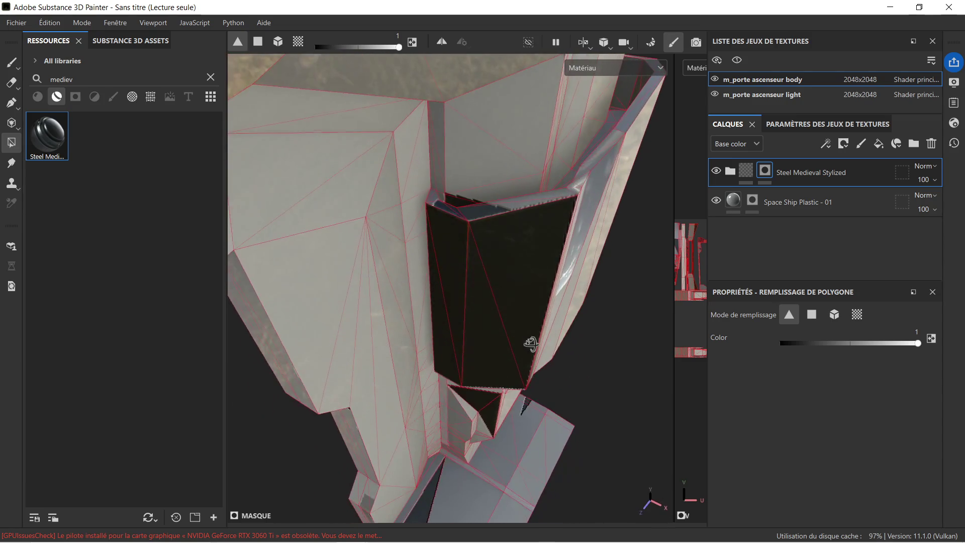
pyautogui.scroll(5, 455, 201)
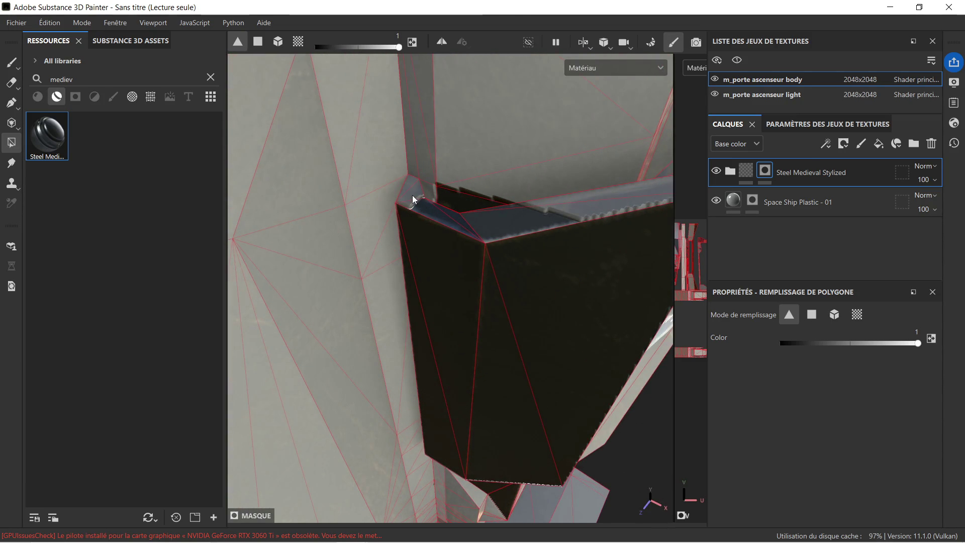
pyautogui.click(408, 184)
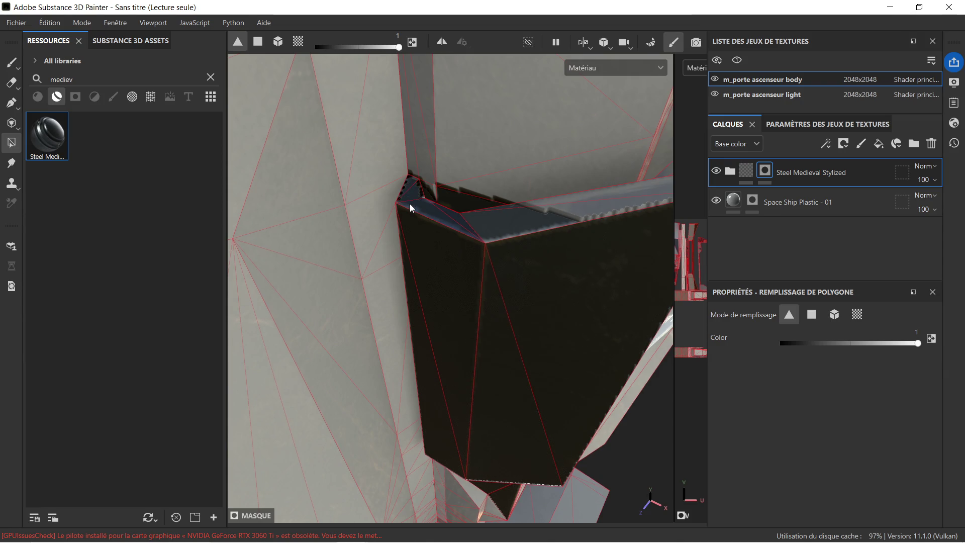
pyautogui.click(601, 202)
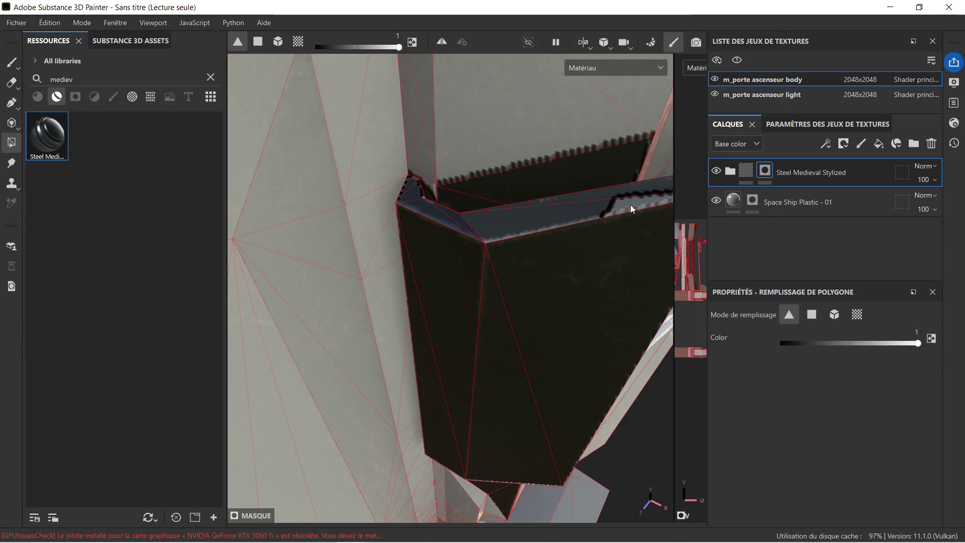
pyautogui.scroll(-5, 603, 208)
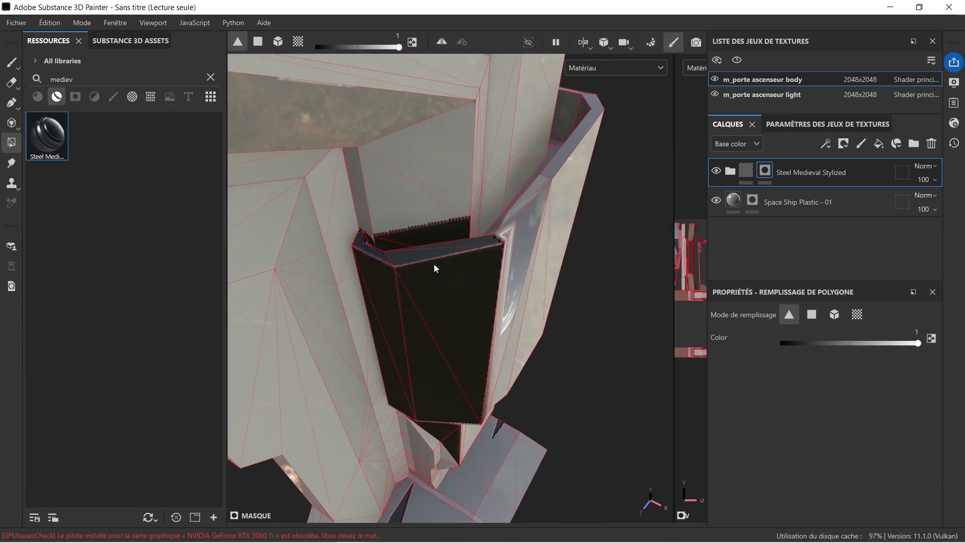
pyautogui.scroll(5, 500, 218)
pyautogui.moveTo(499, 279)
pyautogui.mouseDown()
pyautogui.moveTo(525, 243)
pyautogui.moveTo(532, 208)
pyautogui.moveTo(604, 119)
pyautogui.moveTo(581, 241)
pyautogui.moveTo(518, 305)
pyautogui.moveTo(525, 295)
pyautogui.moveTo(540, 329)
pyautogui.moveTo(458, 297)
pyautogui.mouseUp()
pyautogui.moveTo(544, 319)
pyautogui.keyDown('alt'); pyautogui.mouseDown()
pyautogui.moveTo(485, 276)
pyautogui.moveTo(481, 253)
pyautogui.moveTo(503, 363)
pyautogui.moveTo(465, 184)
pyautogui.moveTo(481, 219)
pyautogui.mouseUp(); pyautogui.keyUp('alt')
pyautogui.click(452, 314)
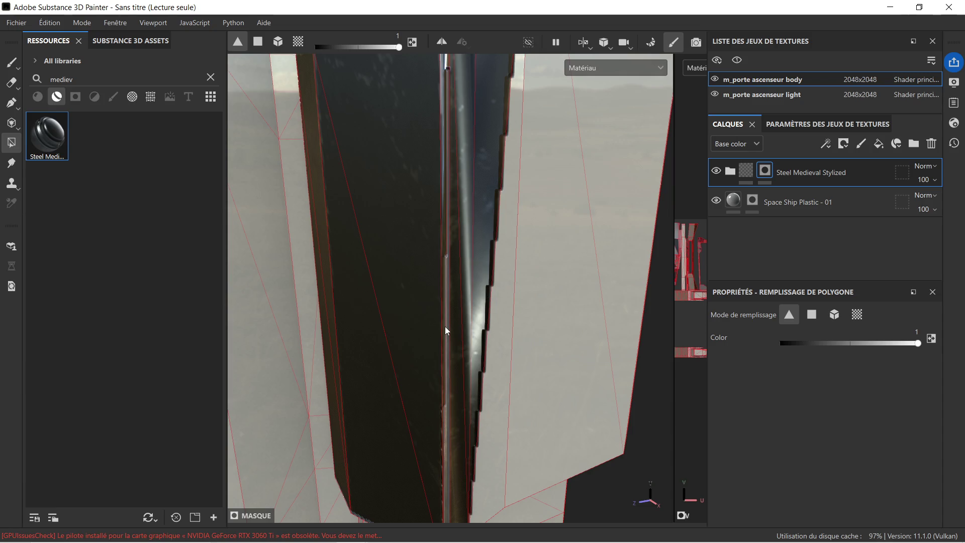
# Step: Fill the bottom-edge strip, large right-hand panel and long right-face triangle strip with steel
pyautogui.moveTo(459, 382)
pyautogui.keyDown('alt'); pyautogui.mouseDown()
pyautogui.moveTo(451, 196)
pyautogui.moveTo(442, 327)
pyautogui.moveTo(429, 348)
pyautogui.mouseUp(); pyautogui.keyUp('alt')
pyautogui.click(429, 348)
pyautogui.click(494, 351)
pyautogui.click(595, 282)
pyautogui.moveTo(595, 282)
pyautogui.keyDown('alt'); pyautogui.mouseDown()
pyautogui.moveTo(556, 260)
pyautogui.moveTo(575, 224)
pyautogui.moveTo(476, 371)
pyautogui.moveTo(424, 273)
pyautogui.moveTo(445, 186)
pyautogui.mouseUp(); pyautogui.keyUp('alt')
pyautogui.moveTo(545, 179)
pyautogui.keyDown('alt'); pyautogui.mouseDown()
pyautogui.moveTo(434, 219)
pyautogui.moveTo(486, 210)
pyautogui.mouseUp(); pyautogui.keyUp('alt')
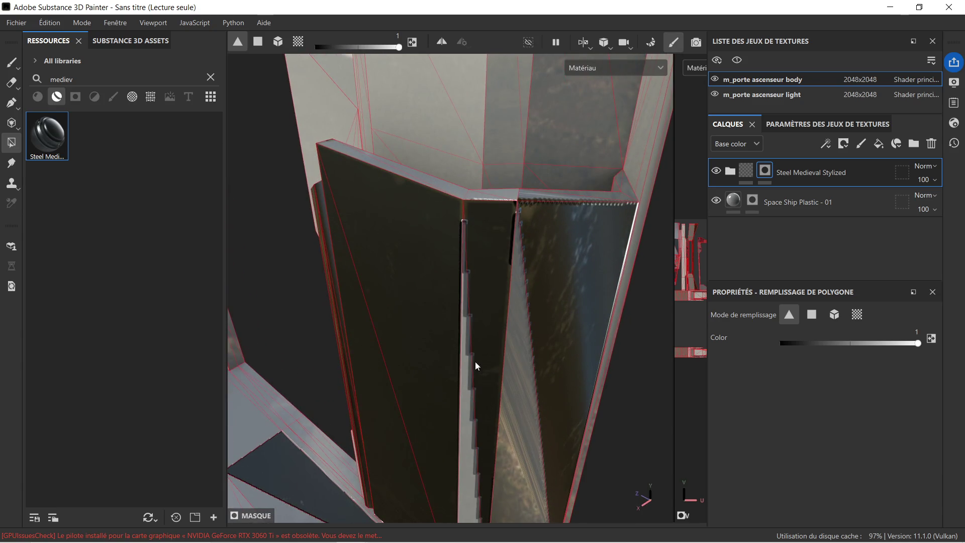
pyautogui.keyDown('alt'); pyautogui.moveTo(464, 423); pyautogui.dragTo(500, 352); pyautogui.keyUp('alt')
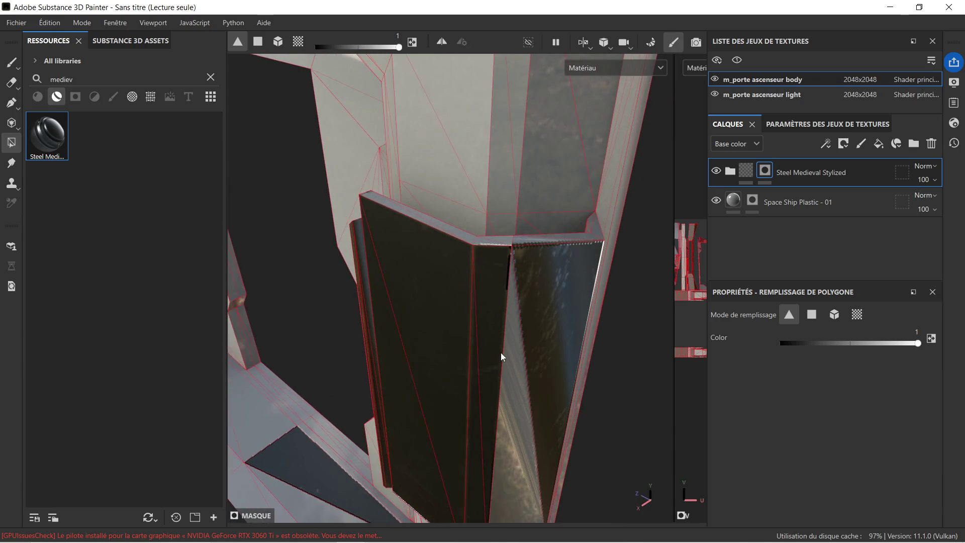
pyautogui.moveTo(512, 424)
pyautogui.keyDown('alt'); pyautogui.mouseDown()
pyautogui.moveTo(532, 371)
pyautogui.moveTo(460, 250)
pyautogui.moveTo(465, 265)
pyautogui.moveTo(377, 224)
pyautogui.moveTo(499, 202)
pyautogui.moveTo(515, 333)
pyautogui.mouseUp(); pyautogui.keyUp('alt')
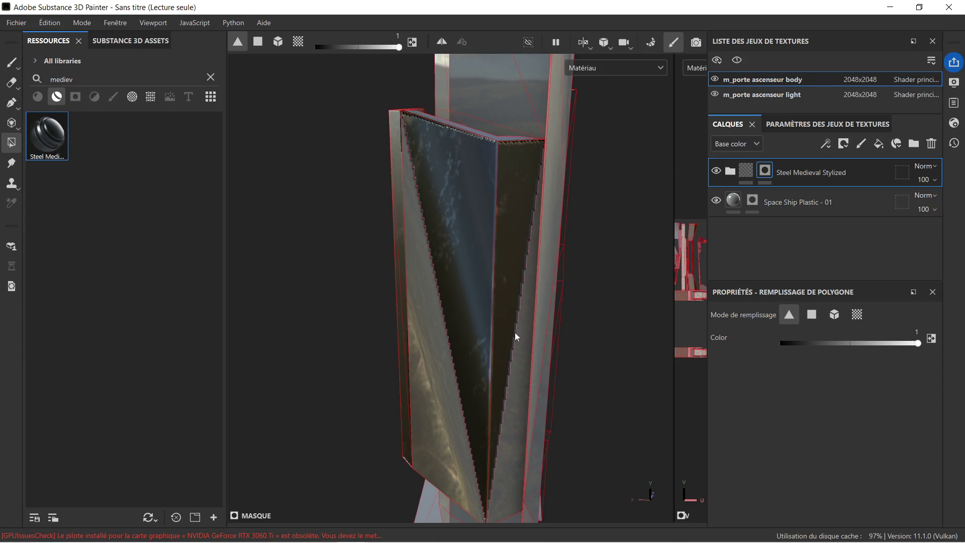
pyautogui.click(521, 410)
pyautogui.moveTo(479, 220)
pyautogui.keyDown('alt'); pyautogui.mouseDown()
pyautogui.moveTo(493, 267)
pyautogui.moveTo(484, 267)
pyautogui.moveTo(509, 298)
pyautogui.moveTo(499, 304)
pyautogui.moveTo(410, 310)
pyautogui.moveTo(322, 240)
pyautogui.moveTo(487, 336)
pyautogui.moveTo(438, 282)
pyautogui.moveTo(334, 277)
pyautogui.moveTo(380, 318)
pyautogui.moveTo(336, 198)
pyautogui.mouseUp(); pyautogui.keyUp('alt')
pyautogui.moveTo(347, 128)
pyautogui.keyDown('alt'); pyautogui.mouseDown()
pyautogui.moveTo(372, 185)
pyautogui.moveTo(479, 197)
pyautogui.moveTo(407, 166)
pyautogui.moveTo(482, 249)
pyautogui.moveTo(432, 242)
pyautogui.moveTo(502, 243)
pyautogui.moveTo(547, 218)
pyautogui.moveTo(386, 299)
pyautogui.moveTo(566, 233)
pyautogui.moveTo(494, 257)
pyautogui.moveTo(485, 142)
pyautogui.moveTo(514, 197)
pyautogui.moveTo(538, 286)
pyautogui.moveTo(521, 93)
pyautogui.moveTo(549, 156)
pyautogui.moveTo(538, 249)
pyautogui.moveTo(543, 129)
pyautogui.moveTo(513, 150)
pyautogui.mouseUp(); pyautogui.keyUp('alt')
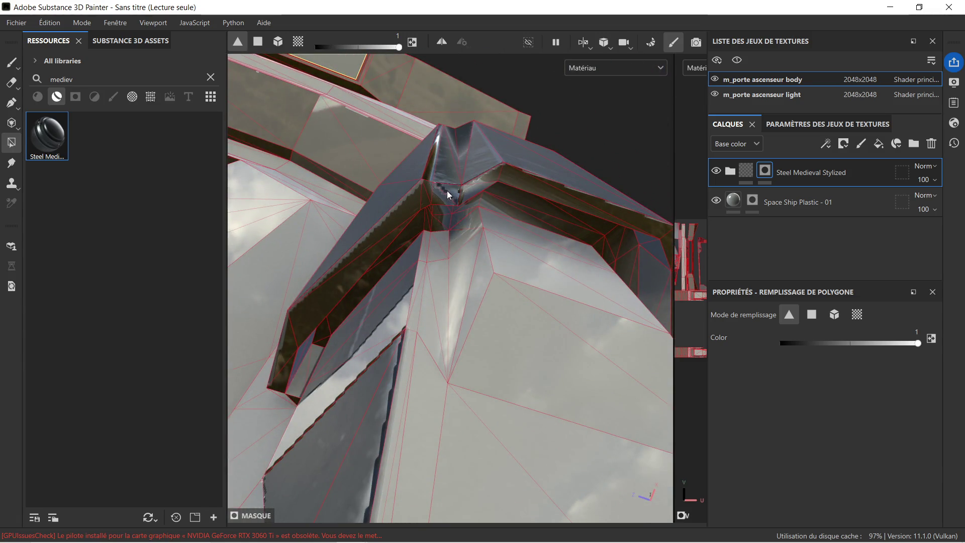
# Step: Fill the thin bevel strips along the ledge, under the top panel and down the pillar with steel
pyautogui.click(414, 205)
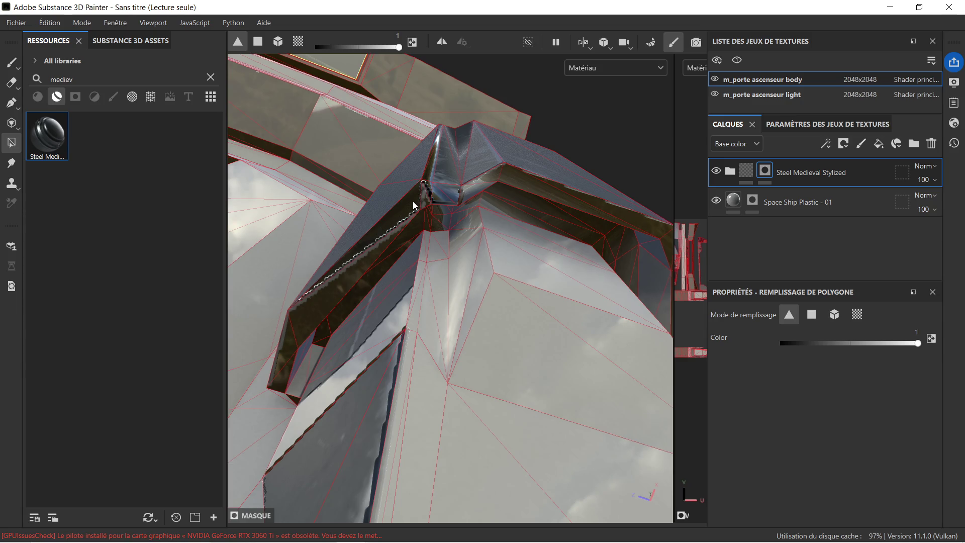
pyautogui.click(426, 203)
pyautogui.click(372, 247)
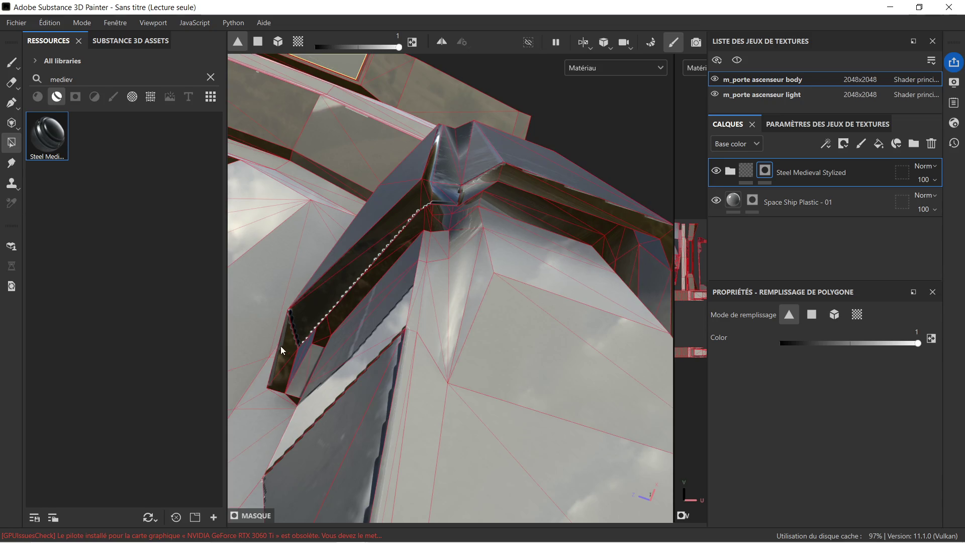
pyautogui.click(513, 174)
pyautogui.moveTo(483, 193)
pyautogui.keyDown('alt'); pyautogui.mouseDown()
pyautogui.moveTo(538, 175)
pyautogui.moveTo(418, 199)
pyautogui.mouseUp(); pyautogui.keyUp('alt')
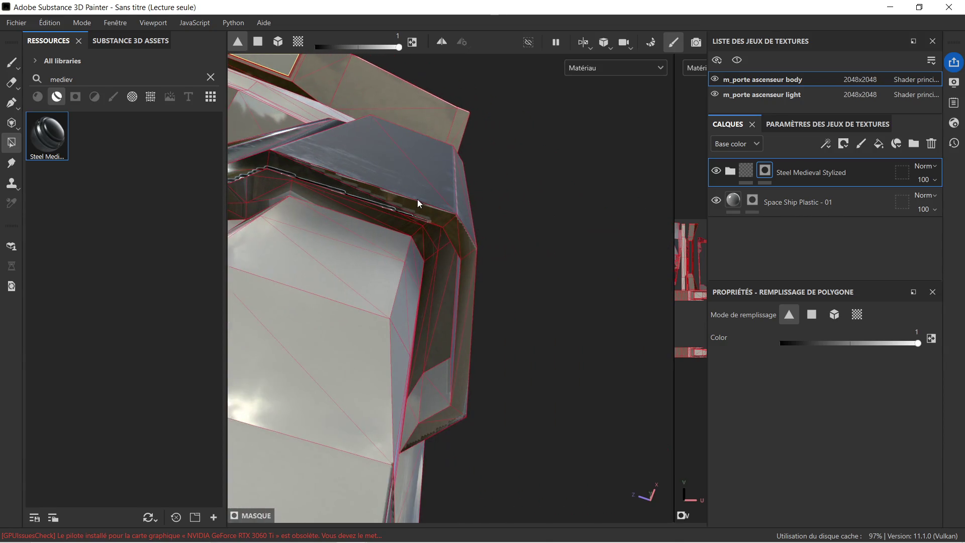
pyautogui.click(448, 221)
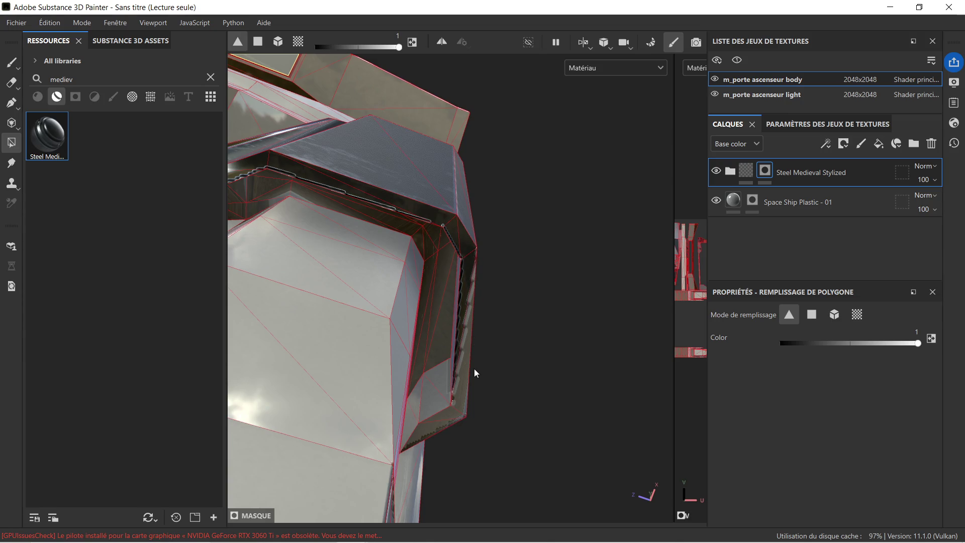
pyautogui.click(464, 409)
pyautogui.click(448, 420)
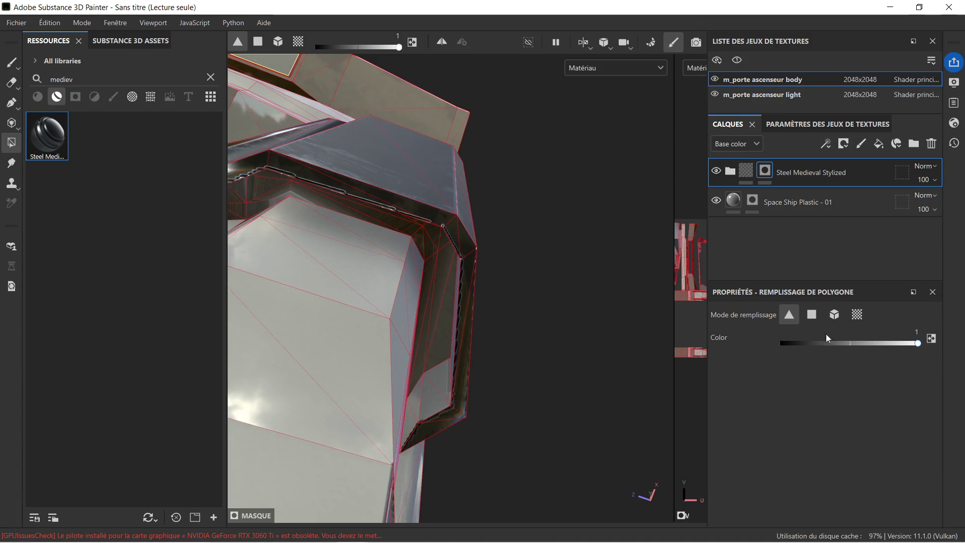
# Step: Set the fill value to 0 and clear steel from the large triangle face
pyautogui.moveTo(819, 346); pyautogui.dragTo(635, 370)
pyautogui.moveTo(456, 319)
pyautogui.keyDown('alt'); pyautogui.mouseDown()
pyautogui.moveTo(472, 321)
pyautogui.moveTo(478, 355)
pyautogui.moveTo(453, 400)
pyautogui.moveTo(438, 360)
pyautogui.moveTo(438, 272)
pyautogui.moveTo(491, 366)
pyautogui.moveTo(528, 310)
pyautogui.moveTo(537, 391)
pyautogui.moveTo(499, 355)
pyautogui.moveTo(562, 360)
pyautogui.mouseUp(); pyautogui.keyUp('alt')
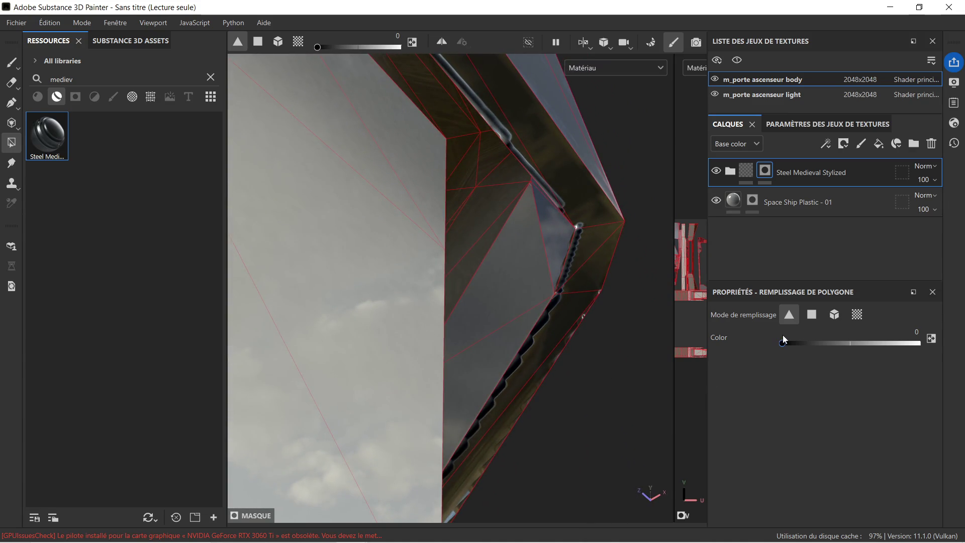
pyautogui.click(537, 294)
pyautogui.moveTo(539, 273)
pyautogui.keyDown('alt'); pyautogui.mouseDown()
pyautogui.moveTo(605, 283)
pyautogui.moveTo(630, 248)
pyautogui.moveTo(647, 261)
pyautogui.moveTo(638, 229)
pyautogui.moveTo(509, 424)
pyautogui.moveTo(439, 504)
pyautogui.mouseUp(); pyautogui.keyUp('alt')
pyautogui.moveTo(609, 191)
pyautogui.keyDown('alt'); pyautogui.mouseDown()
pyautogui.moveTo(598, 249)
pyautogui.moveTo(616, 246)
pyautogui.moveTo(270, 220)
pyautogui.moveTo(559, 336)
pyautogui.moveTo(455, 218)
pyautogui.moveTo(421, 213)
pyautogui.mouseUp(); pyautogui.keyUp('alt')
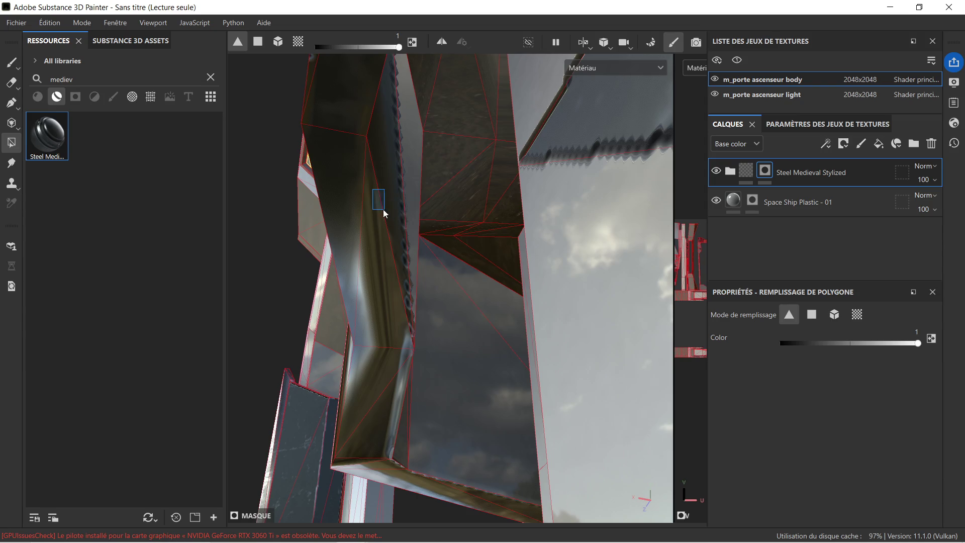
# Step: Fill the large upper-left wall triangle near the window frame with steel
pyautogui.moveTo(397, 196)
pyautogui.keyDown('alt'); pyautogui.mouseDown()
pyautogui.moveTo(437, 200)
pyautogui.moveTo(384, 248)
pyautogui.mouseUp(); pyautogui.keyUp('alt')
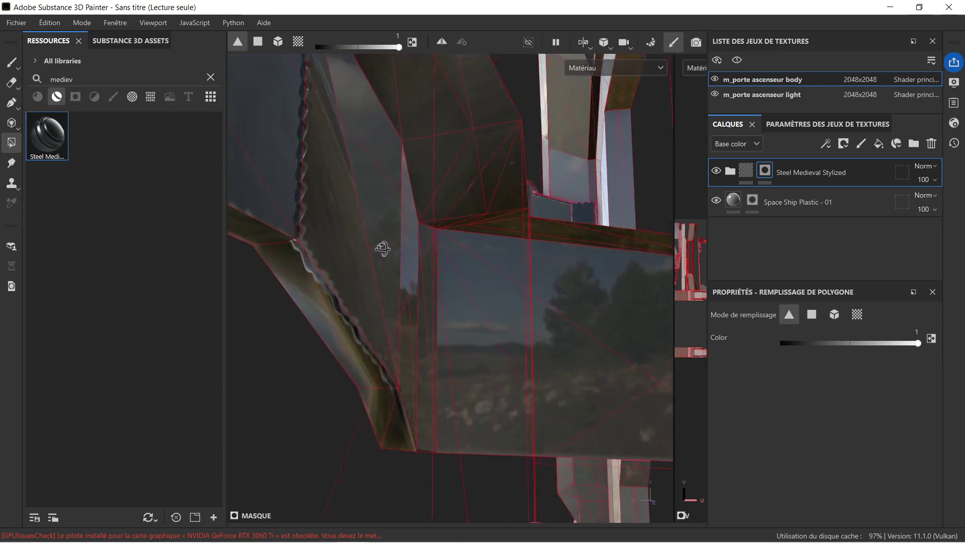
pyautogui.moveTo(333, 231)
pyautogui.mouseDown()
pyautogui.moveTo(412, 347)
pyautogui.moveTo(457, 341)
pyautogui.moveTo(401, 326)
pyautogui.moveTo(460, 357)
pyautogui.mouseUp()
pyautogui.moveTo(597, 186)
pyautogui.keyDown('alt'); pyautogui.mouseDown()
pyautogui.moveTo(457, 211)
pyautogui.moveTo(486, 223)
pyautogui.moveTo(556, 217)
pyautogui.moveTo(312, 210)
pyautogui.moveTo(478, 226)
pyautogui.moveTo(563, 250)
pyautogui.moveTo(434, 281)
pyautogui.mouseUp(); pyautogui.keyUp('alt')
pyautogui.keyDown('alt'); pyautogui.moveTo(434, 281); pyautogui.dragTo(604, 221, button='middle'); pyautogui.keyUp('alt')
pyautogui.moveTo(595, 234)
pyautogui.keyDown('alt'); pyautogui.mouseDown()
pyautogui.moveTo(475, 133)
pyautogui.moveTo(385, 142)
pyautogui.moveTo(391, 163)
pyautogui.moveTo(390, 90)
pyautogui.moveTo(448, 117)
pyautogui.moveTo(351, 140)
pyautogui.mouseUp(); pyautogui.keyUp('alt')
pyautogui.click(315, 141)
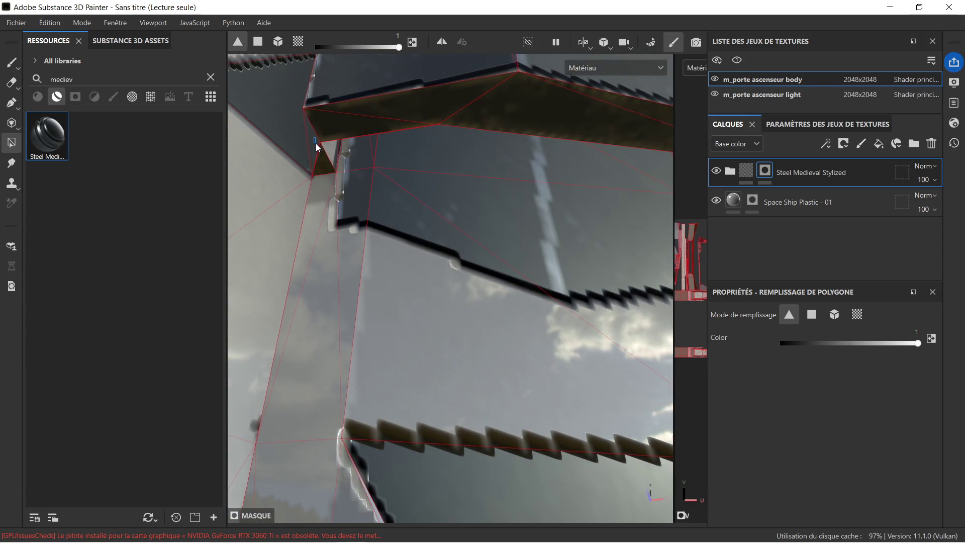
pyautogui.keyDown('alt'); pyautogui.moveTo(332, 152); pyautogui.dragTo(499, 281); pyautogui.keyUp('alt')
# Step: With fill value 0, remove steel from the stray wall faces and dark faces above the ledge
pyautogui.click(802, 345)
pyautogui.click(586, 340)
pyautogui.click(479, 322)
pyautogui.click(430, 300)
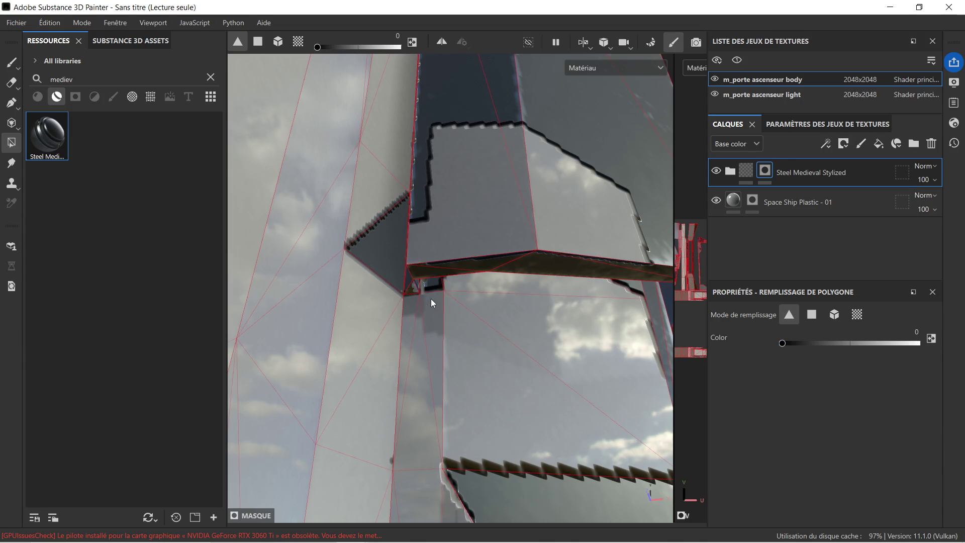
pyautogui.click(378, 240)
pyautogui.moveTo(427, 238)
pyautogui.keyDown('alt'); pyautogui.mouseDown()
pyautogui.moveTo(569, 235)
pyautogui.moveTo(487, 302)
pyautogui.moveTo(417, 182)
pyautogui.mouseUp(); pyautogui.keyUp('alt')
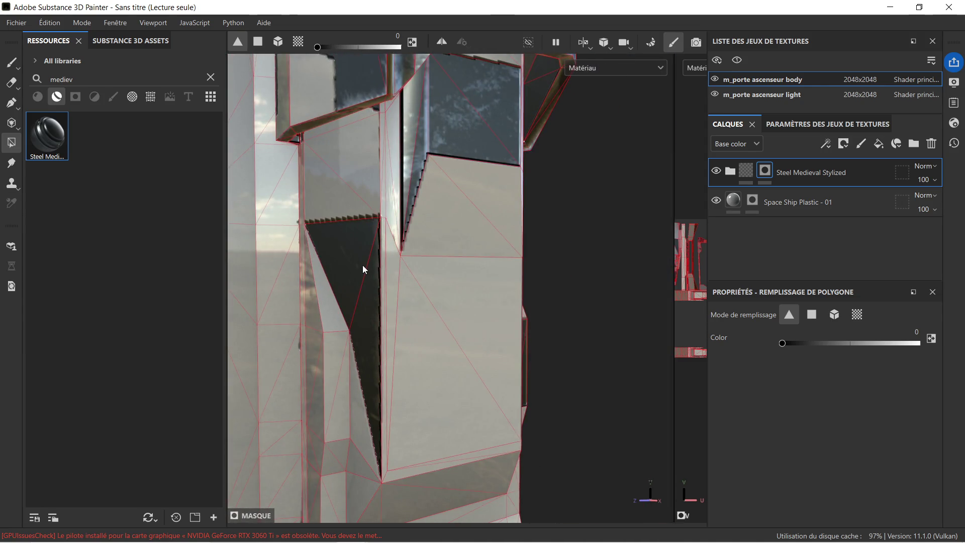
pyautogui.click(363, 280)
pyautogui.click(343, 242)
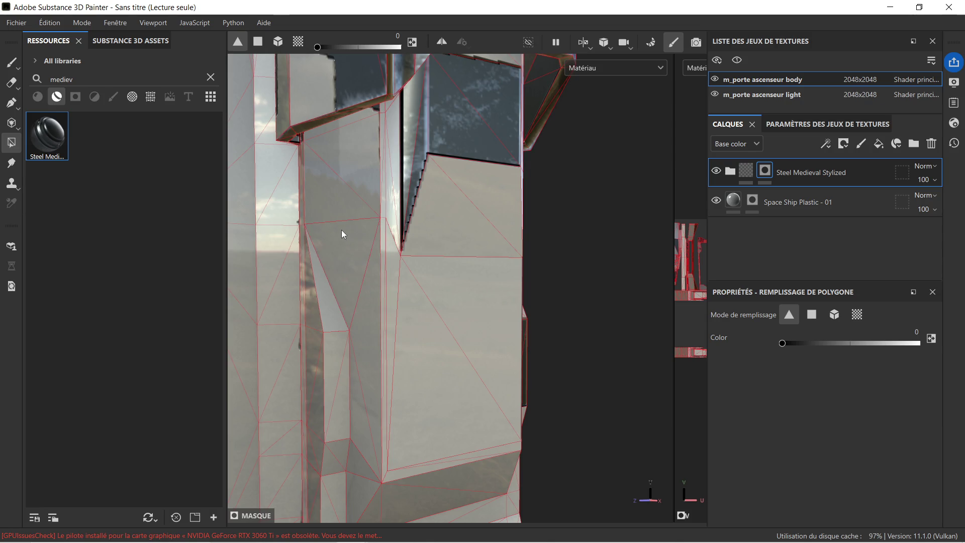
# Step: Turn the upper-right reflective faces, a beam triangle and the strip beside the bracket back to grey
pyautogui.click(460, 132)
pyautogui.click(463, 106)
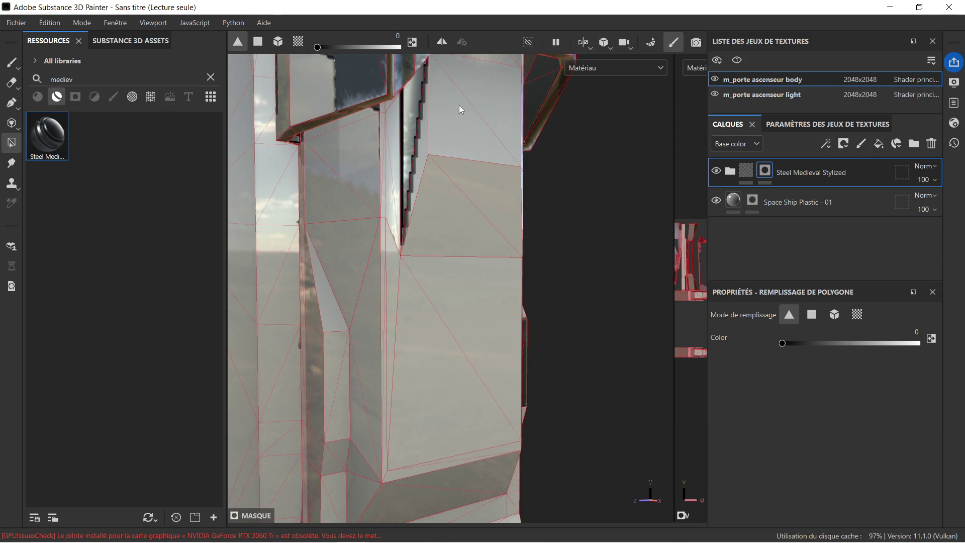
pyautogui.click(408, 105)
pyautogui.moveTo(397, 120)
pyautogui.keyDown('alt'); pyautogui.mouseDown()
pyautogui.moveTo(436, 318)
pyautogui.moveTo(427, 291)
pyautogui.moveTo(433, 265)
pyautogui.moveTo(381, 271)
pyautogui.moveTo(376, 253)
pyautogui.moveTo(401, 256)
pyautogui.moveTo(389, 267)
pyautogui.mouseUp(); pyautogui.keyUp('alt')
pyautogui.moveTo(449, 287)
pyautogui.keyDown('alt'); pyautogui.mouseDown()
pyautogui.moveTo(507, 260)
pyautogui.moveTo(390, 298)
pyautogui.moveTo(345, 166)
pyautogui.moveTo(327, 149)
pyautogui.moveTo(374, 164)
pyautogui.moveTo(494, 260)
pyautogui.moveTo(502, 294)
pyautogui.mouseUp(); pyautogui.keyUp('alt')
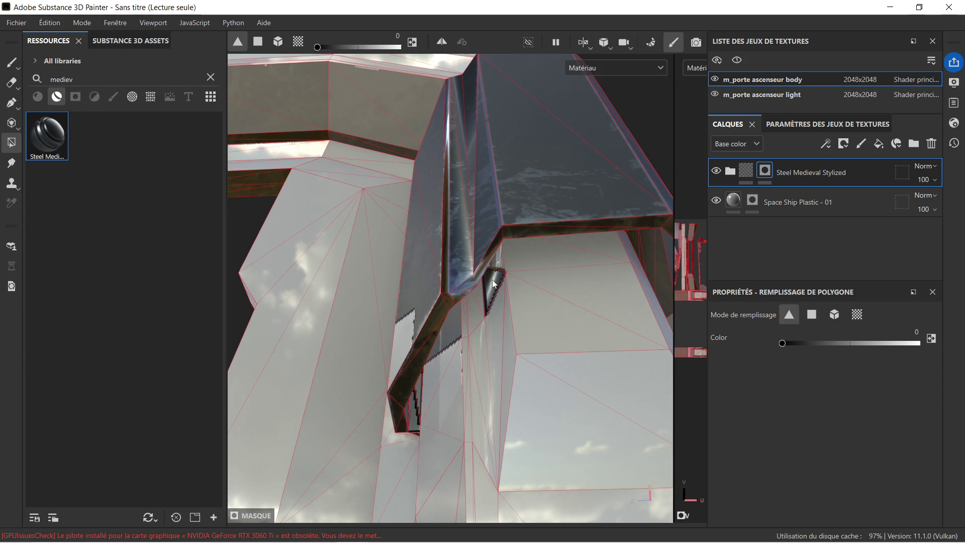
pyautogui.keyDown('ctrl'); pyautogui.click(493, 284); pyautogui.keyUp('ctrl')
pyautogui.keyDown('ctrl'); pyautogui.click(446, 335); pyautogui.keyUp('ctrl')
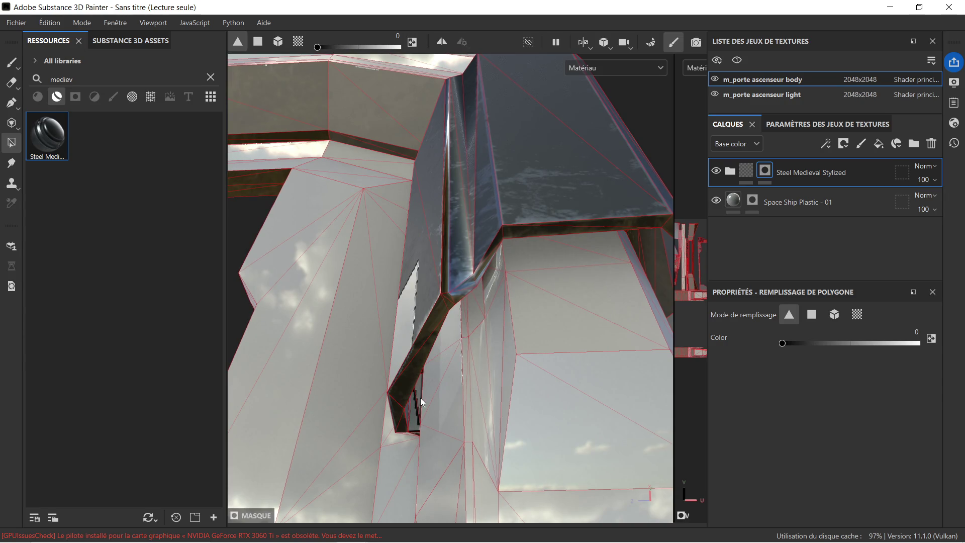
# Step: Fill the side panel's lower-middle and lower-left grey blocks with steel
pyautogui.moveTo(422, 345)
pyautogui.keyDown('alt'); pyautogui.mouseDown()
pyautogui.moveTo(517, 371)
pyautogui.moveTo(553, 403)
pyautogui.moveTo(395, 282)
pyautogui.moveTo(431, 333)
pyautogui.moveTo(412, 348)
pyautogui.moveTo(441, 336)
pyautogui.mouseUp(); pyautogui.keyUp('alt')
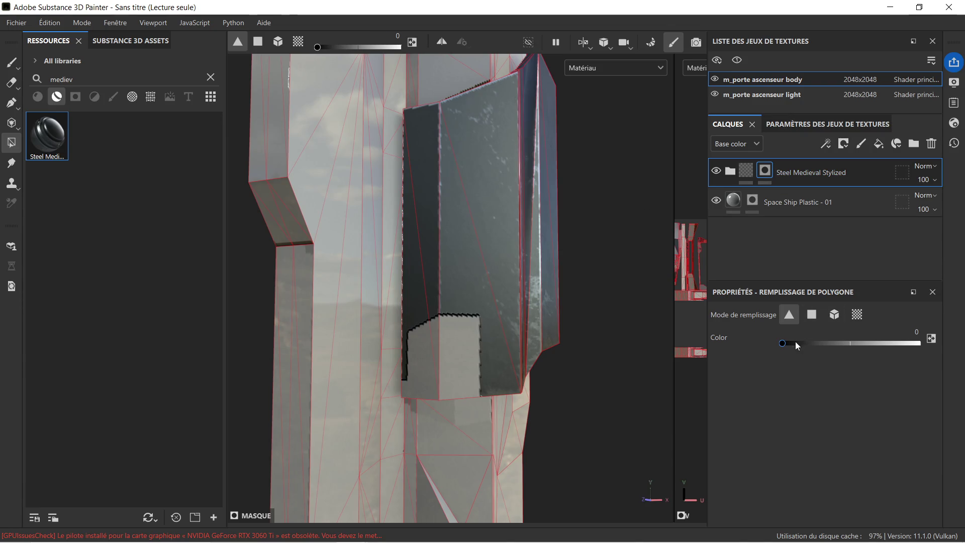
pyautogui.click(454, 328)
pyautogui.click(422, 346)
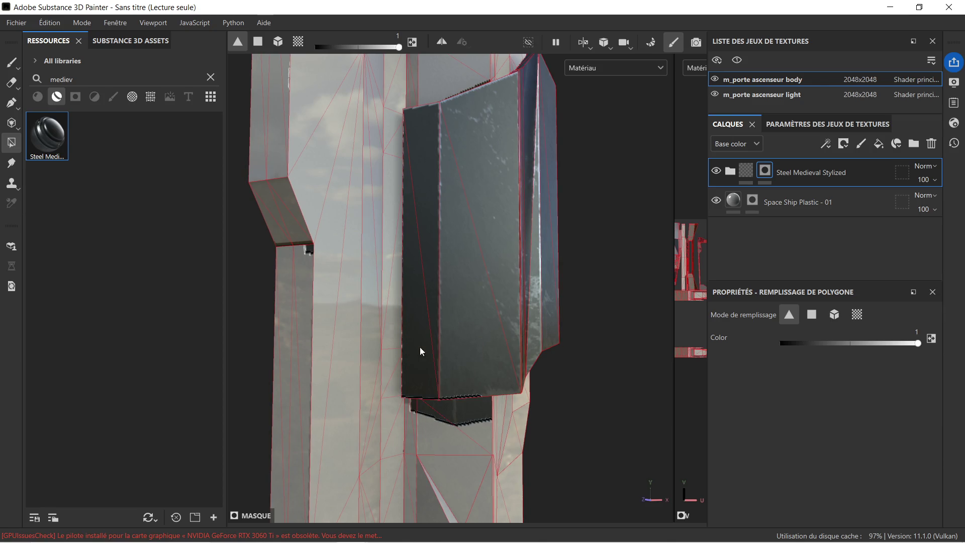
pyautogui.moveTo(469, 357)
pyautogui.keyDown('alt'); pyautogui.mouseDown()
pyautogui.moveTo(493, 337)
pyautogui.moveTo(542, 334)
pyautogui.moveTo(308, 323)
pyautogui.moveTo(308, 312)
pyautogui.moveTo(340, 306)
pyautogui.moveTo(398, 314)
pyautogui.moveTo(306, 264)
pyautogui.mouseUp(); pyautogui.keyUp('alt')
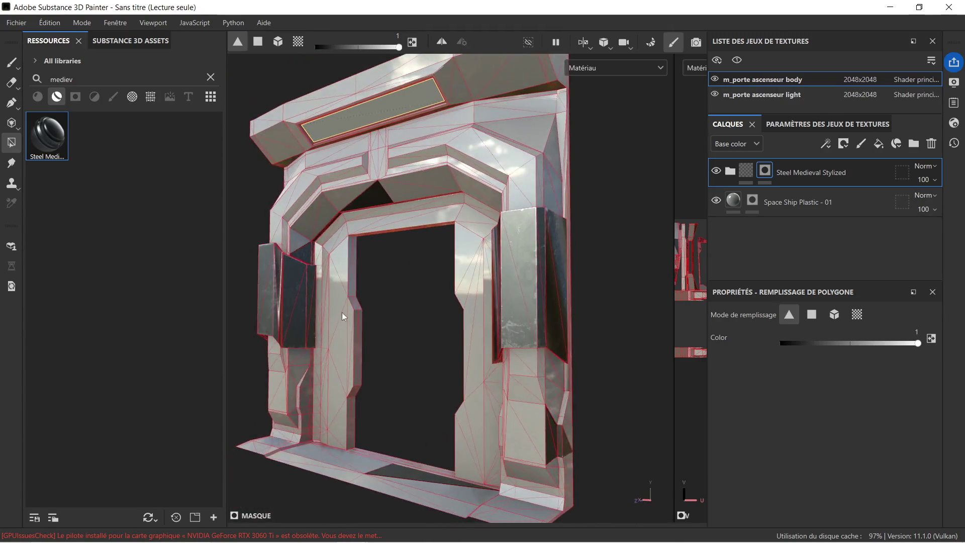
# Step: With fill value 0, turn the thin vertical strip, diagonal groove and recessed strip faces grey
pyautogui.scroll(5, 306, 264)
pyautogui.keyDown('alt'); pyautogui.moveTo(304, 255); pyautogui.dragTo(415, 297, button='middle'); pyautogui.keyUp('alt')
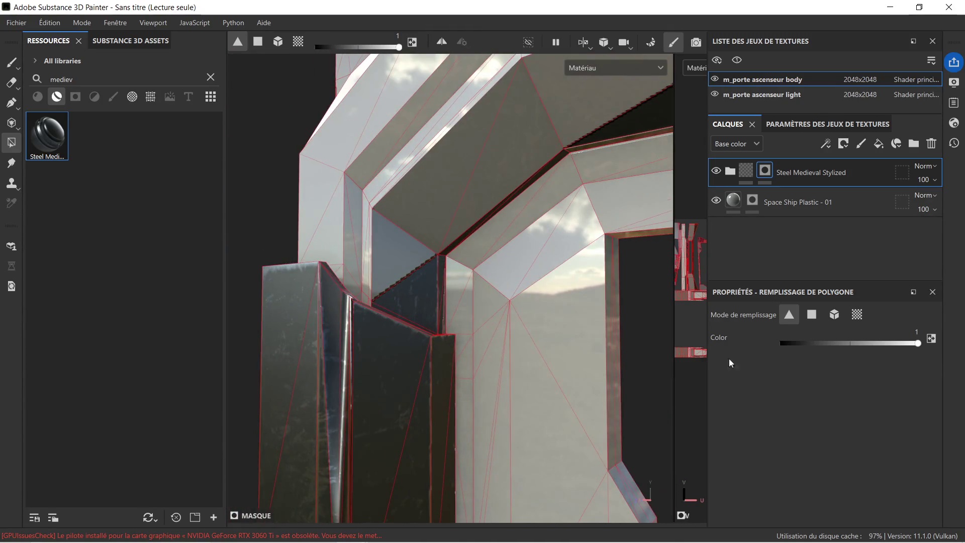
pyautogui.moveTo(846, 346); pyautogui.dragTo(749, 347)
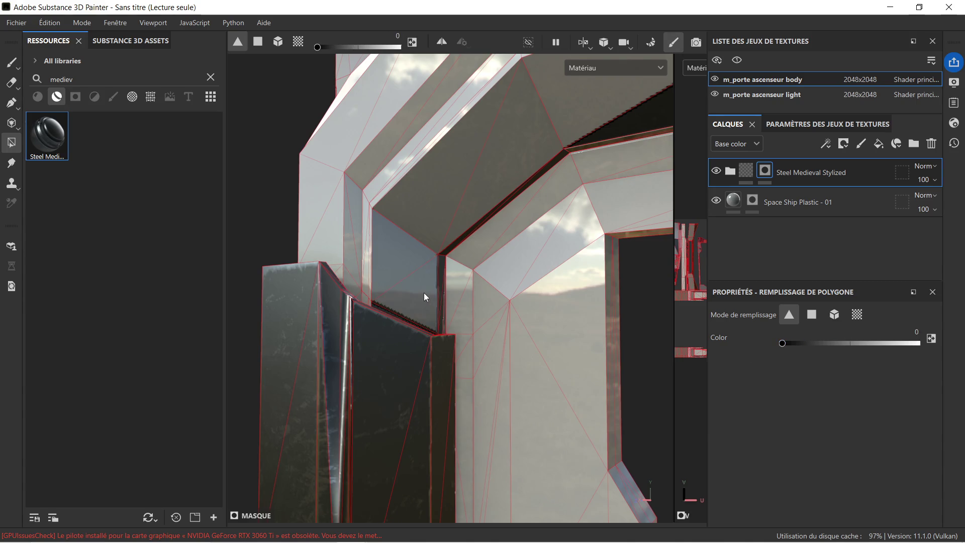
pyautogui.click(441, 272)
pyautogui.click(464, 251)
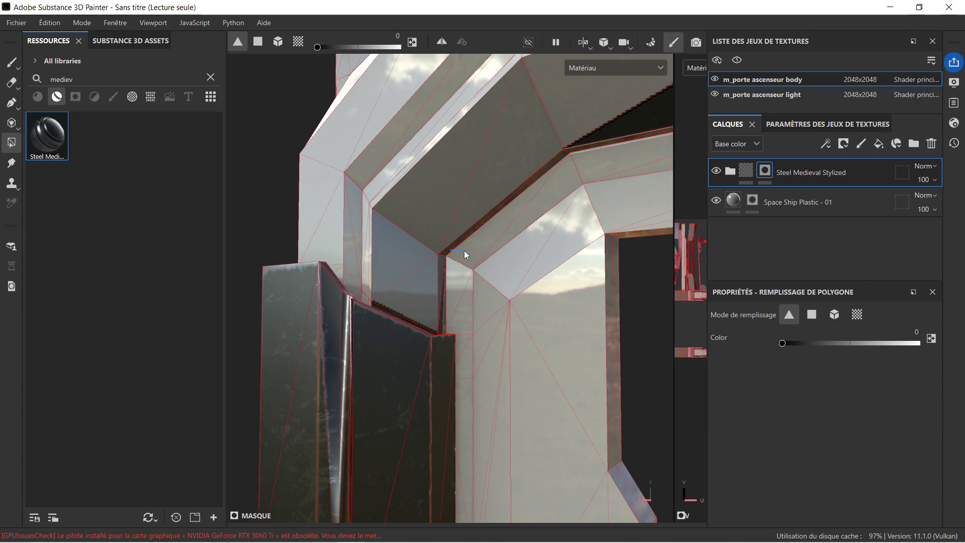
pyautogui.moveTo(585, 136); pyautogui.dragTo(637, 157)
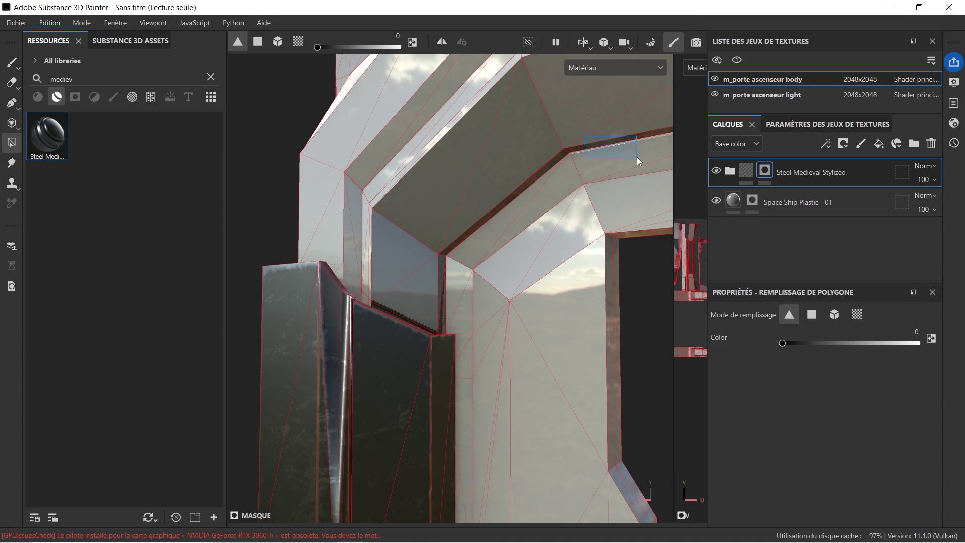
pyautogui.moveTo(394, 313)
pyautogui.keyDown('alt'); pyautogui.mouseDown()
pyautogui.moveTo(413, 305)
pyautogui.moveTo(404, 350)
pyautogui.mouseUp(); pyautogui.keyUp('alt')
pyautogui.click(375, 332)
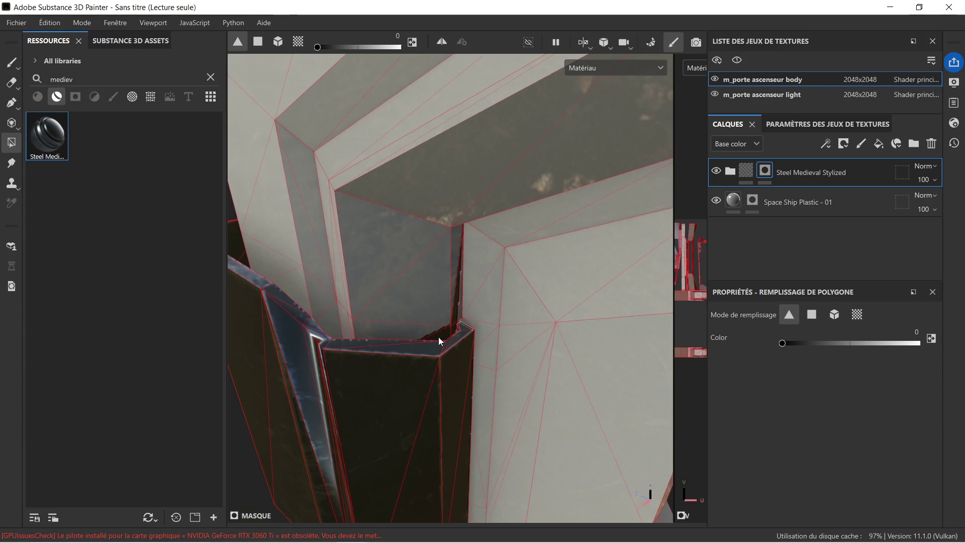
pyautogui.moveTo(461, 304); pyautogui.dragTo(443, 316)
# Step: Orbit around the door frame to check the masking, then switch back to Blender
pyautogui.moveTo(329, 300)
pyautogui.keyDown('alt'); pyautogui.mouseDown()
pyautogui.moveTo(494, 324)
pyautogui.moveTo(648, 296)
pyautogui.moveTo(403, 276)
pyautogui.moveTo(478, 276)
pyautogui.moveTo(461, 253)
pyautogui.moveTo(512, 296)
pyautogui.moveTo(483, 285)
pyautogui.moveTo(529, 241)
pyautogui.moveTo(503, 213)
pyautogui.moveTo(478, 213)
pyautogui.moveTo(532, 266)
pyautogui.mouseUp(); pyautogui.keyUp('alt')
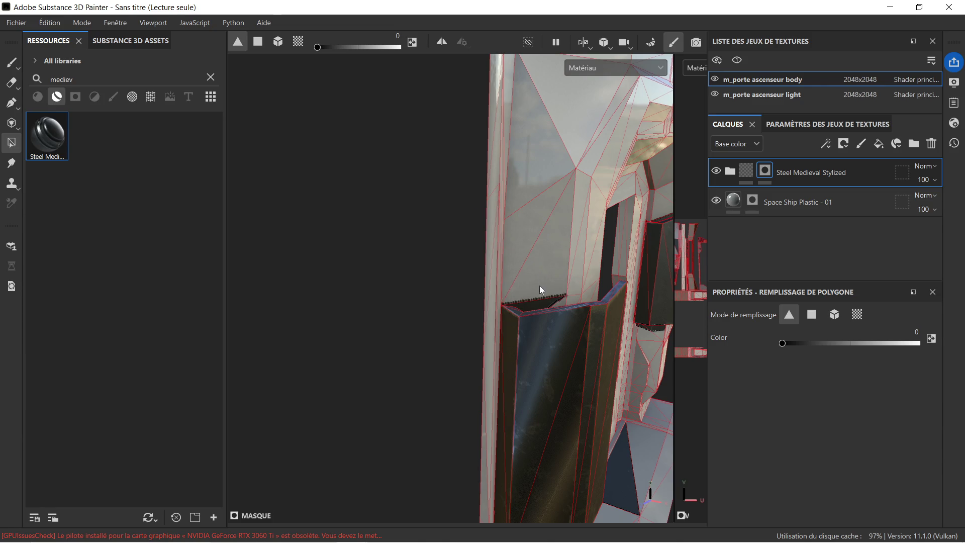
pyautogui.scroll(-5, 539, 303)
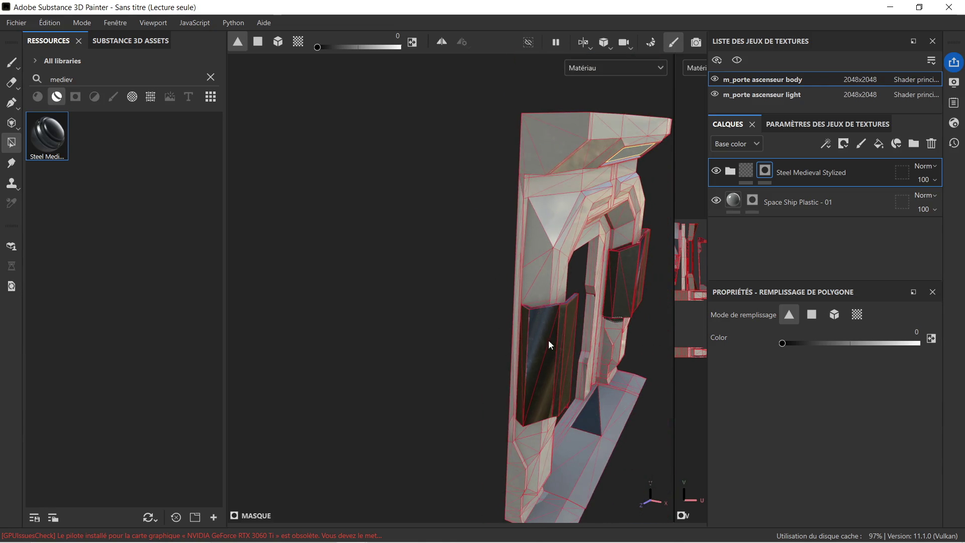
pyautogui.moveTo(598, 362)
pyautogui.keyDown('alt'); pyautogui.mouseDown()
pyautogui.moveTo(451, 323)
pyautogui.moveTo(396, 267)
pyautogui.moveTo(505, 315)
pyautogui.moveTo(577, 319)
pyautogui.moveTo(460, 335)
pyautogui.moveTo(520, 368)
pyautogui.mouseUp(); pyautogui.keyUp('alt')
pyautogui.scroll(-5, 507, 332)
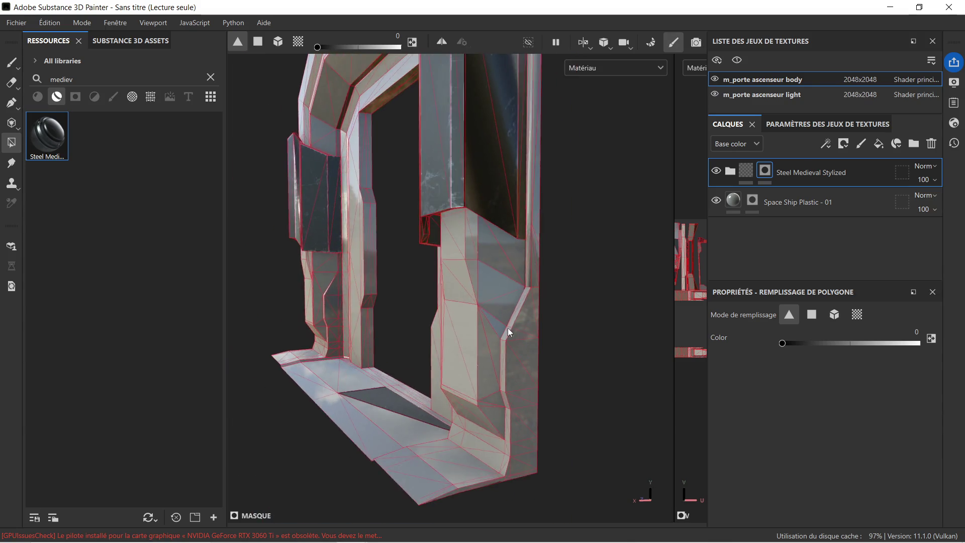
pyautogui.scroll(5, 528, 263)
pyautogui.scroll(-3, 498, 288)
pyautogui.moveTo(377, 285)
pyautogui.keyDown('alt'); pyautogui.mouseDown()
pyautogui.moveTo(502, 303)
pyautogui.moveTo(513, 295)
pyautogui.mouseUp(); pyautogui.keyUp('alt')
pyautogui.scroll(-3, 513, 291)
pyautogui.moveTo(510, 243)
pyautogui.keyDown('alt'); pyautogui.mouseDown()
pyautogui.moveTo(526, 322)
pyautogui.moveTo(481, 392)
pyautogui.mouseUp(); pyautogui.keyUp('alt')
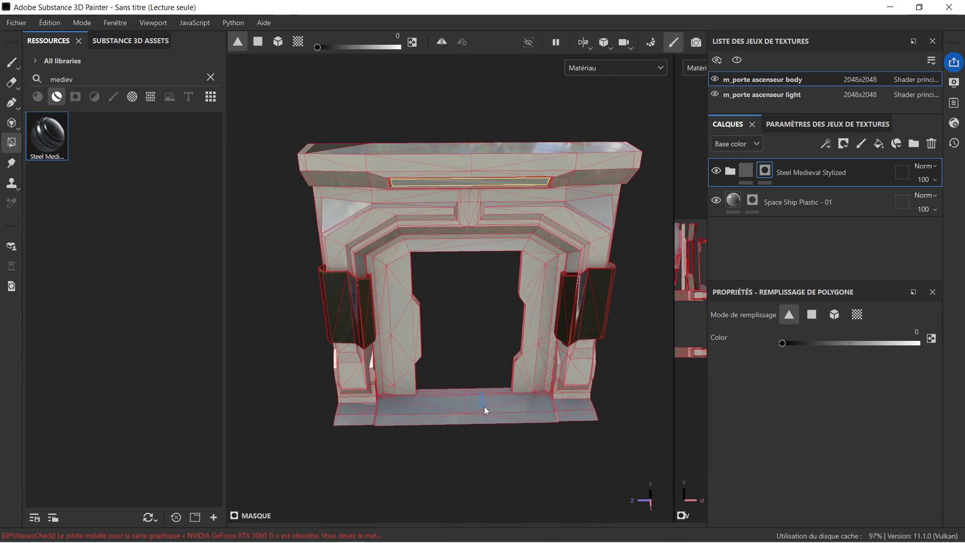
pyautogui.scroll(5, 491, 374)
pyautogui.keyDown('alt'); pyautogui.moveTo(491, 387); pyautogui.dragTo(560, 308); pyautogui.keyUp('alt')
pyautogui.keyDown('alt'); pyautogui.moveTo(562, 365); pyautogui.dragTo(521, 245, button='middle'); pyautogui.keyUp('alt')
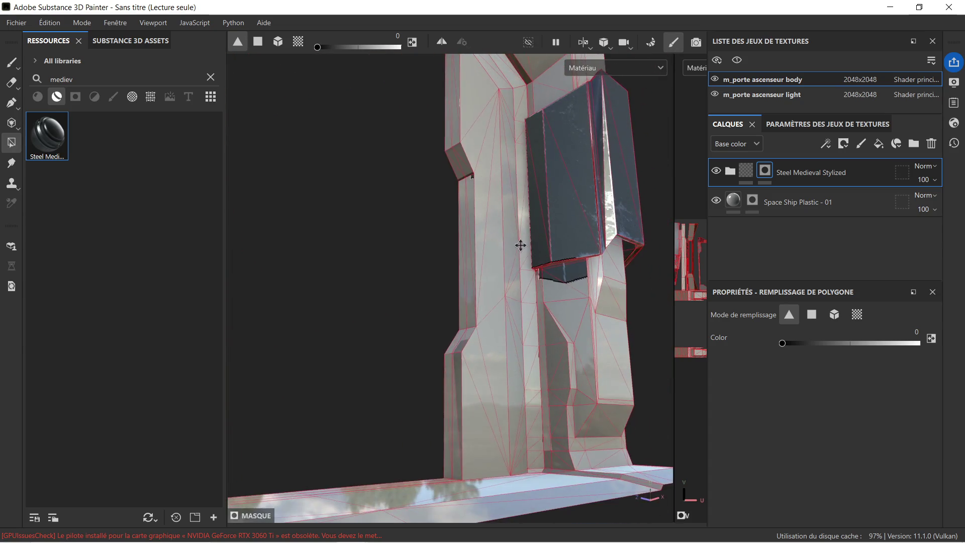
pyautogui.moveTo(548, 236)
pyautogui.keyDown('alt'); pyautogui.mouseDown()
pyautogui.moveTo(518, 248)
pyautogui.moveTo(453, 243)
pyautogui.moveTo(509, 240)
pyautogui.mouseUp(); pyautogui.keyUp('alt')
pyautogui.press('f')
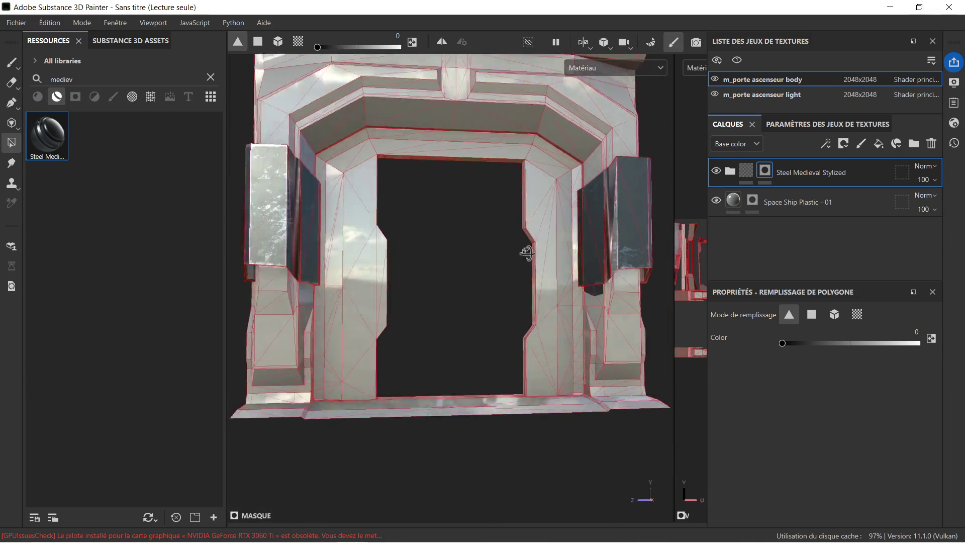
pyautogui.click(377, 533)
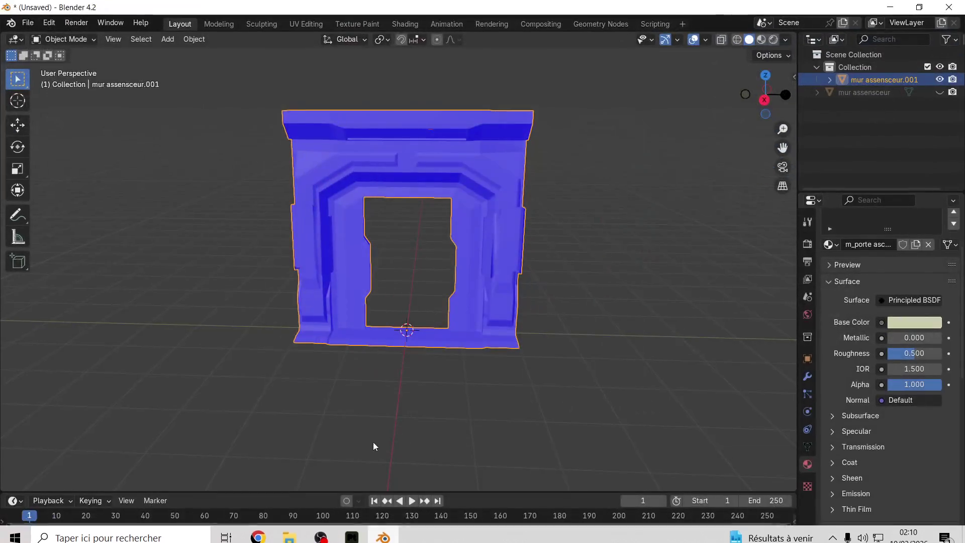
# Step: Deselect the door frame and stop the animation playback
pyautogui.scroll(8, 478, 270)
pyautogui.scroll(-5, 479, 273)
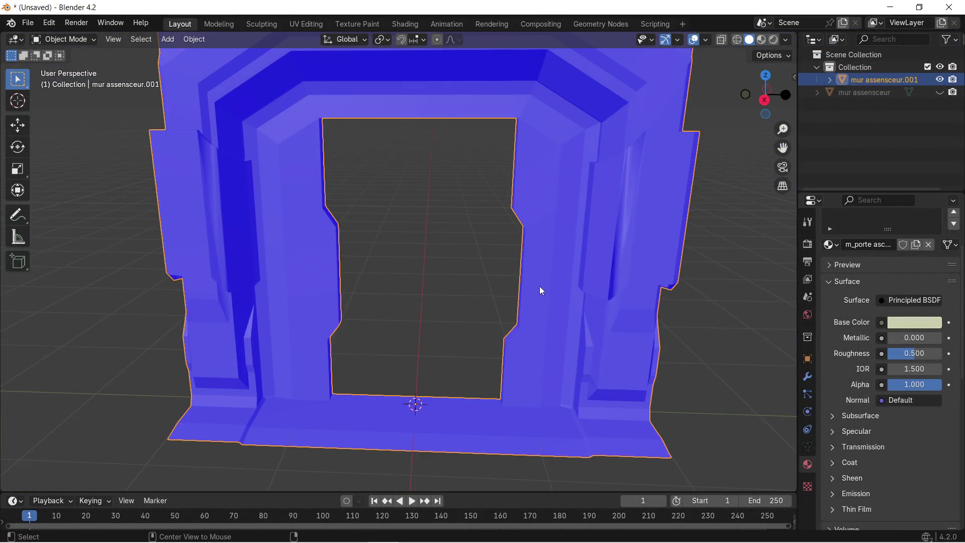
pyautogui.press('space')
pyautogui.click(488, 304)
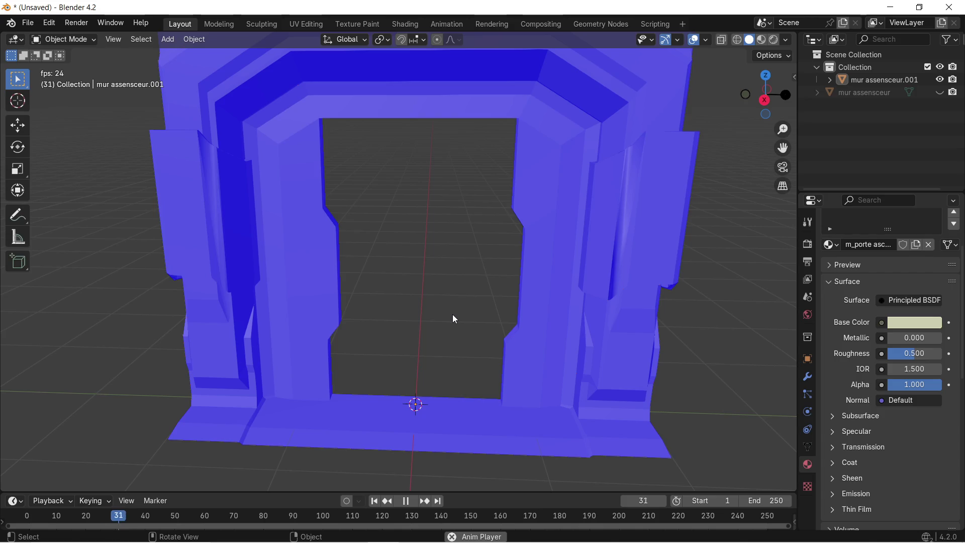
pyautogui.press('space')
# Step: Turn off the Face Orientation overlay on the door frame
pyautogui.moveTo(390, 303)
pyautogui.mouseDown(button='middle')
pyautogui.moveTo(450, 310)
pyautogui.moveTo(473, 301)
pyautogui.mouseUp(button='middle')
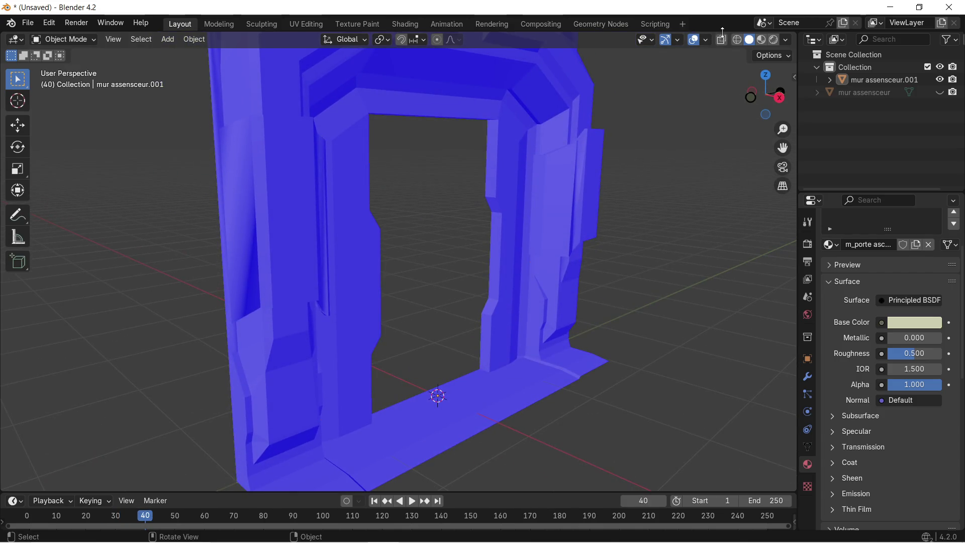
pyautogui.click(707, 41)
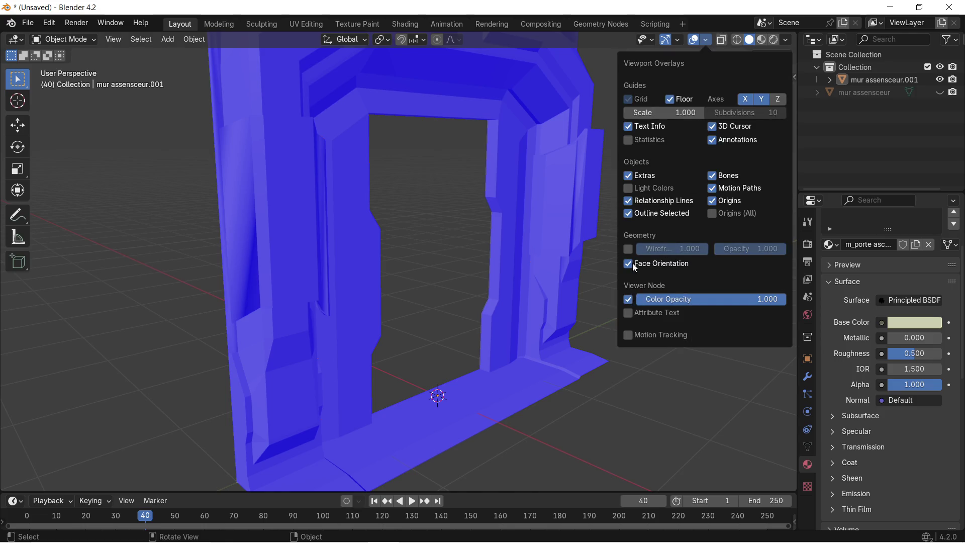
pyautogui.click(634, 266)
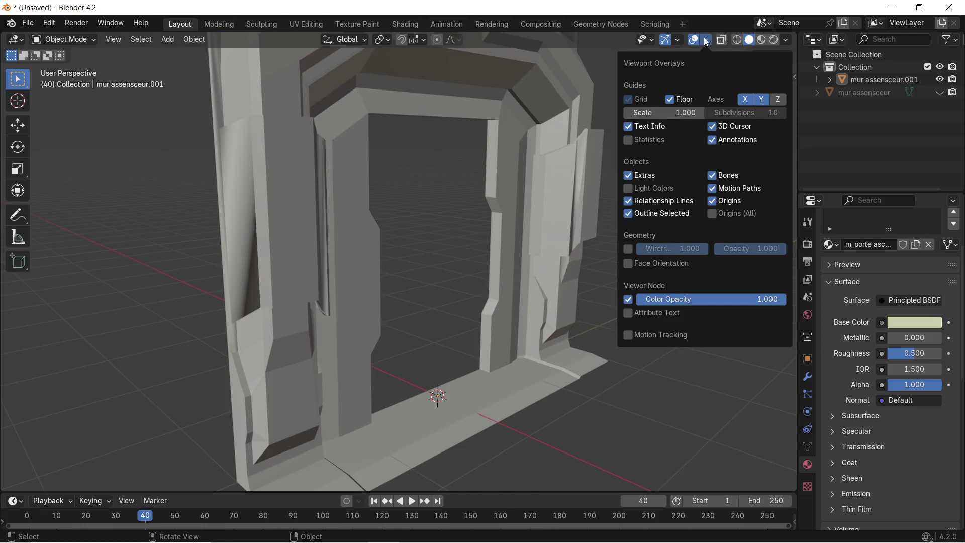
pyautogui.click(707, 41)
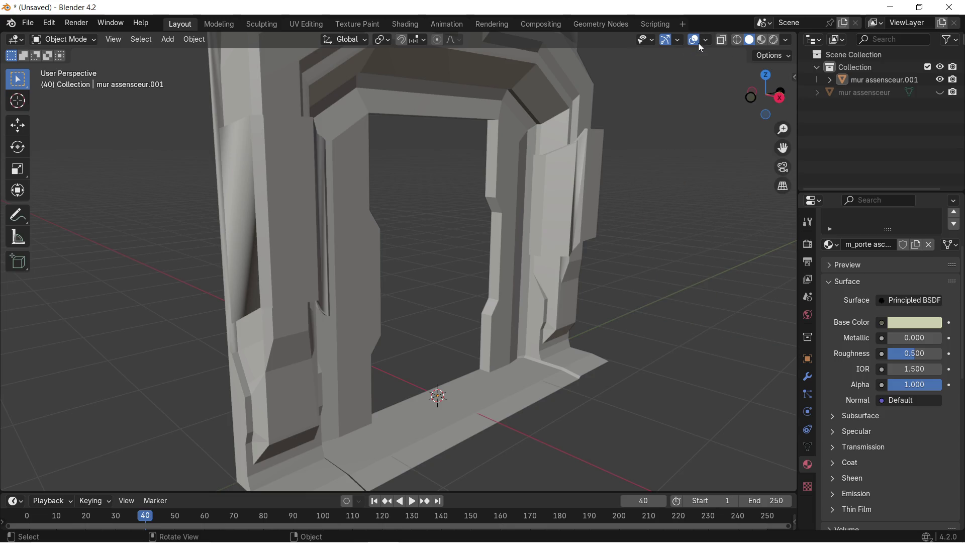
pyautogui.click(708, 40)
pyautogui.click(681, 41)
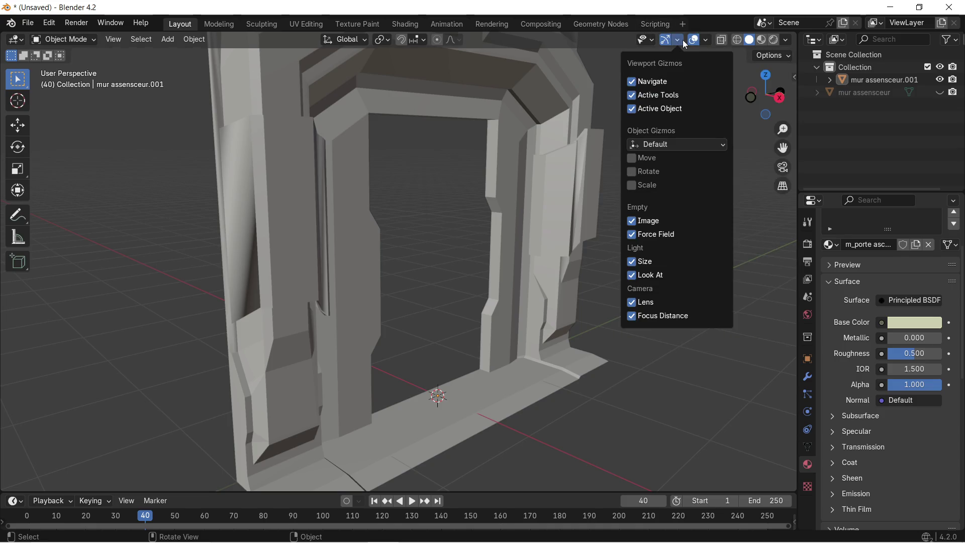
pyautogui.click(710, 39)
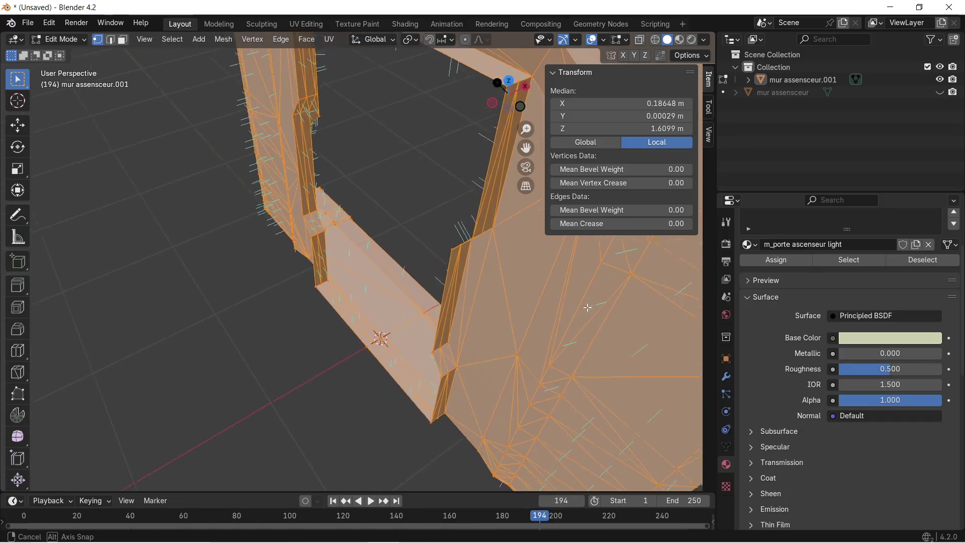
# Step: Orbit around the door-frame mesh and bring up the Mesh Edit Mode overlay options
pyautogui.moveTo(588, 307)
pyautogui.mouseDown(button='middle')
pyautogui.moveTo(483, 281)
pyautogui.moveTo(451, 308)
pyautogui.moveTo(461, 286)
pyautogui.moveTo(429, 322)
pyautogui.mouseUp(button='middle')
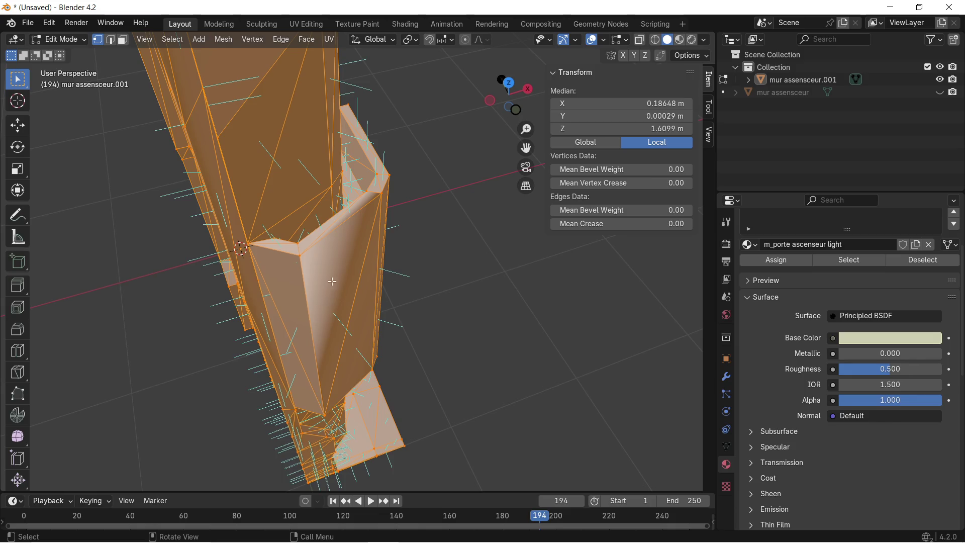
pyautogui.moveTo(368, 283)
pyautogui.mouseDown(button='middle')
pyautogui.moveTo(380, 279)
pyautogui.moveTo(245, 189)
pyautogui.moveTo(352, 171)
pyautogui.mouseUp(button='middle')
pyautogui.scroll(5, 409, 162)
pyautogui.moveTo(409, 163)
pyautogui.mouseDown(button='middle')
pyautogui.moveTo(420, 251)
pyautogui.moveTo(524, 378)
pyautogui.moveTo(369, 327)
pyautogui.moveTo(295, 265)
pyautogui.moveTo(315, 244)
pyautogui.moveTo(351, 257)
pyautogui.moveTo(436, 322)
pyautogui.moveTo(338, 346)
pyautogui.moveTo(473, 351)
pyautogui.moveTo(481, 282)
pyautogui.mouseUp(button='middle')
pyautogui.scroll(2, 483, 217)
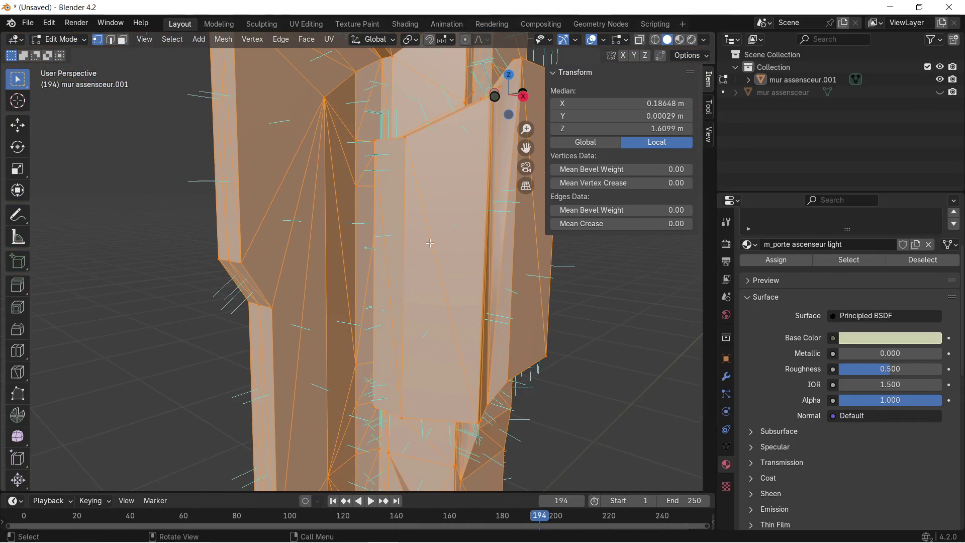
pyautogui.moveTo(484, 217)
pyautogui.mouseDown(button='middle')
pyautogui.moveTo(425, 221)
pyautogui.moveTo(414, 125)
pyautogui.moveTo(300, 147)
pyautogui.moveTo(362, 235)
pyautogui.mouseUp(button='middle')
pyautogui.scroll(-5, 362, 234)
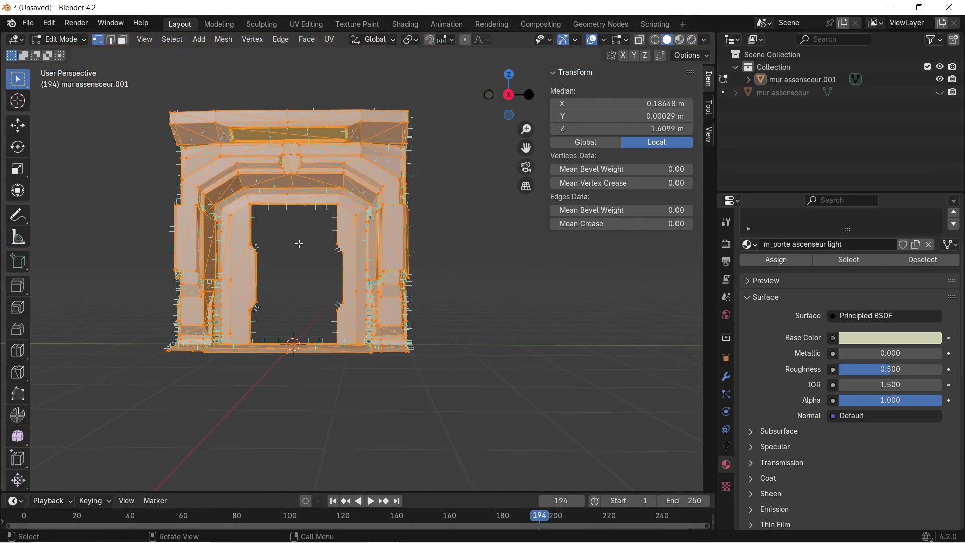
pyautogui.scroll(4, 312, 242)
pyautogui.scroll(-3, 422, 254)
pyautogui.moveTo(423, 254); pyautogui.dragTo(436, 265, button='middle')
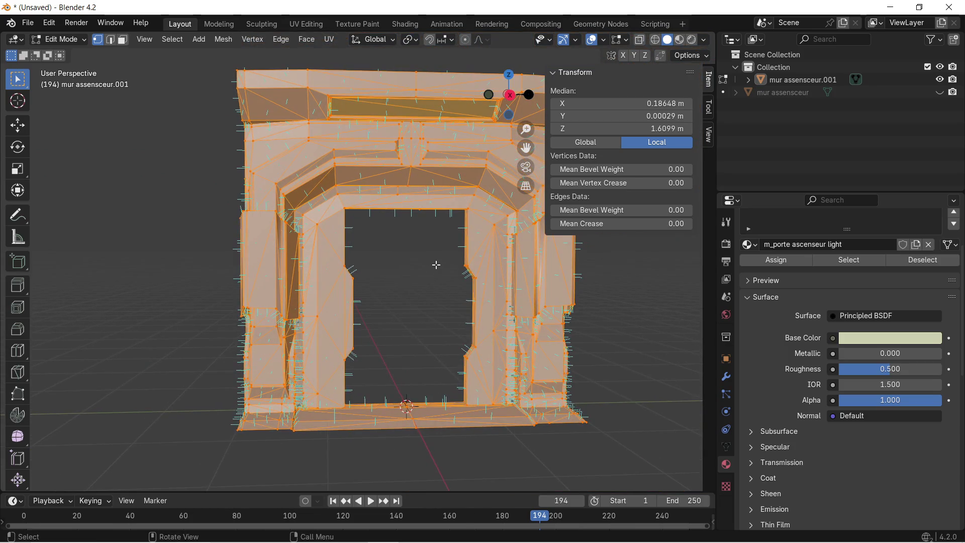
pyautogui.click(621, 40)
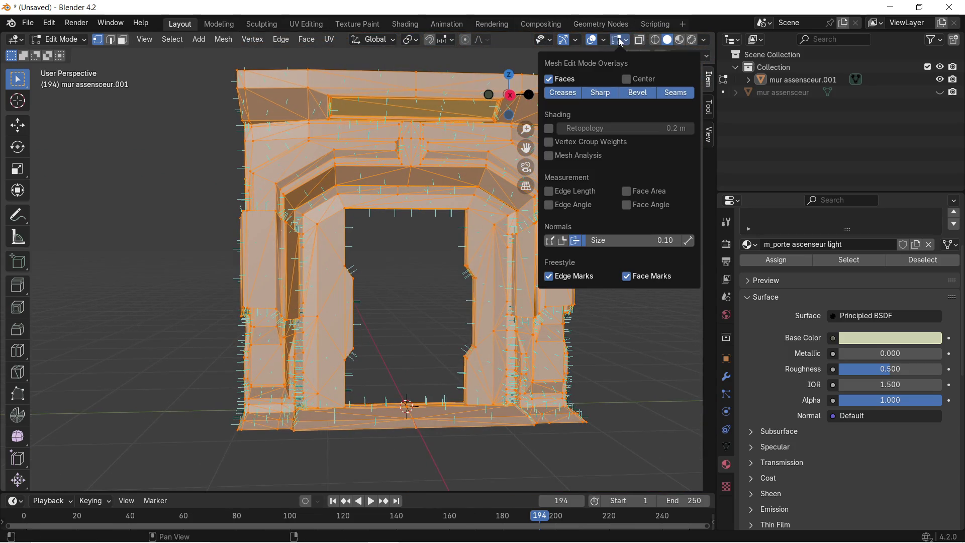
# Step: Turn off the face normal overlay on the door-frame mesh
pyautogui.click(576, 246)
pyautogui.click(386, 294)
pyautogui.moveTo(426, 270); pyautogui.dragTo(392, 227, button='middle')
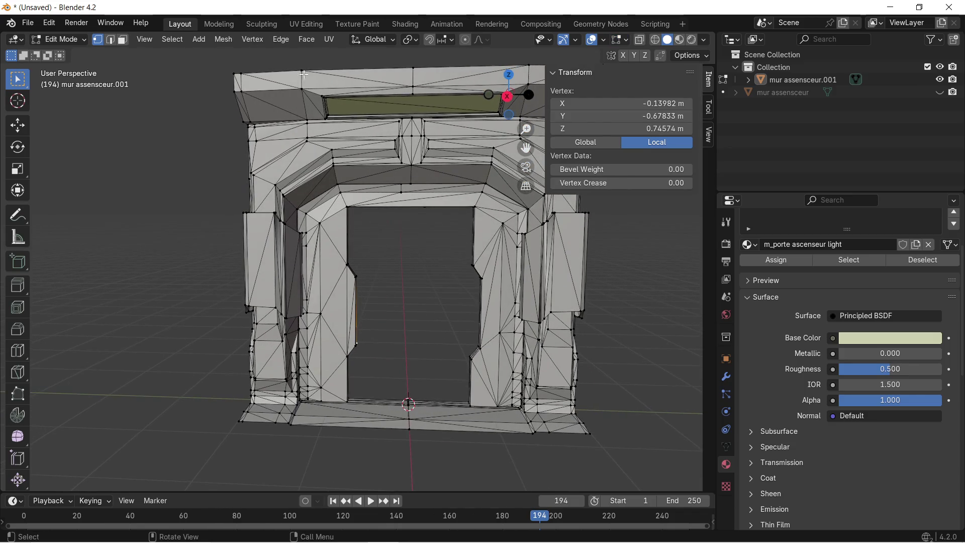
# Step: Select all faces and unwrap the whole mesh with UV > Unwrap
pyautogui.click(329, 40)
pyautogui.press('a')
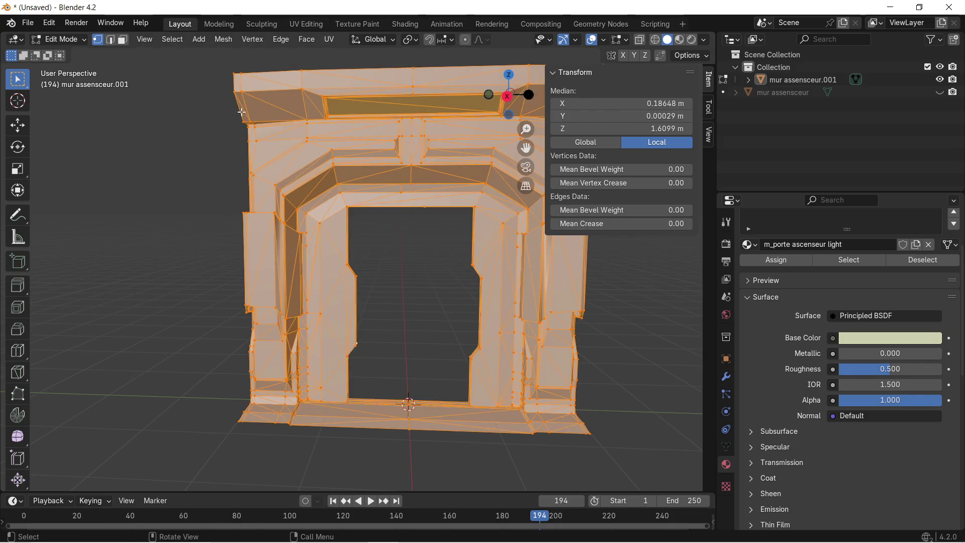
pyautogui.click(329, 39)
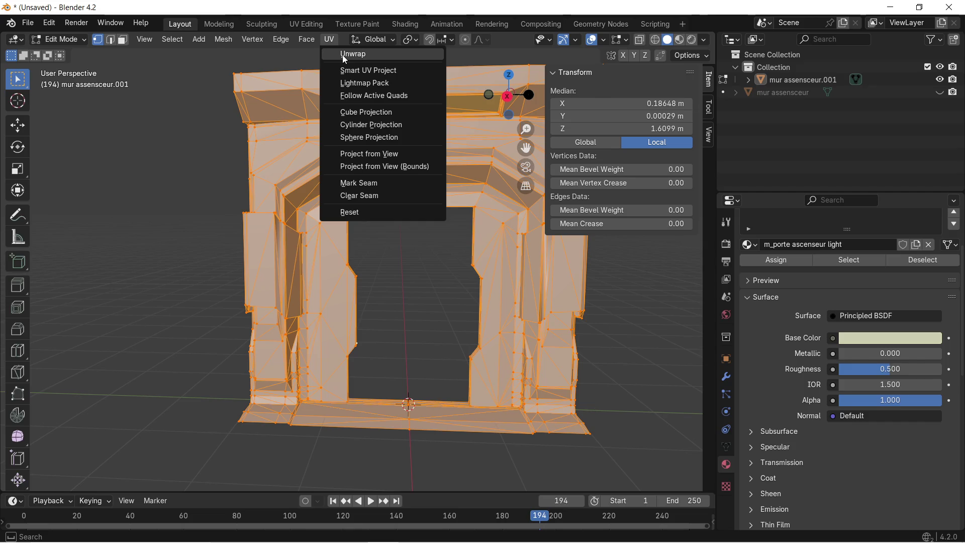
pyautogui.click(345, 54)
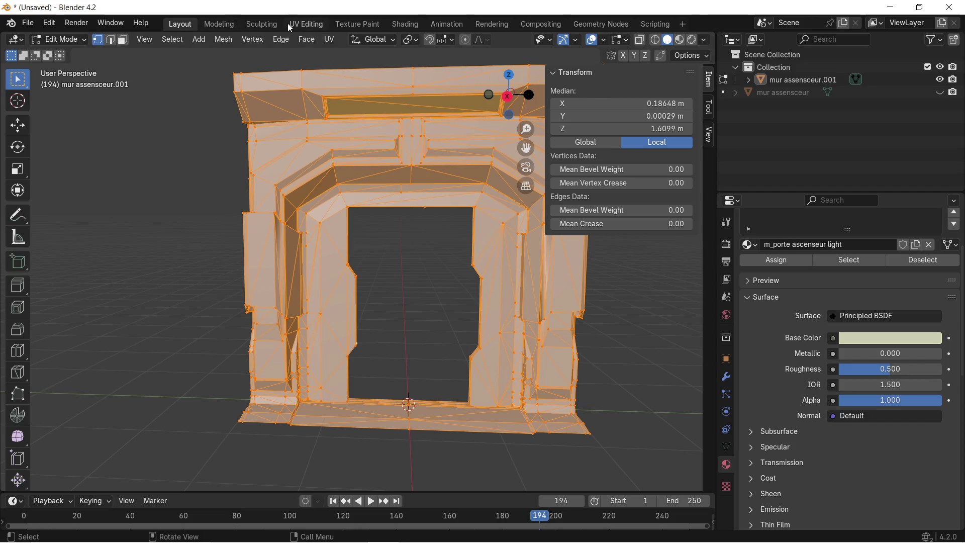
# Step: In UV Editing, select a side-panel face and its linked faces to view their UVs
pyautogui.click(304, 23)
pyautogui.scroll(-1, 506, 181)
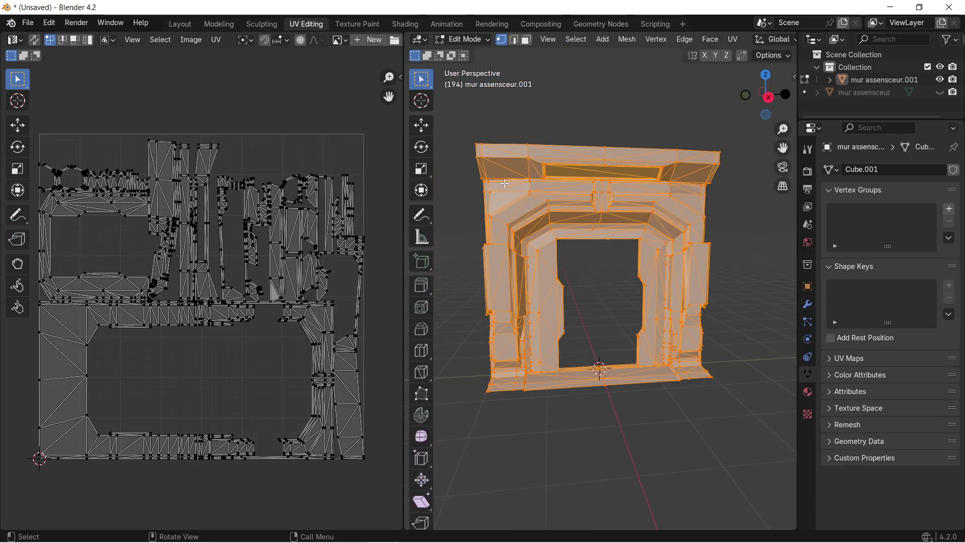
pyautogui.scroll(1, 629, 256)
pyautogui.scroll(7, 646, 260)
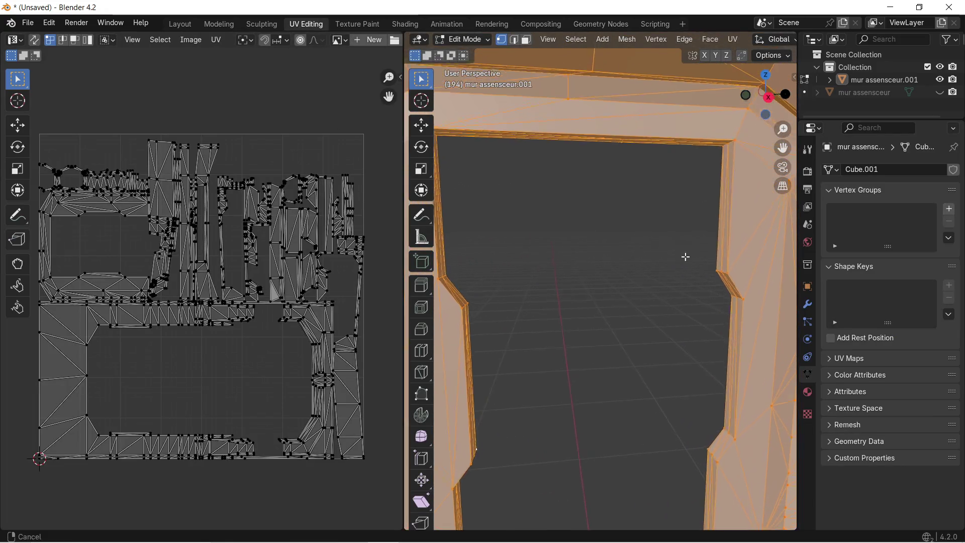
pyautogui.moveTo(597, 210); pyautogui.dragTo(537, 175, button='middle')
pyautogui.hotkey('alt', 'a')
pyautogui.press('b')
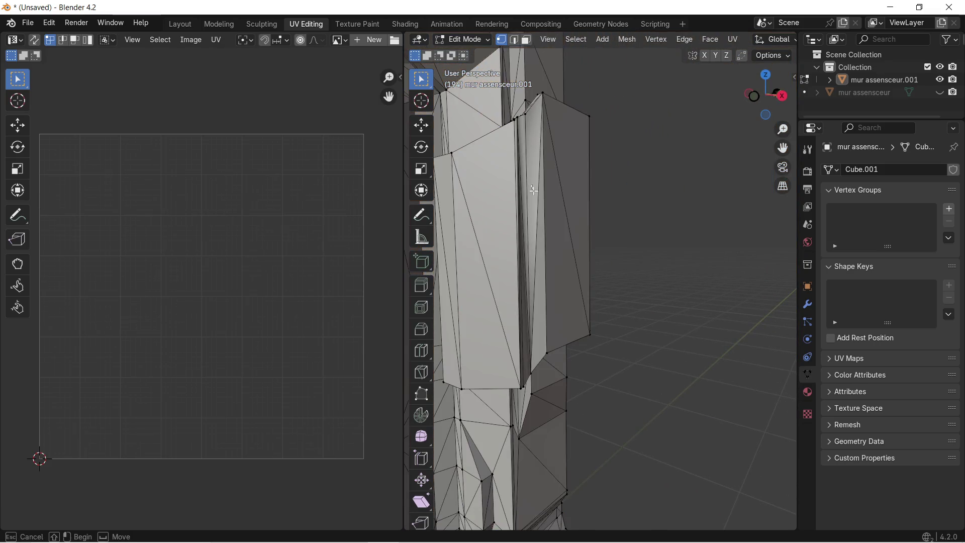
pyautogui.moveTo(536, 218); pyautogui.dragTo(532, 208)
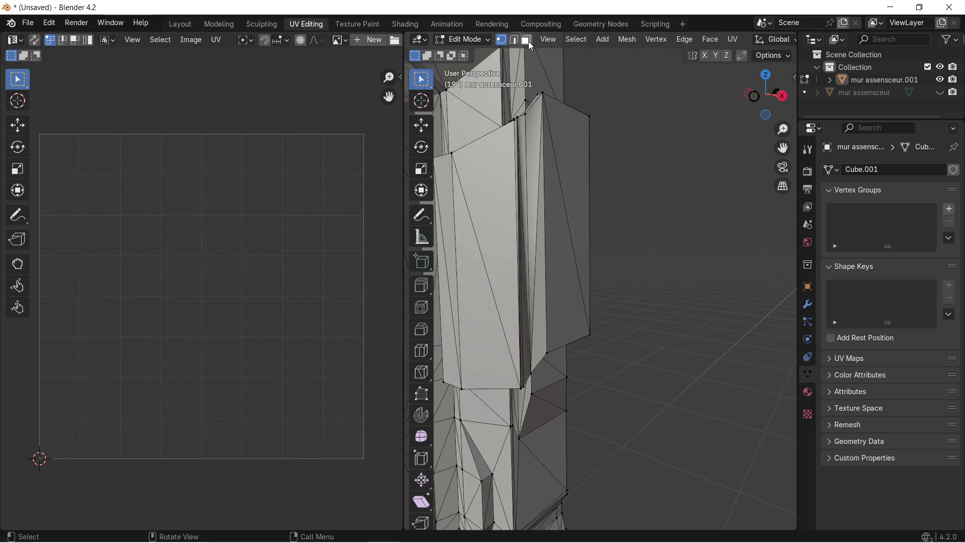
pyautogui.press('l')
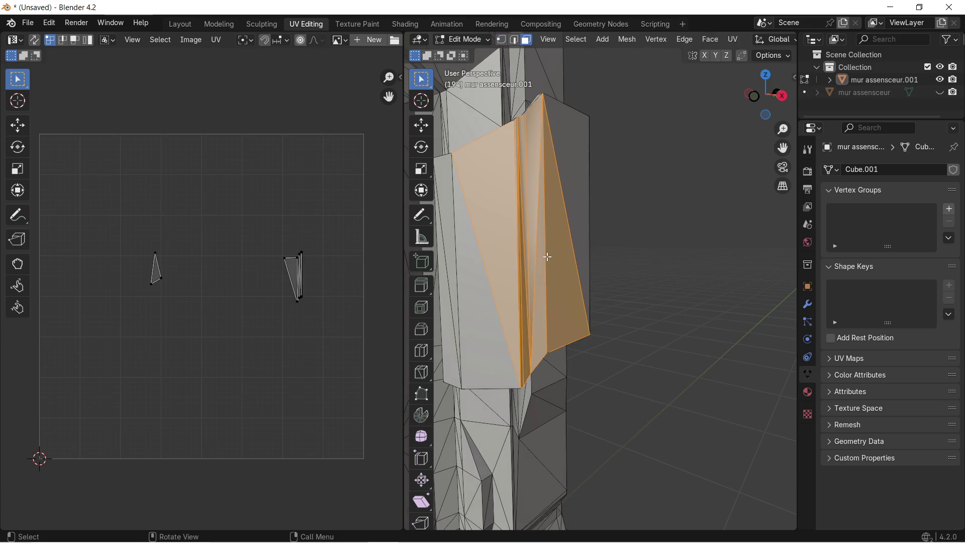
# Step: Select the left side panel's faces, including its linked faces, to inspect its UV island
pyautogui.press('b')
pyautogui.click(497, 306)
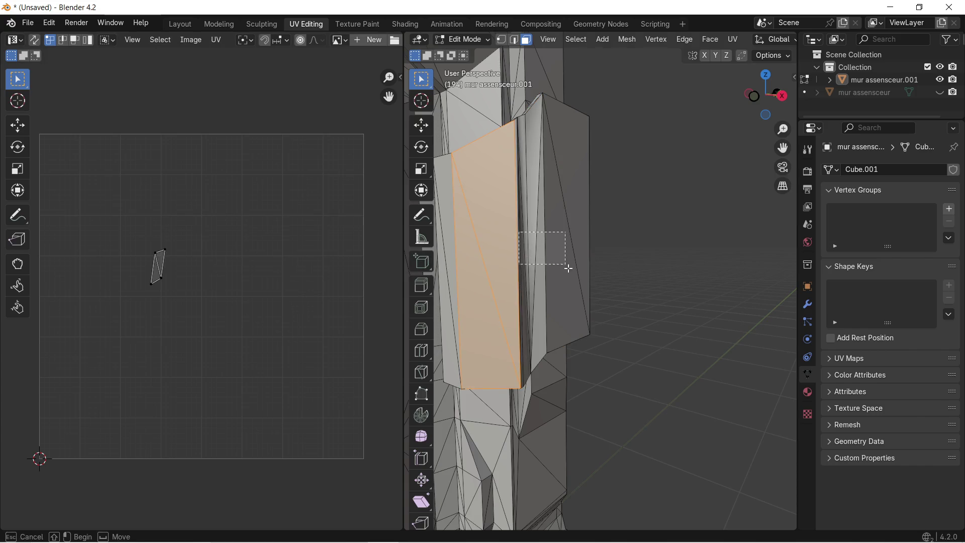
pyautogui.press('l')
pyautogui.scroll(-3, 493, 289)
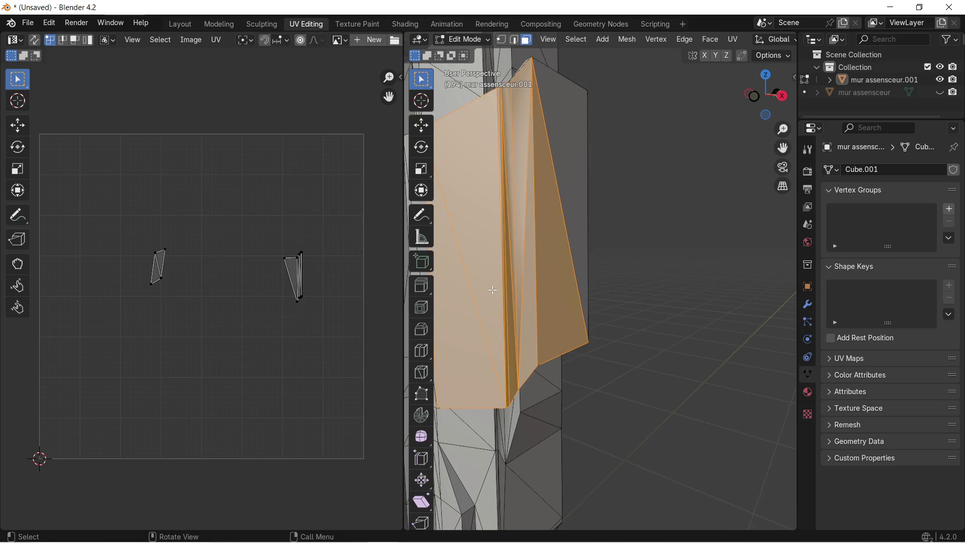
pyautogui.scroll(-10, 493, 289)
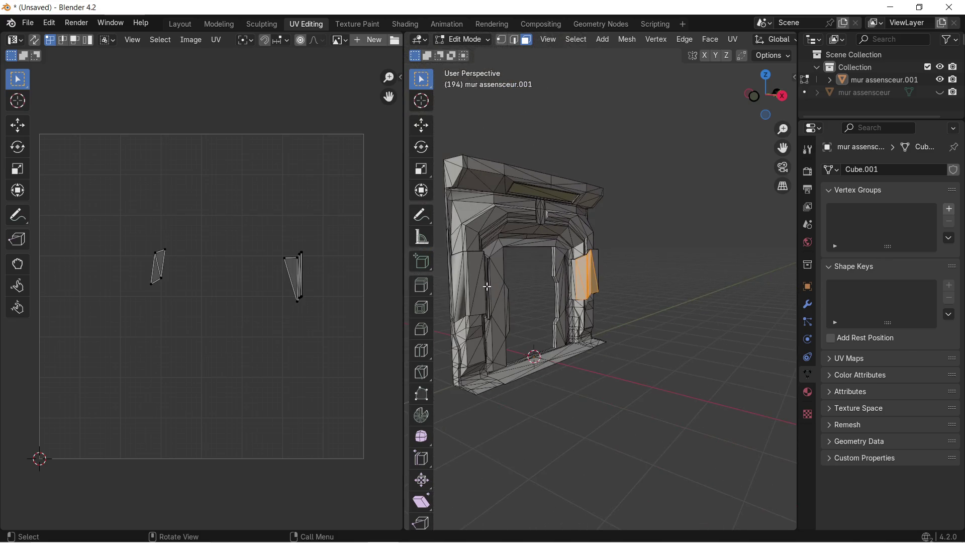
pyautogui.scroll(5, 544, 290)
pyautogui.scroll(5, 303, 274)
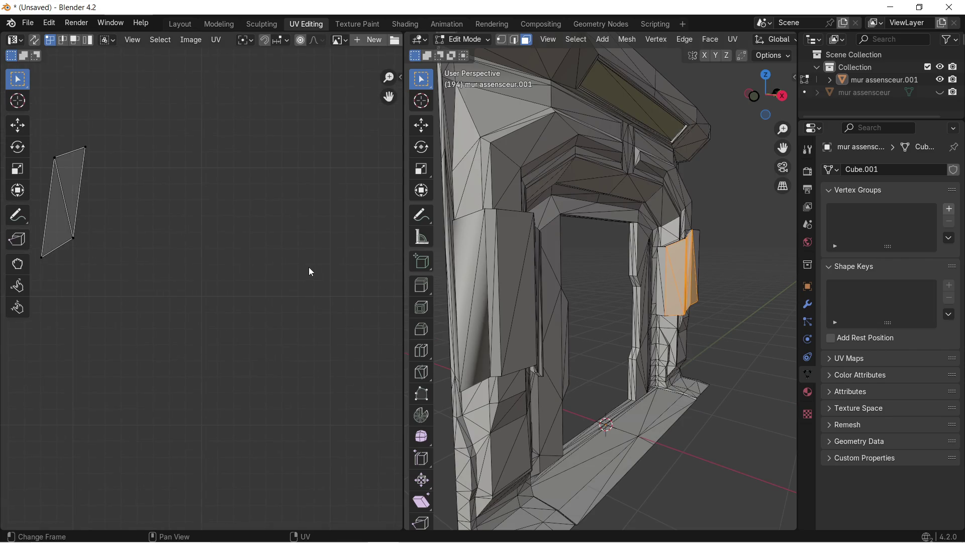
pyautogui.scroll(6, 182, 234)
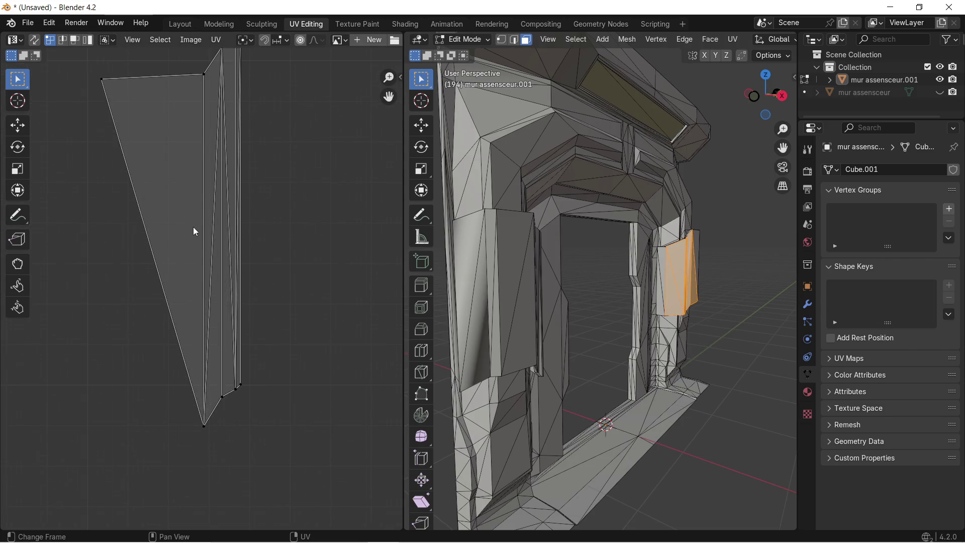
pyautogui.scroll(-3, 197, 230)
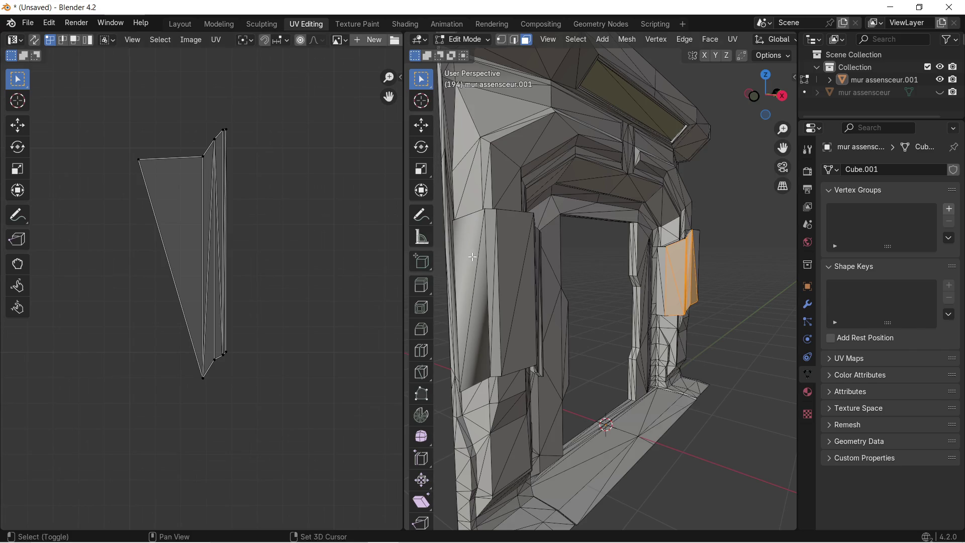
pyautogui.scroll(6, 623, 280)
pyautogui.scroll(-5, 626, 278)
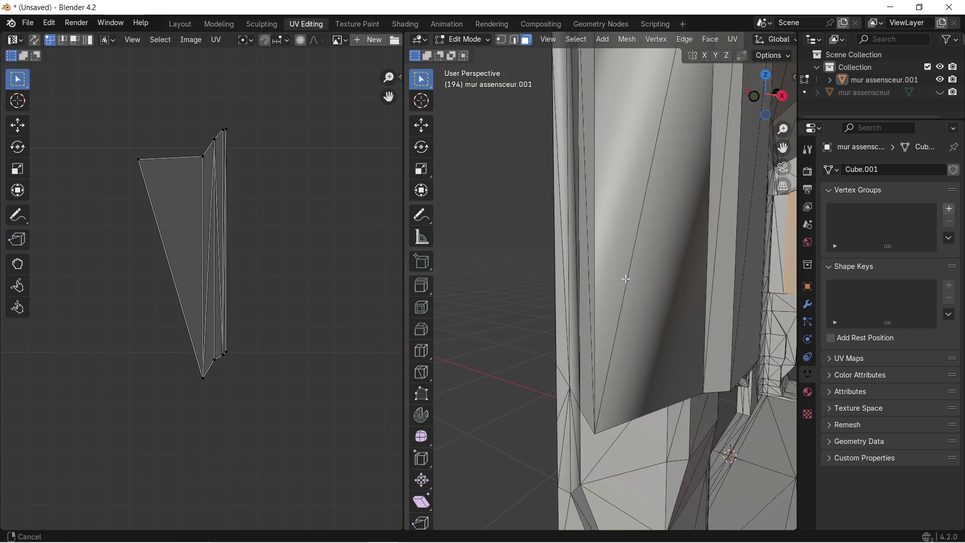
pyautogui.press('b')
pyautogui.moveTo(526, 229); pyautogui.dragTo(575, 309)
pyautogui.scroll(-5, 555, 291)
pyautogui.scroll(1, 557, 283)
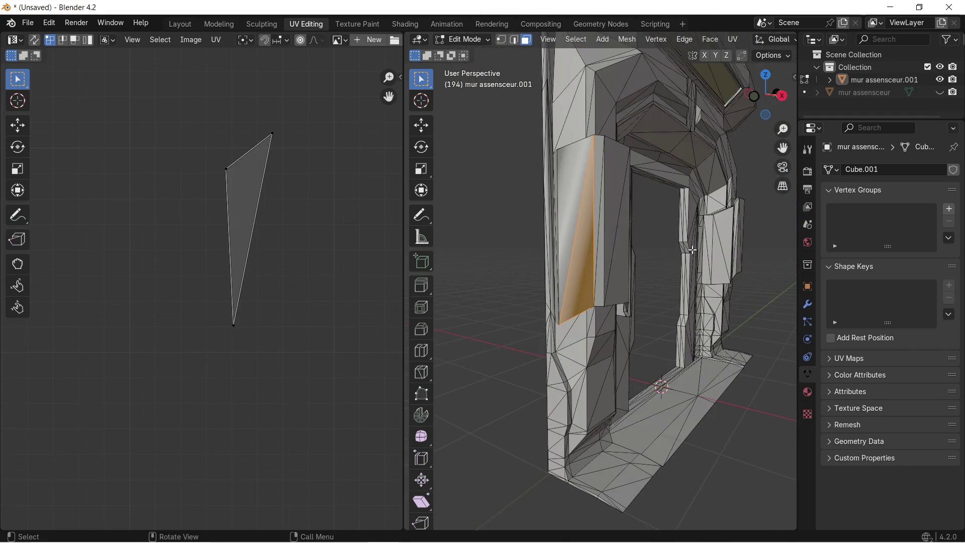
# Step: Add the right pillar's side panel and large wall face to the selection, then return to Layout
pyautogui.moveTo(710, 243); pyautogui.dragTo(746, 262)
pyautogui.scroll(2, 738, 268)
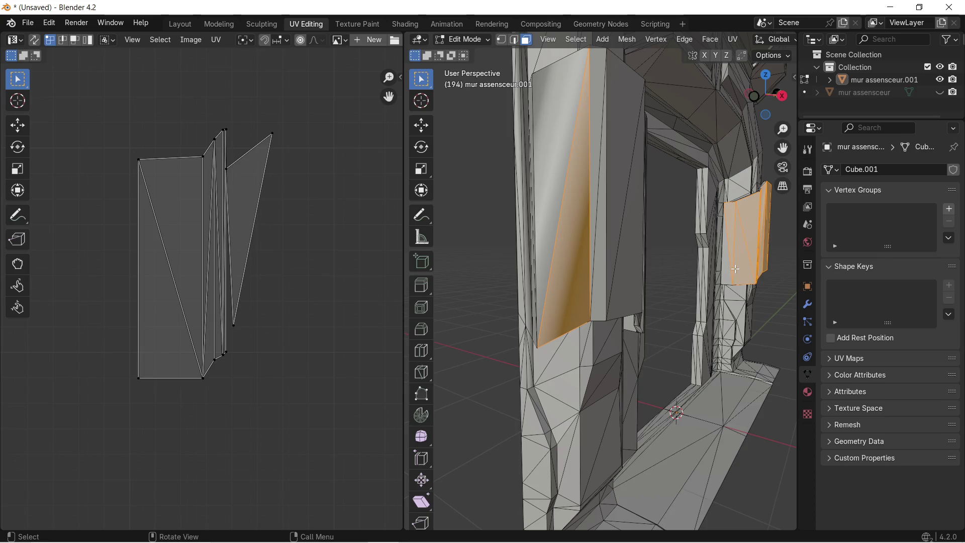
pyautogui.keyDown('shift'); pyautogui.click(543, 121); pyautogui.keyUp('shift')
pyautogui.keyDown('shift'); pyautogui.moveTo(582, 128); pyautogui.dragTo(617, 204); pyautogui.keyUp('shift')
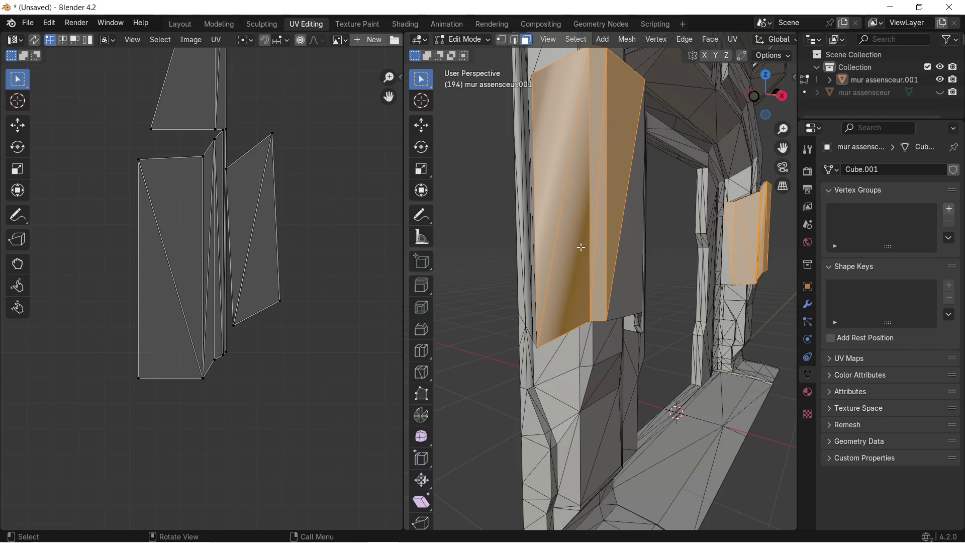
pyautogui.keyDown('shift'); pyautogui.click(726, 264); pyautogui.keyUp('shift')
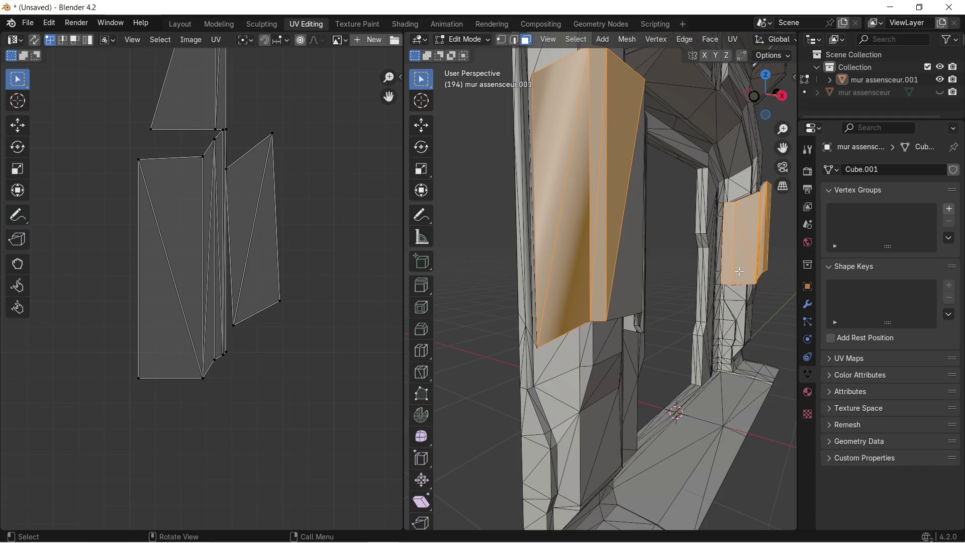
pyautogui.scroll(-5, 603, 249)
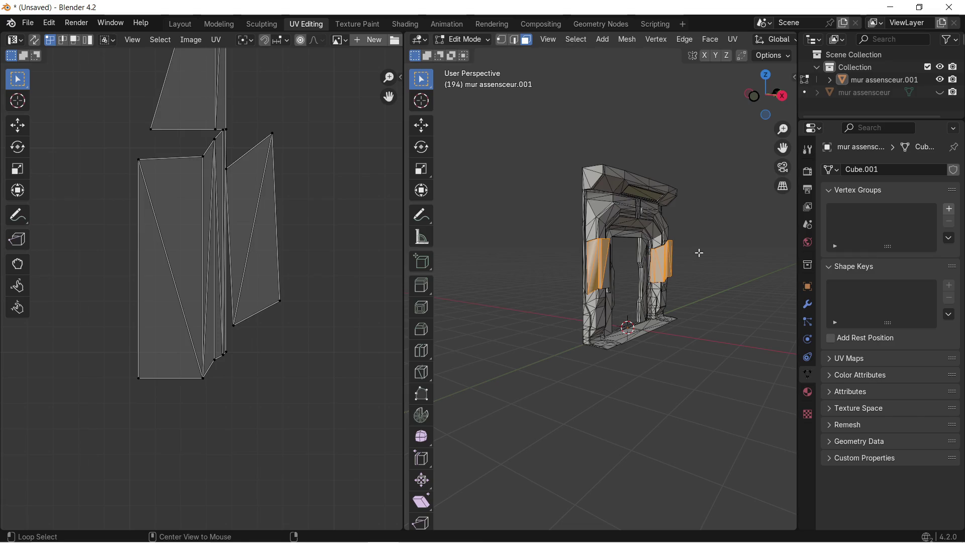
pyautogui.moveTo(700, 263)
pyautogui.keyDown('shift'); pyautogui.mouseDown(button='middle')
pyautogui.moveTo(656, 297)
pyautogui.moveTo(599, 287)
pyautogui.moveTo(612, 267)
pyautogui.mouseUp(button='middle'); pyautogui.keyUp('shift')
pyautogui.scroll(5, 595, 286)
pyautogui.scroll(-5, 594, 285)
pyautogui.scroll(2, 601, 273)
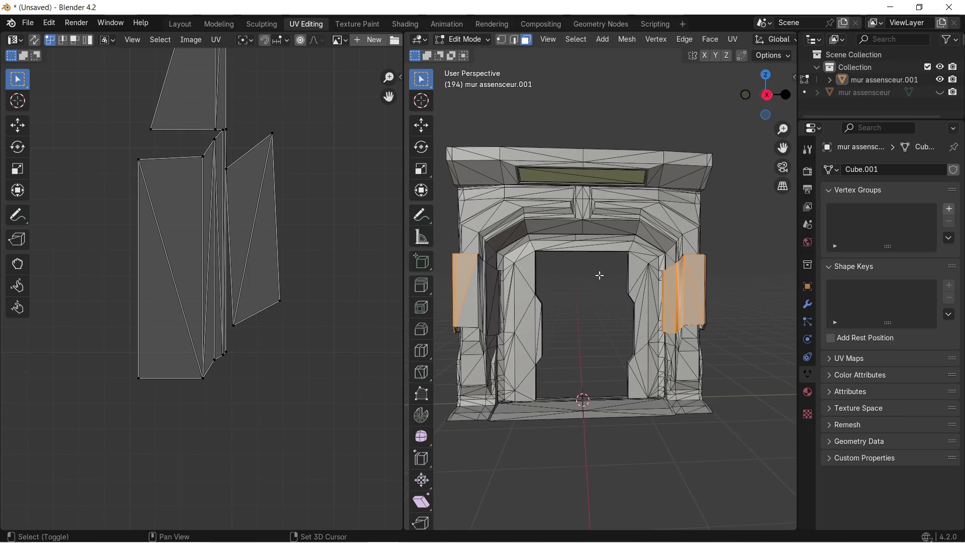
pyautogui.click(185, 22)
pyautogui.scroll(-2, 345, 174)
pyautogui.moveTo(341, 185)
pyautogui.mouseDown(button='middle')
pyautogui.moveTo(404, 219)
pyautogui.moveTo(459, 204)
pyautogui.moveTo(466, 189)
pyautogui.moveTo(456, 169)
pyautogui.moveTo(426, 186)
pyautogui.moveTo(357, 195)
pyautogui.mouseUp(button='middle')
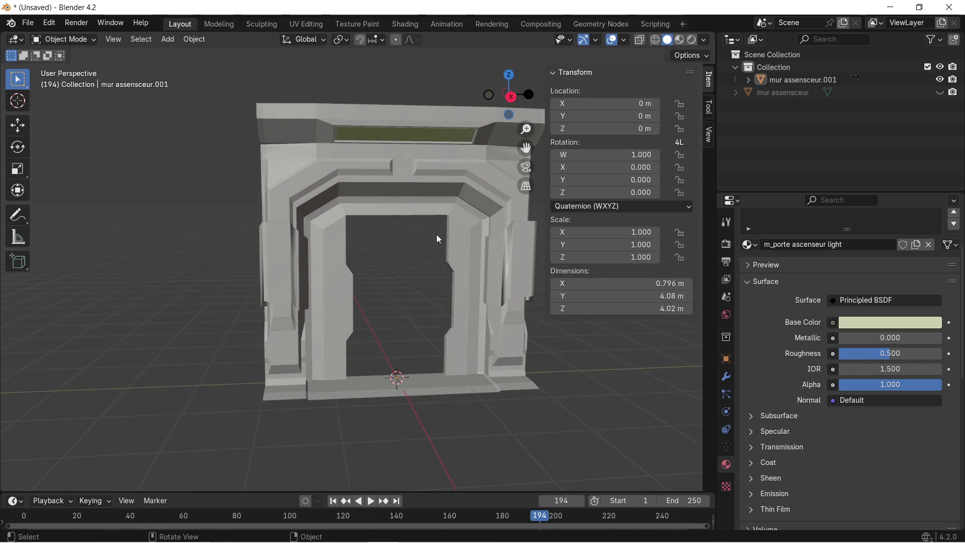
# Step: Re-unwrap all of mur assenseur.001 with Smart UV Project at 66° and view it in UV Editing
pyautogui.click(403, 264)
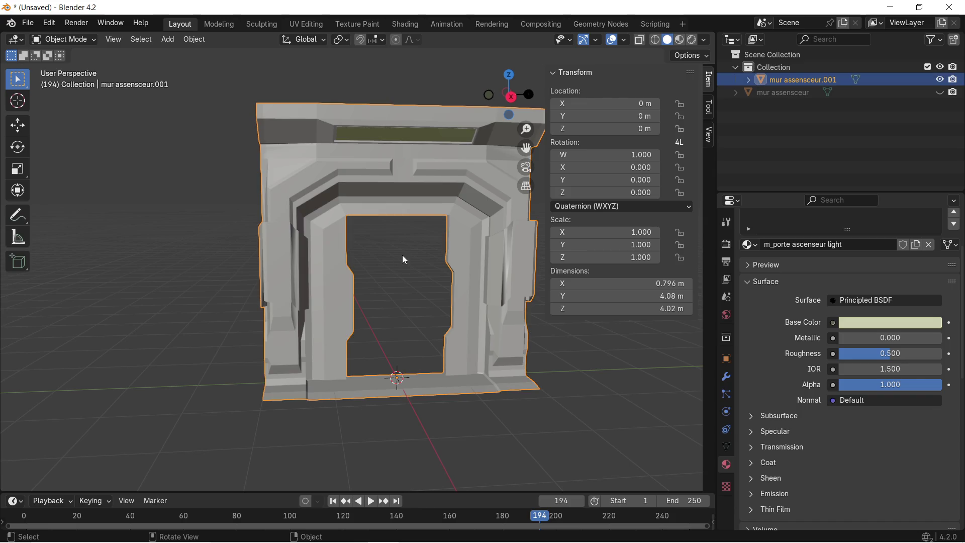
pyautogui.click(293, 26)
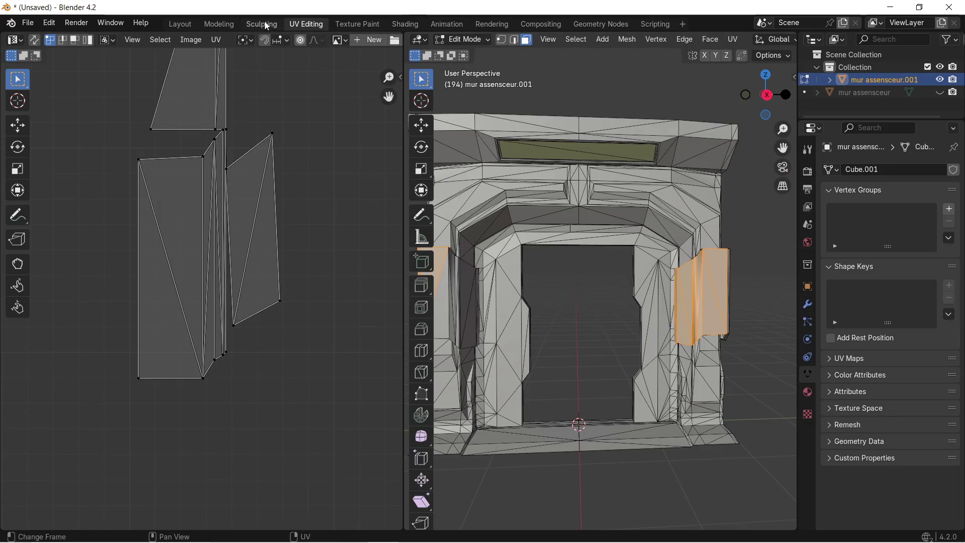
pyautogui.click(182, 24)
pyautogui.press('Tab')
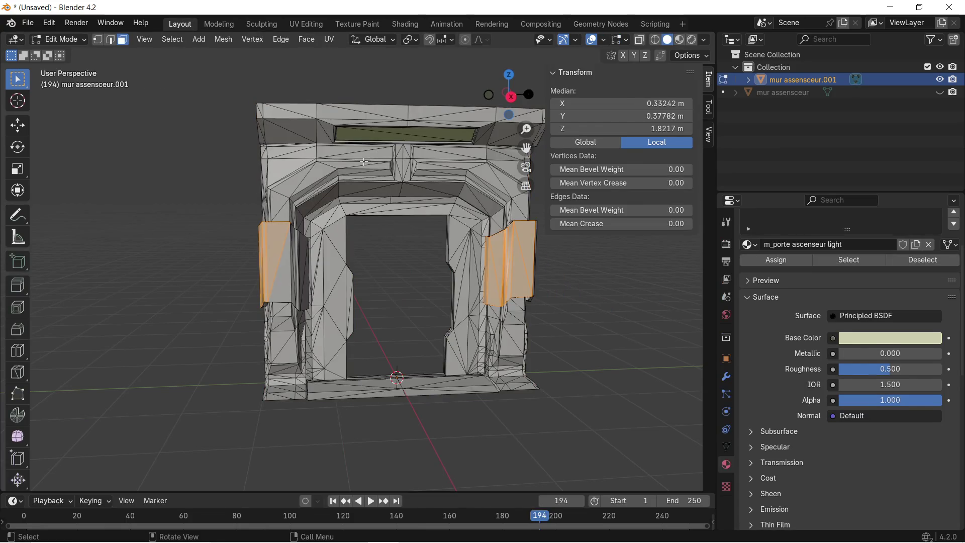
pyautogui.press('a')
pyautogui.hotkey('ctrl', 'f')
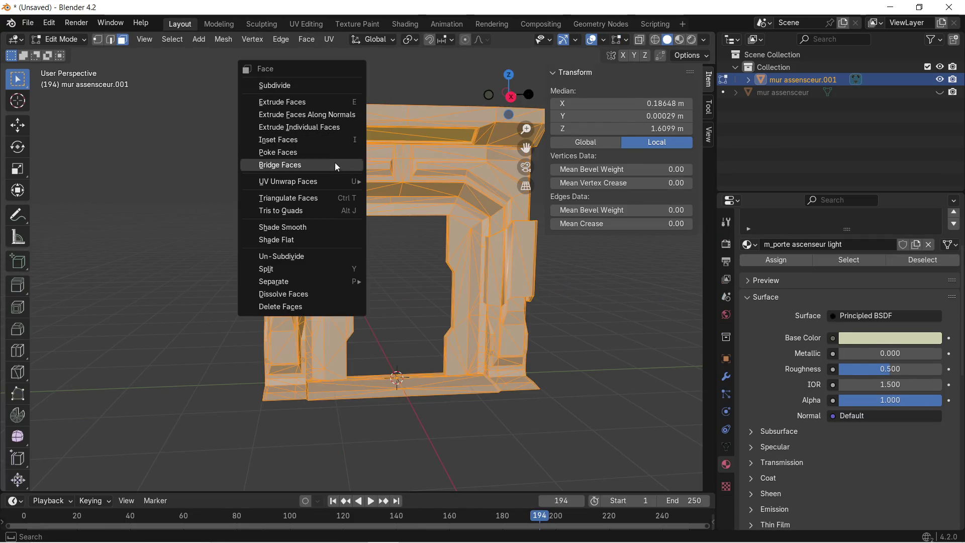
pyautogui.moveTo(328, 186)
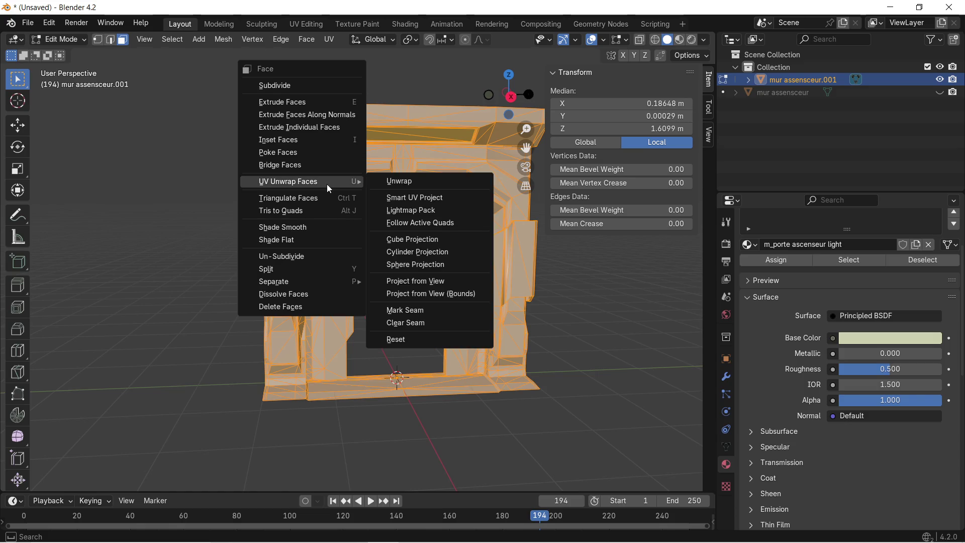
pyautogui.click(416, 198)
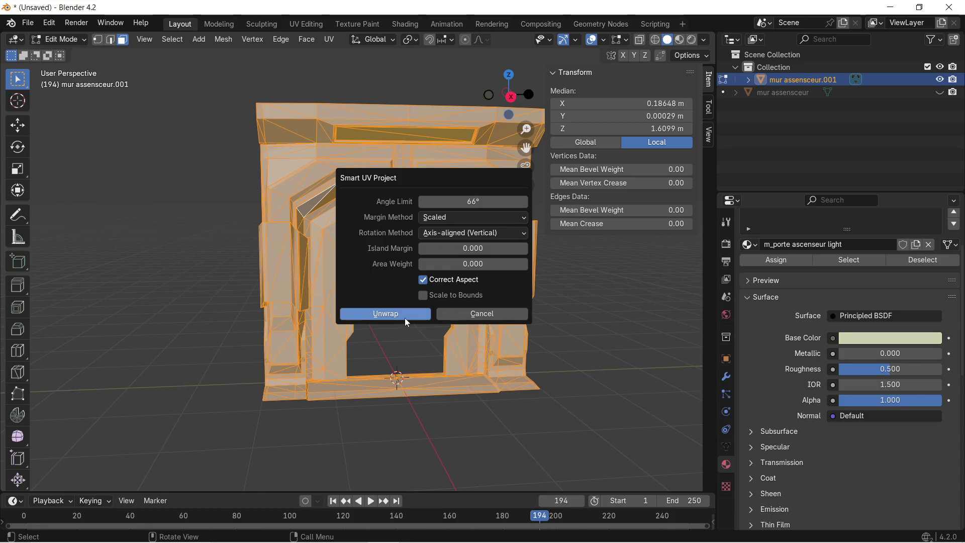
pyautogui.click(385, 313)
pyautogui.hotkey('ctrl', 'pagedown')
pyautogui.hotkey('ctrl', 'pagedown')
pyautogui.hotkey('ctrl', 'pagedown')
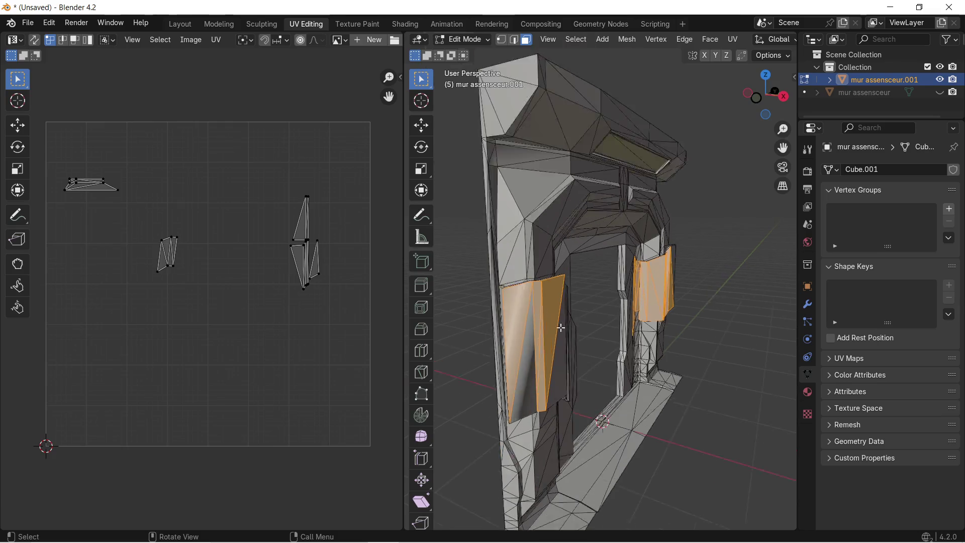
# Step: Select the left panel's narrow side face and zoom the UV editor onto its island
pyautogui.scroll(6, 541, 345)
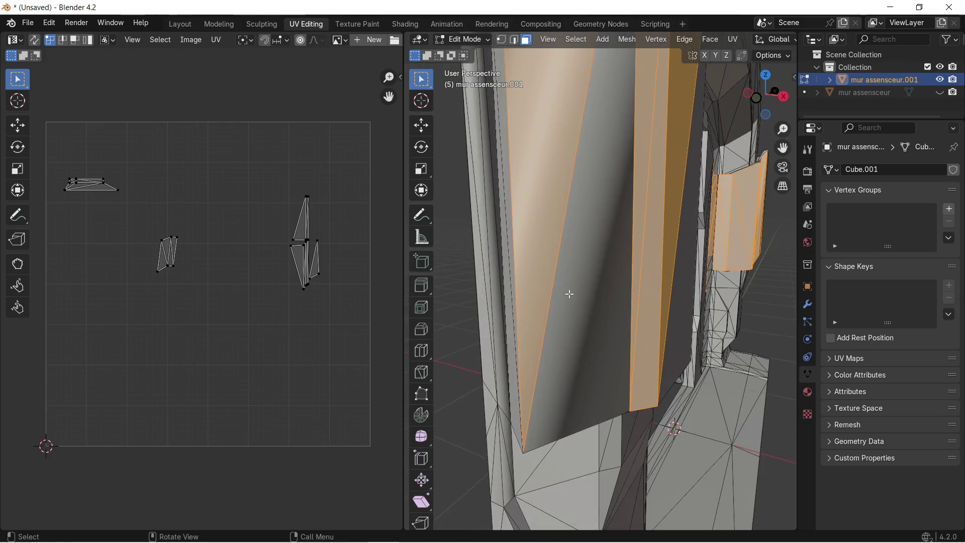
pyautogui.click(578, 281)
pyautogui.scroll(-3, 578, 280)
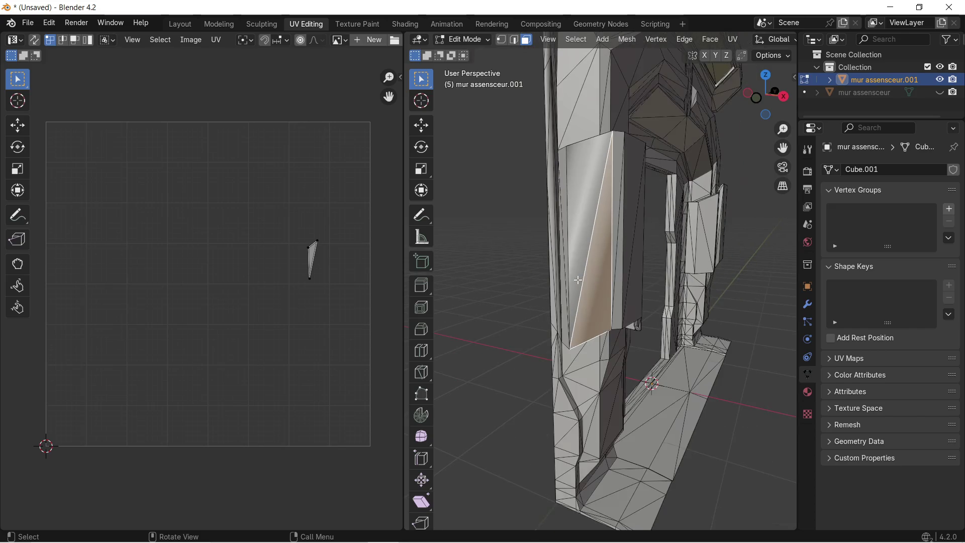
pyautogui.moveTo(614, 247); pyautogui.dragTo(582, 282, button='middle')
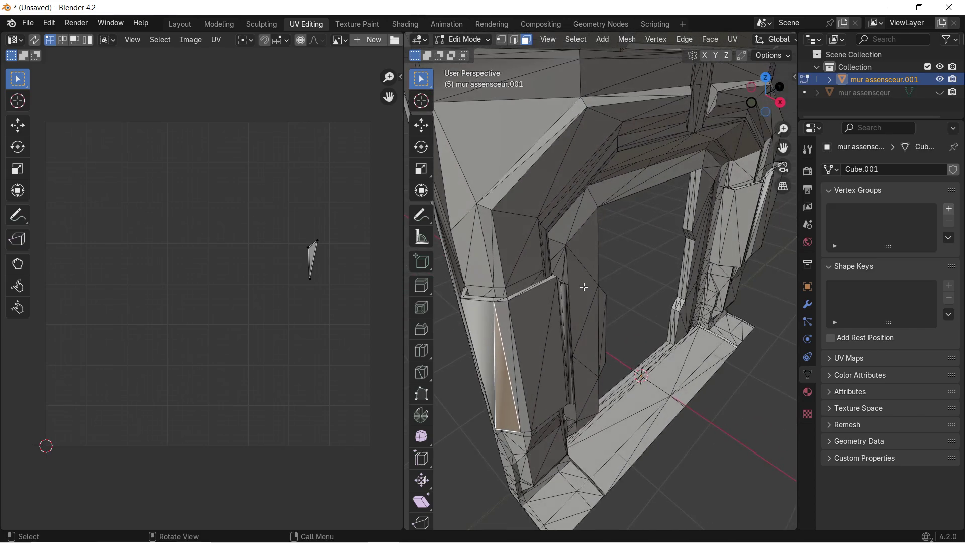
pyautogui.click(495, 343)
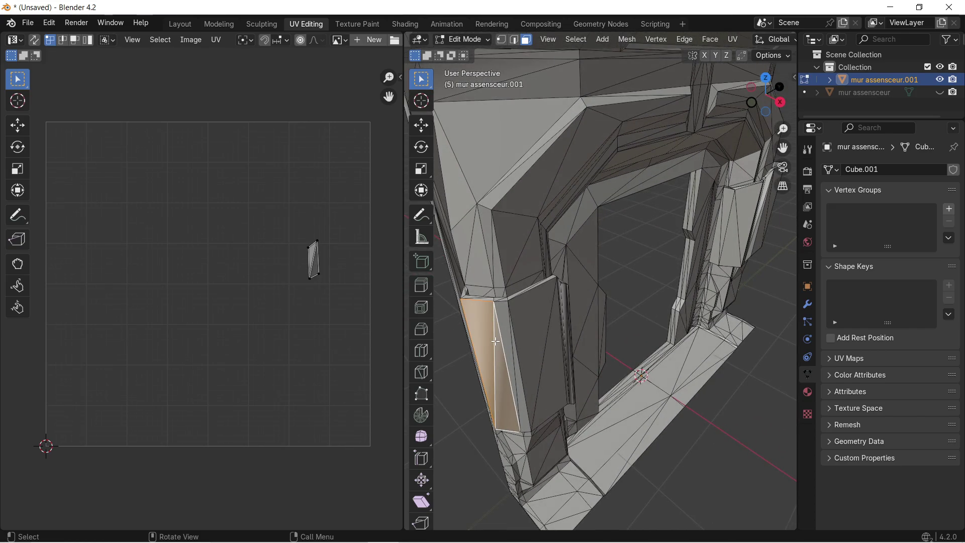
pyautogui.scroll(4, 321, 265)
pyautogui.moveTo(344, 254)
pyautogui.mouseDown(button='middle')
pyautogui.moveTo(307, 260)
pyautogui.moveTo(327, 254)
pyautogui.moveTo(312, 274)
pyautogui.moveTo(332, 265)
pyautogui.moveTo(201, 291)
pyautogui.mouseUp(button='middle')
pyautogui.scroll(2, 200, 291)
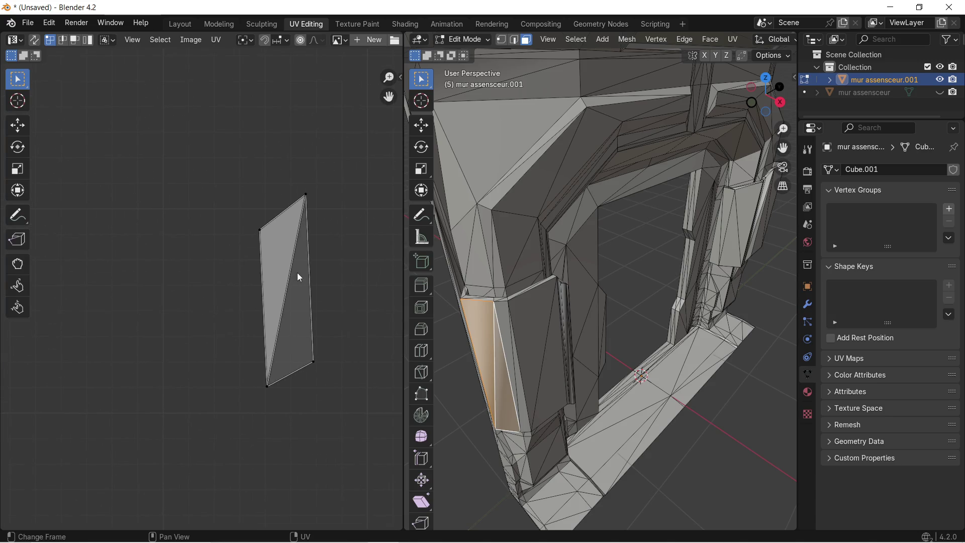
pyautogui.scroll(1, 297, 273)
pyautogui.moveTo(328, 272); pyautogui.dragTo(306, 275, button='middle')
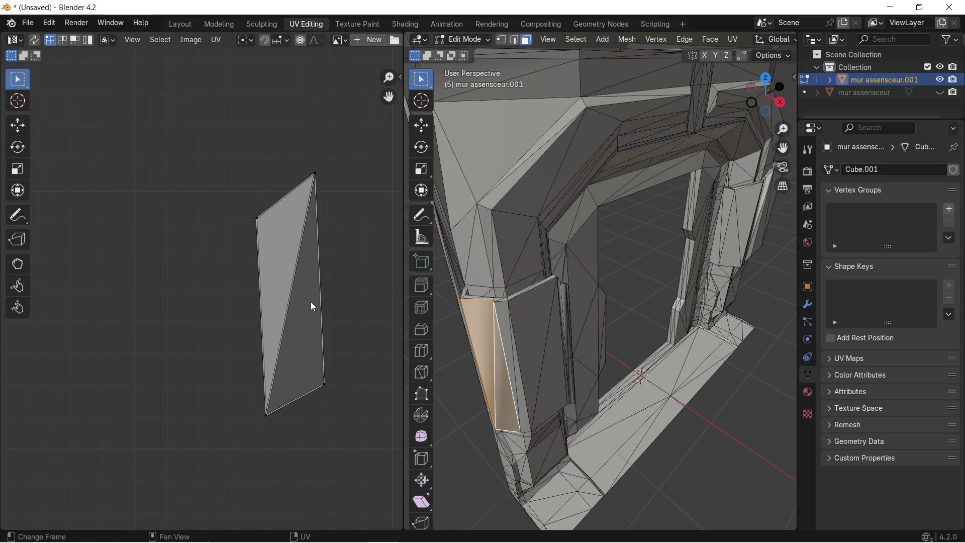
# Step: Check the UV islands of two pillar faces, then return to the Layout workspace
pyautogui.click(516, 338)
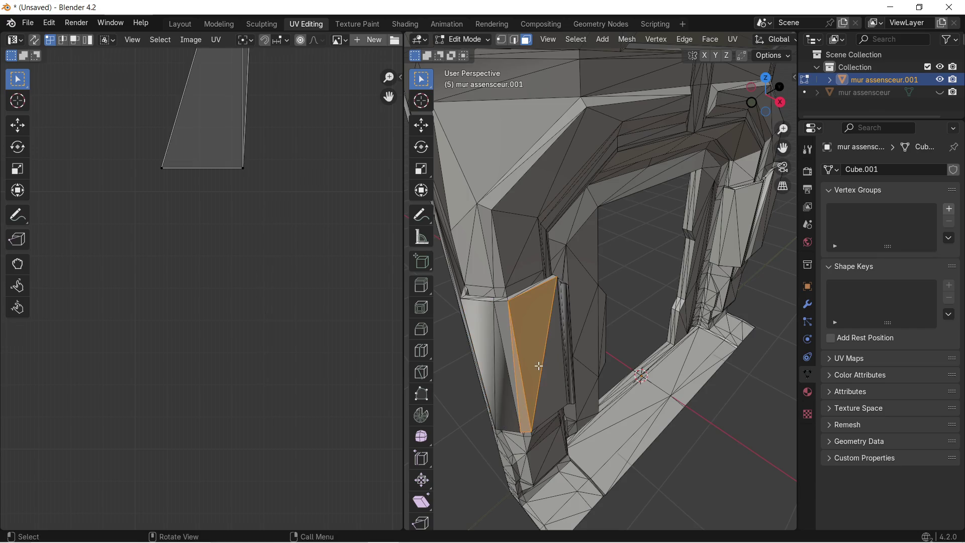
pyautogui.scroll(-2, 284, 267)
pyautogui.scroll(1, 489, 305)
pyautogui.scroll(2, 492, 321)
pyautogui.scroll(-3, 489, 352)
pyautogui.scroll(-2, 478, 375)
pyautogui.click(524, 355)
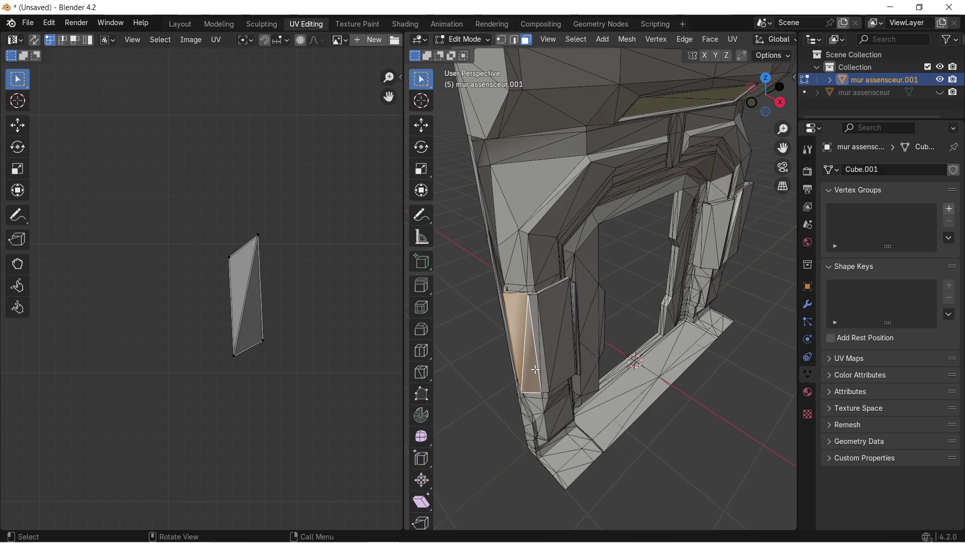
pyautogui.click(184, 28)
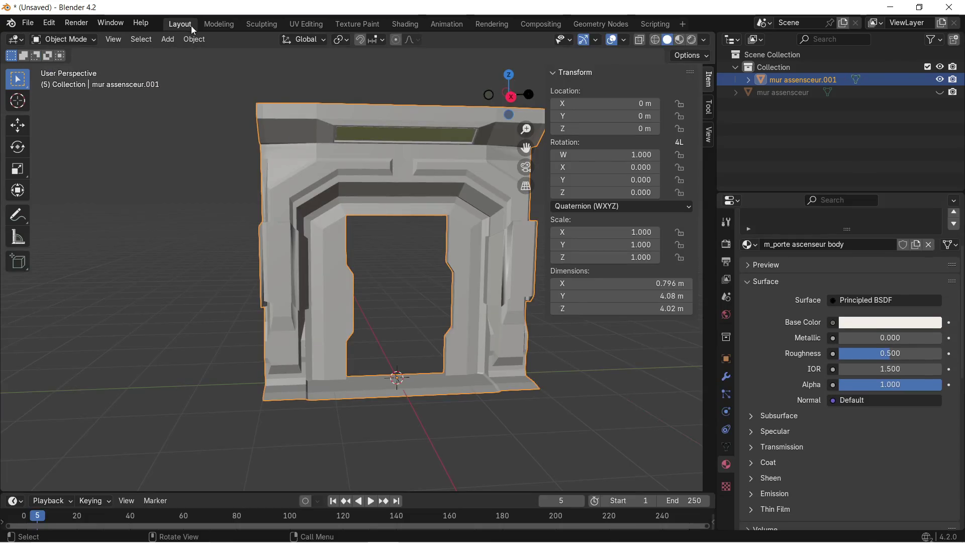
# Step: Enter Edit Mode and delete the triangular face inside the left pillar
pyautogui.moveTo(257, 203)
pyautogui.mouseDown(button='middle')
pyautogui.moveTo(291, 210)
pyautogui.moveTo(299, 245)
pyautogui.moveTo(376, 256)
pyautogui.mouseUp(button='middle')
pyautogui.scroll(4, 300, 246)
pyautogui.press('Tab')
pyautogui.scroll(2, 376, 256)
pyautogui.scroll(1, 420, 277)
pyautogui.click(405, 279)
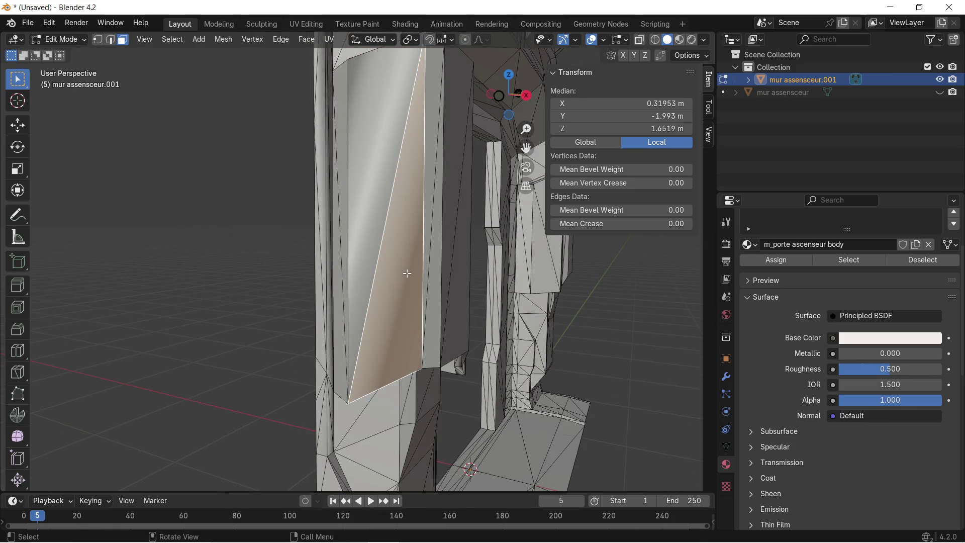
pyautogui.press('x')
pyautogui.click(387, 295)
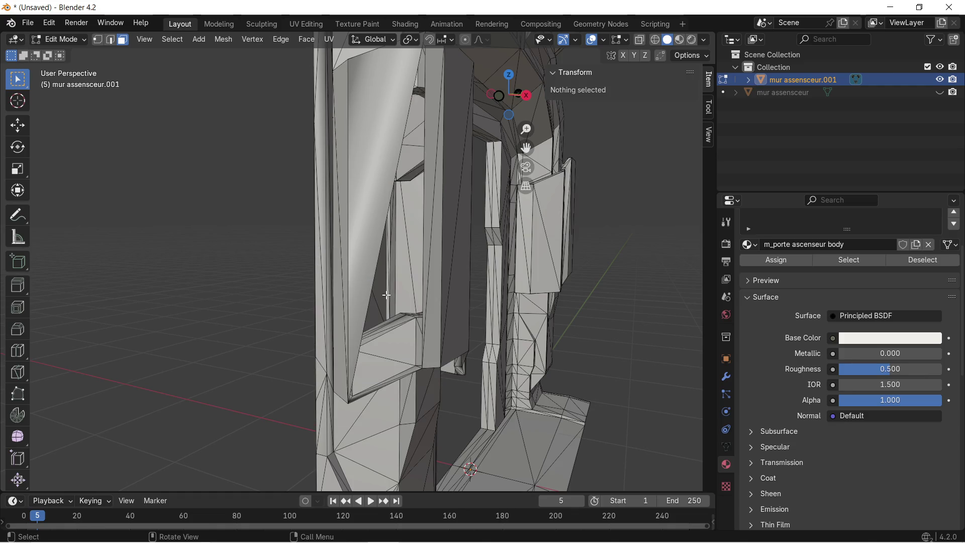
# Step: Inspect the wall-corner and door-frame corner vertices, then clear the selection
pyautogui.moveTo(409, 303)
pyautogui.mouseDown(button='middle')
pyautogui.moveTo(382, 295)
pyautogui.moveTo(403, 292)
pyautogui.mouseUp(button='middle')
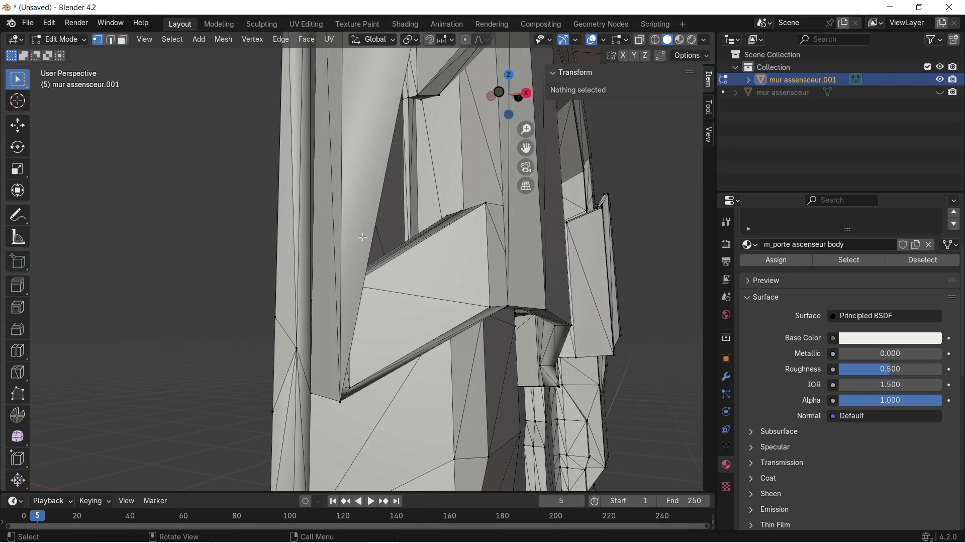
pyautogui.click(342, 401)
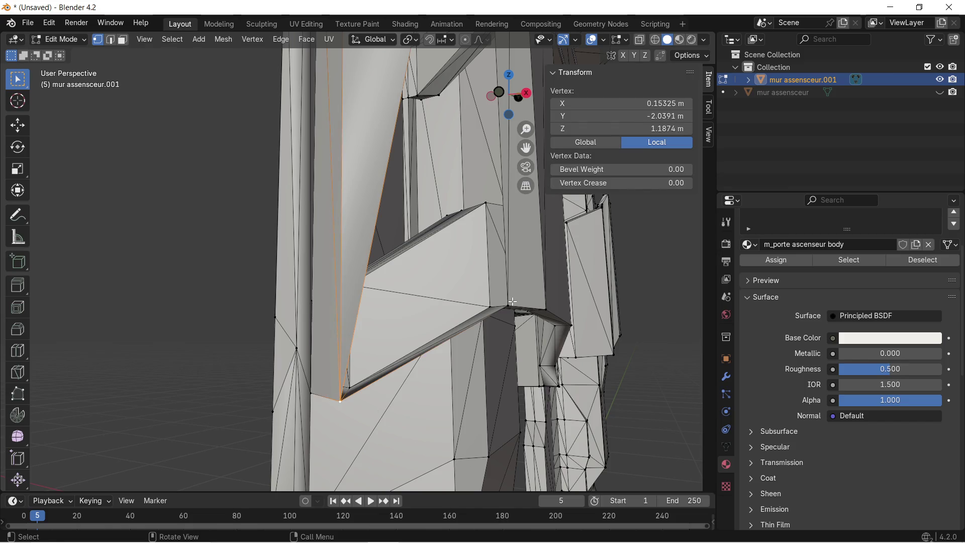
pyautogui.scroll(4, 512, 302)
pyautogui.keyDown('shift'); pyautogui.click(304, 461); pyautogui.keyUp('shift')
pyautogui.moveTo(322, 372)
pyautogui.mouseDown(button='middle')
pyautogui.moveTo(332, 281)
pyautogui.moveTo(337, 402)
pyautogui.moveTo(338, 304)
pyautogui.mouseUp(button='middle')
pyautogui.scroll(2, 338, 304)
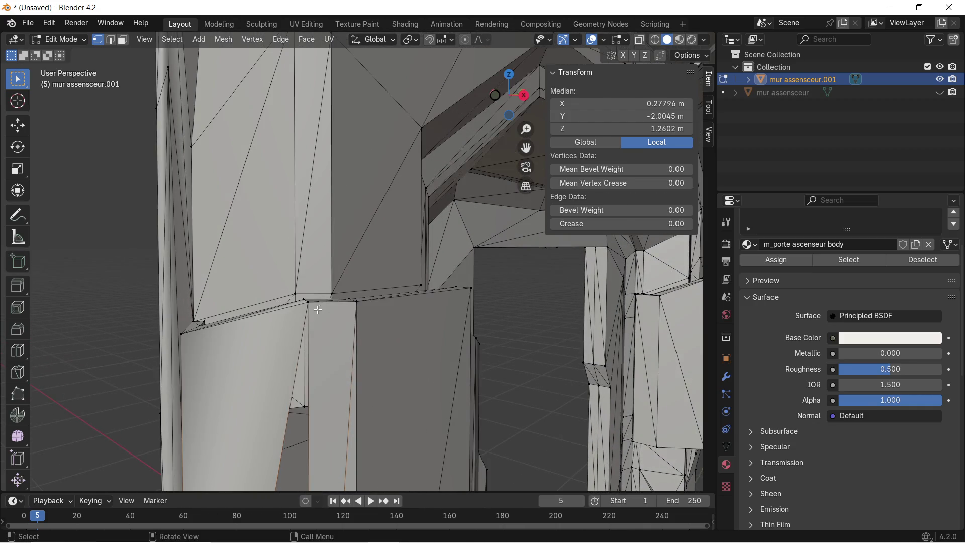
pyautogui.keyDown('shift'); pyautogui.click(308, 301); pyautogui.keyUp('shift')
pyautogui.scroll(-5, 331, 339)
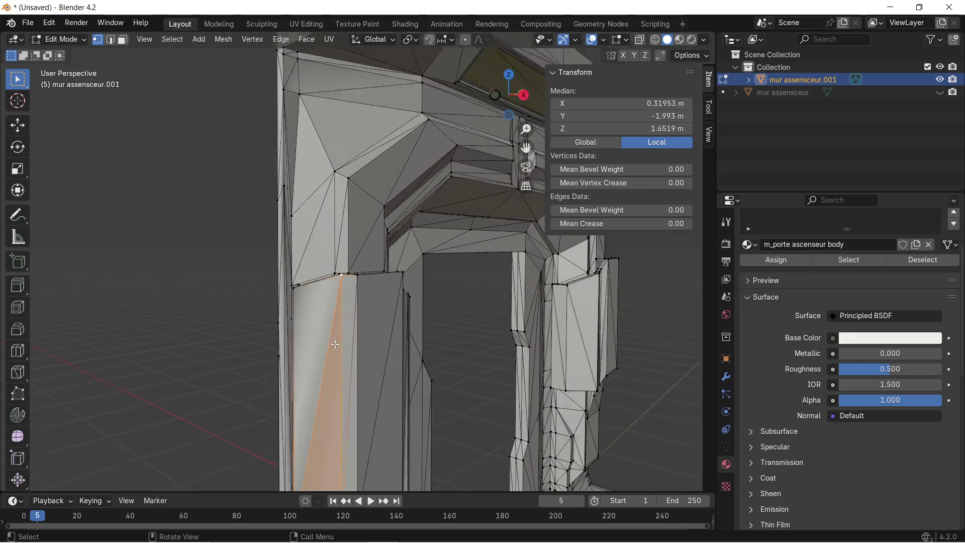
pyautogui.moveTo(331, 342)
pyautogui.mouseDown(button='middle')
pyautogui.moveTo(267, 257)
pyautogui.moveTo(258, 265)
pyautogui.moveTo(286, 267)
pyautogui.moveTo(272, 243)
pyautogui.mouseUp(button='middle')
pyautogui.click(268, 257)
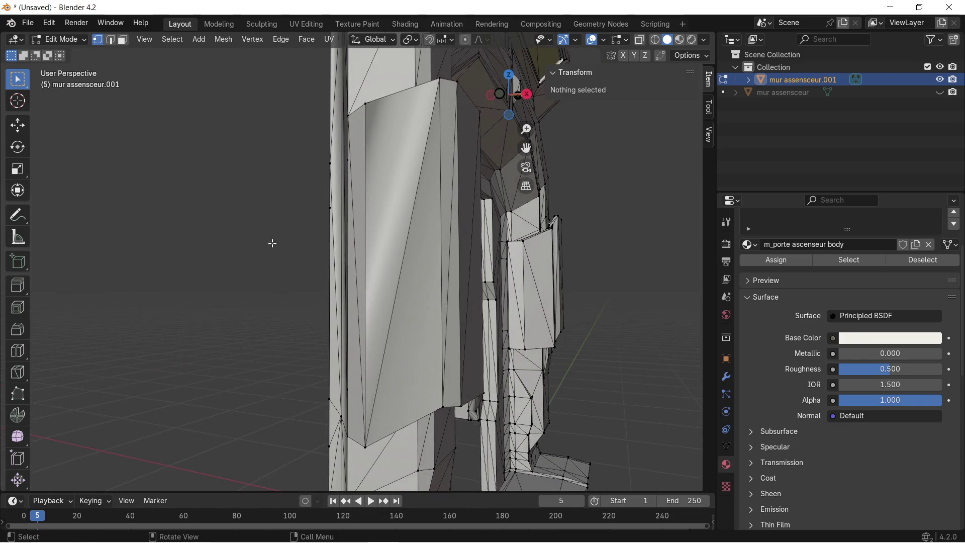
# Step: Delete another interior face of the door frame
pyautogui.click(381, 170)
pyautogui.press('x')
pyautogui.click(381, 170)
pyautogui.moveTo(381, 170); pyautogui.dragTo(376, 196, button='middle')
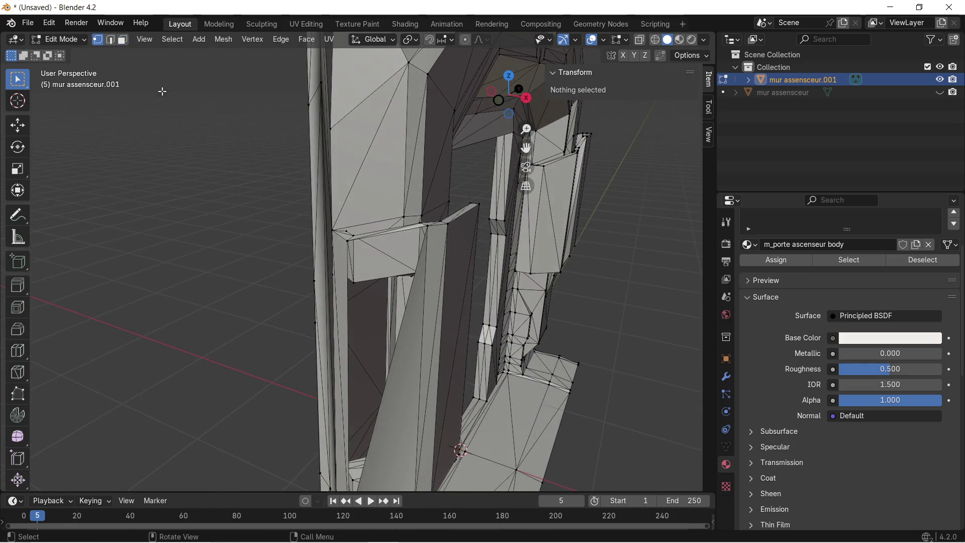
pyautogui.scroll(1, 317, 241)
# Step: Check three wall-corner vertices around the door opening, then deselect them
pyautogui.click(344, 232)
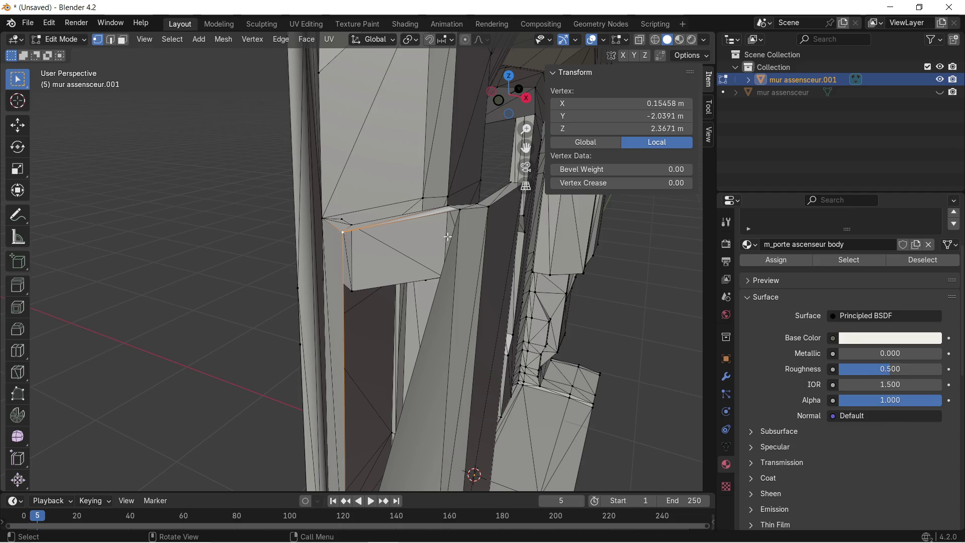
pyautogui.keyDown('shift'); pyautogui.click(468, 206); pyautogui.keyUp('shift')
pyautogui.moveTo(425, 362)
pyautogui.keyDown('shift'); pyautogui.mouseDown(button='middle')
pyautogui.moveTo(447, 215)
pyautogui.moveTo(425, 286)
pyautogui.mouseUp(button='middle'); pyautogui.keyUp('shift')
pyautogui.keyDown('shift'); pyautogui.click(422, 304); pyautogui.keyUp('shift')
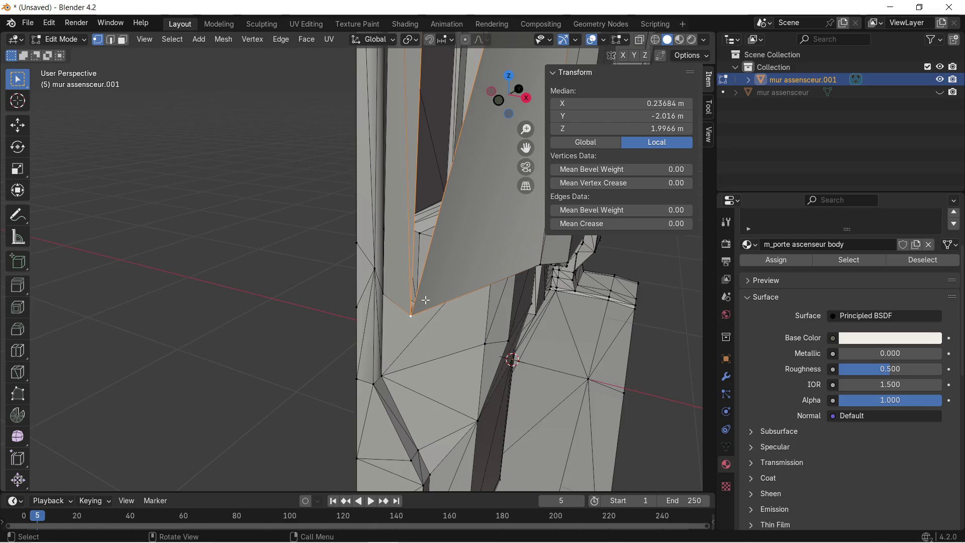
pyautogui.scroll(-5, 426, 300)
pyautogui.moveTo(448, 210); pyautogui.dragTo(297, 258, button='middle')
pyautogui.click(291, 259)
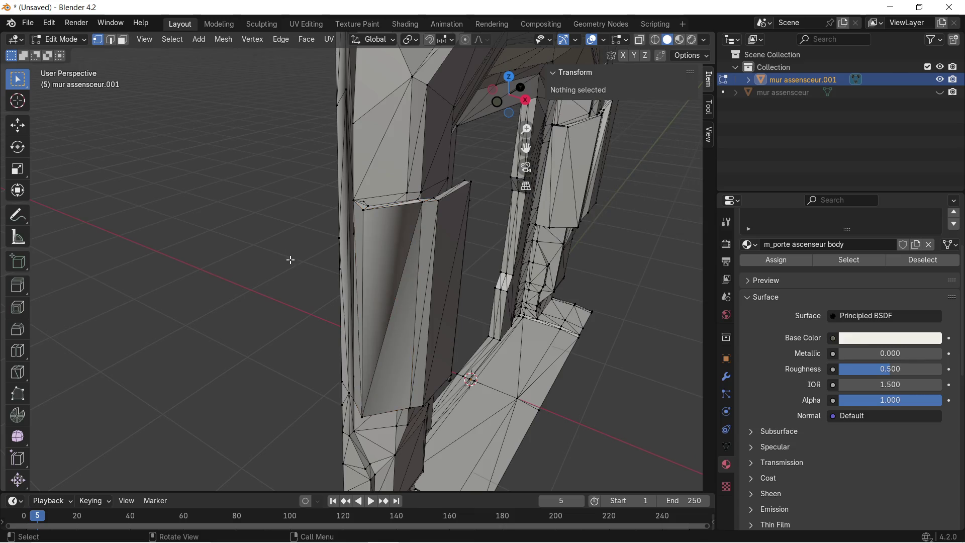
# Step: Select the face beside the protruding panel and view the mesh in X-ray wireframe
pyautogui.scroll(2, 404, 226)
pyautogui.scroll(2, 409, 228)
pyautogui.moveTo(397, 233); pyautogui.dragTo(153, 64, button='middle')
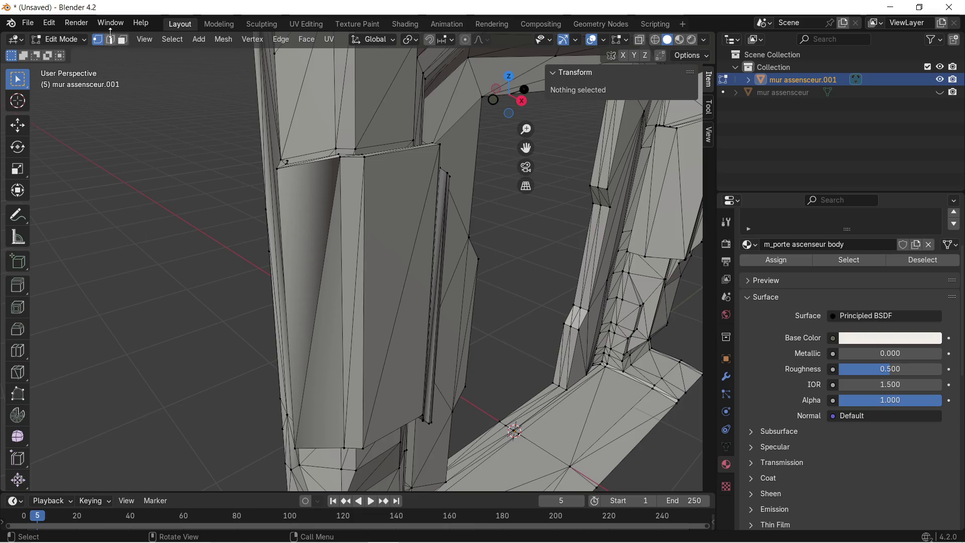
pyautogui.click(298, 217)
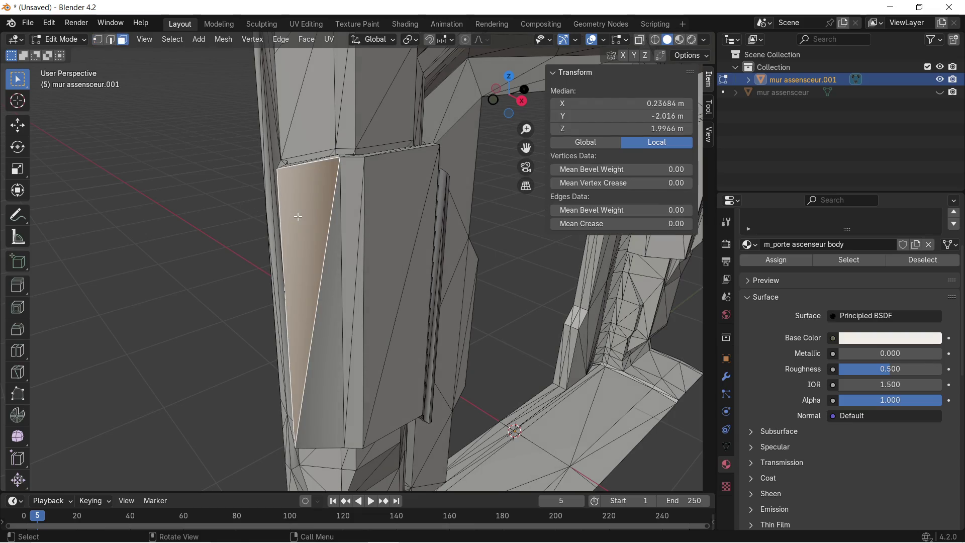
pyautogui.hotkey('shift', 'z')
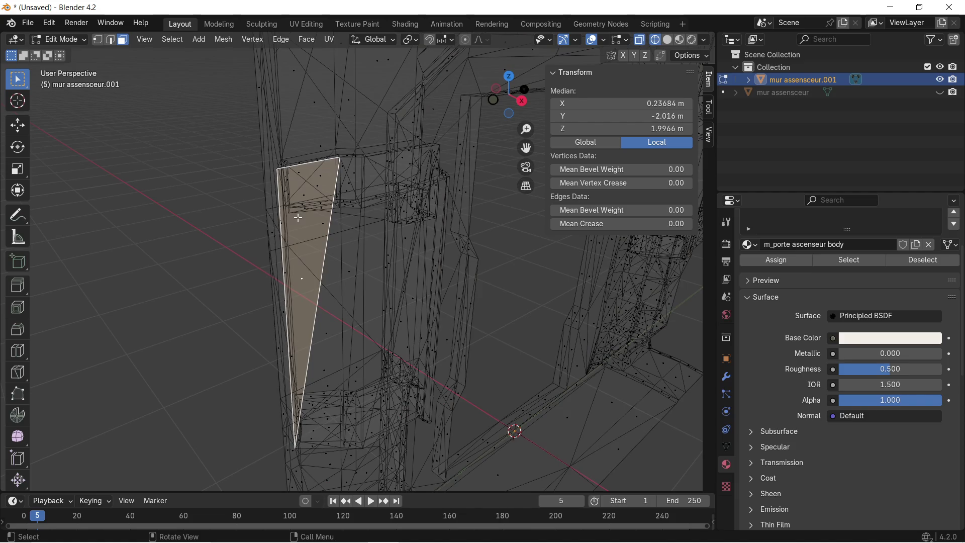
# Step: Clear the selection, return to Solid shading and reframe the view on the pillar
pyautogui.hotkey('alt', 'a')
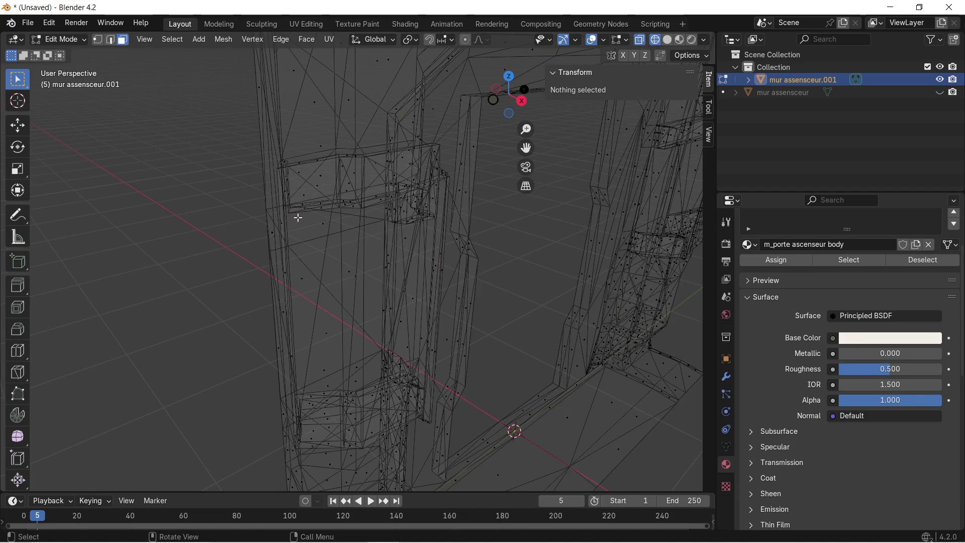
pyautogui.click(671, 40)
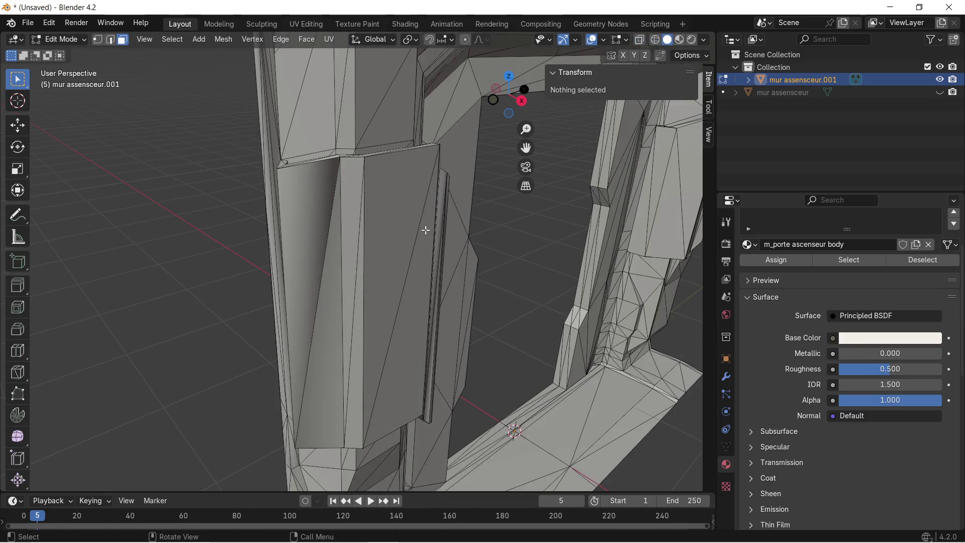
pyautogui.click(320, 220)
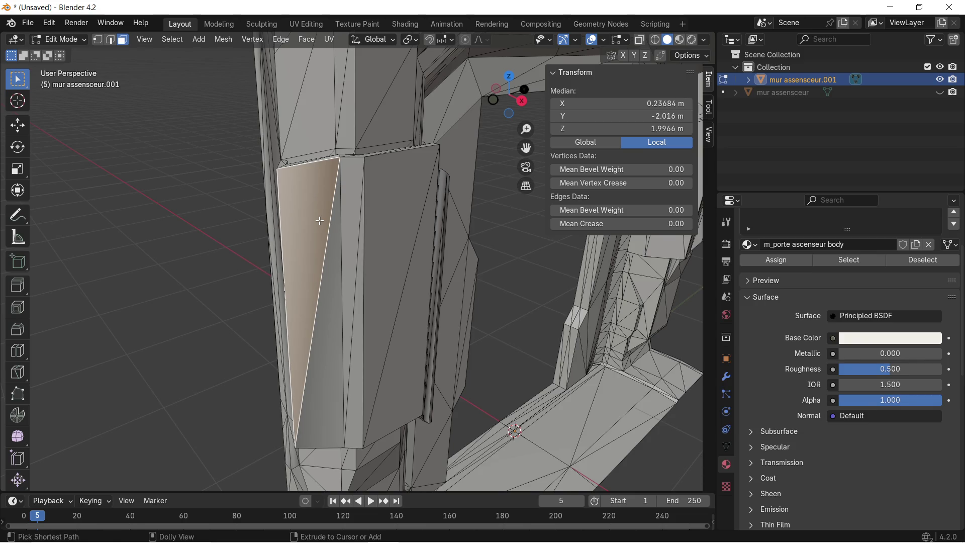
pyautogui.keyDown('ctrl'); pyautogui.click(320, 220); pyautogui.keyUp('ctrl')
pyautogui.press('ctrl+KP_0')
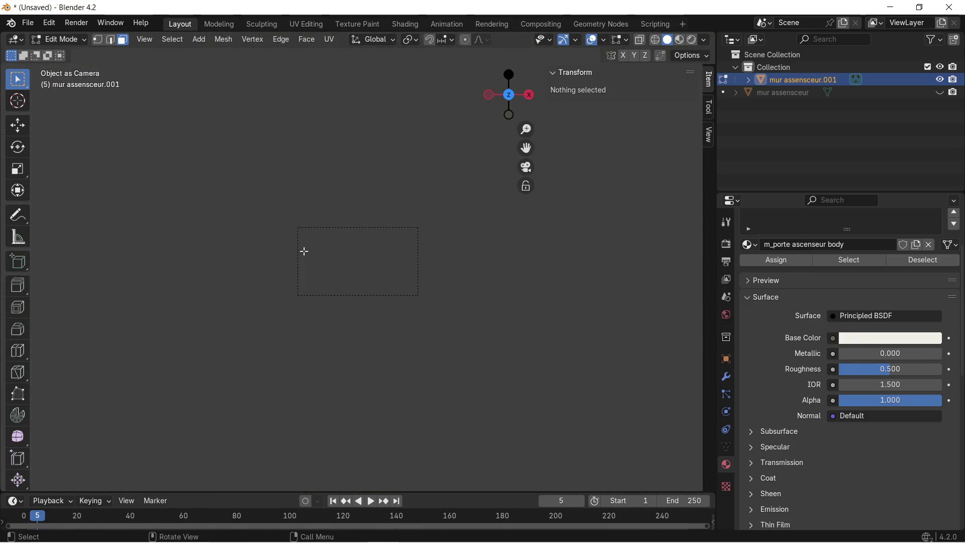
pyautogui.moveTo(339, 235)
pyautogui.mouseDown(button='middle')
pyautogui.moveTo(334, 276)
pyautogui.moveTo(209, 334)
pyautogui.moveTo(116, 315)
pyautogui.moveTo(292, 237)
pyautogui.moveTo(313, 243)
pyautogui.moveTo(310, 258)
pyautogui.moveTo(446, 312)
pyautogui.moveTo(526, 312)
pyautogui.moveTo(503, 402)
pyautogui.moveTo(452, 478)
pyautogui.moveTo(216, 5)
pyautogui.mouseUp(button='middle')
pyautogui.moveTo(417, 66); pyautogui.dragTo(431, 201, button='middle')
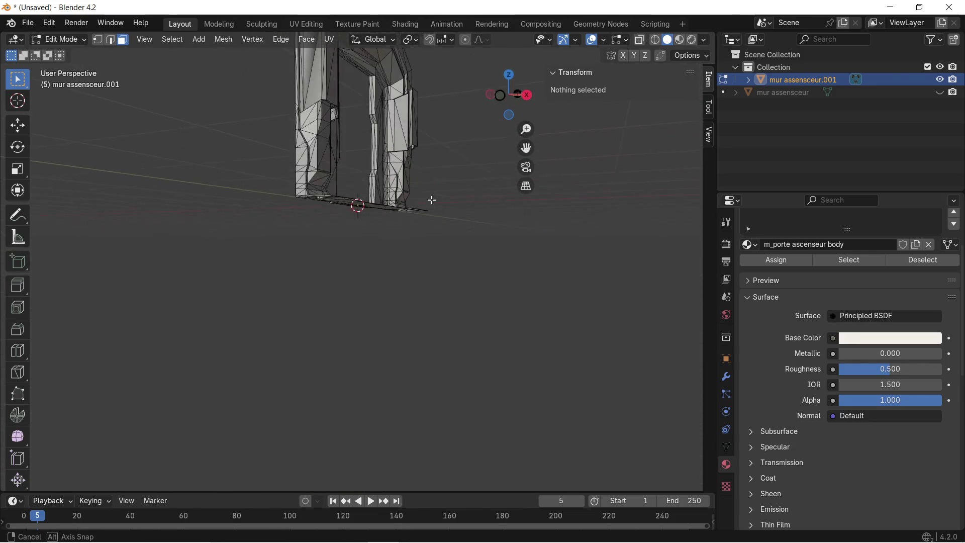
pyautogui.scroll(6, 353, 112)
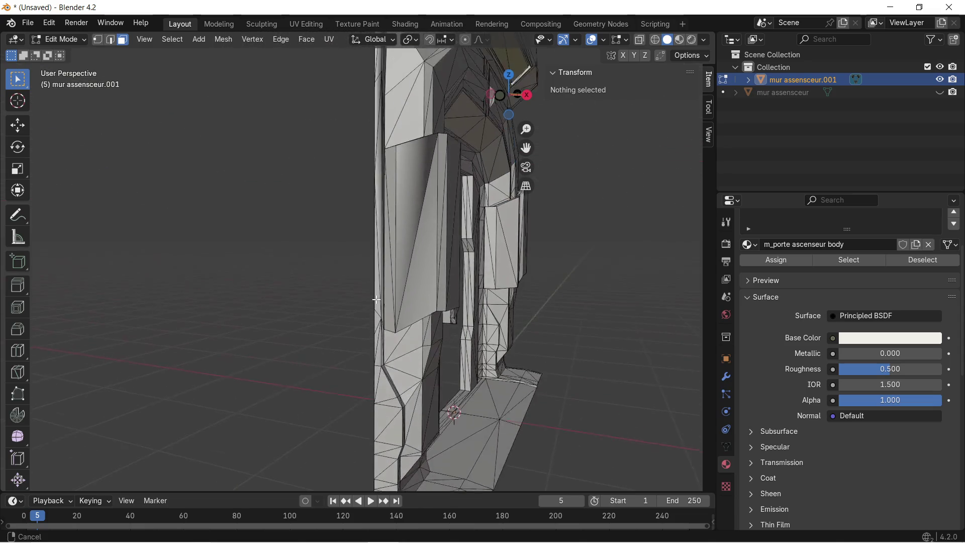
pyautogui.keyDown('shift'); pyautogui.moveTo(454, 182); pyautogui.dragTo(353, 231, button='middle'); pyautogui.keyUp('shift')
# Step: Delete the hidden interior face on the left pillar
pyautogui.click(328, 207)
pyautogui.scroll(-2, 328, 207)
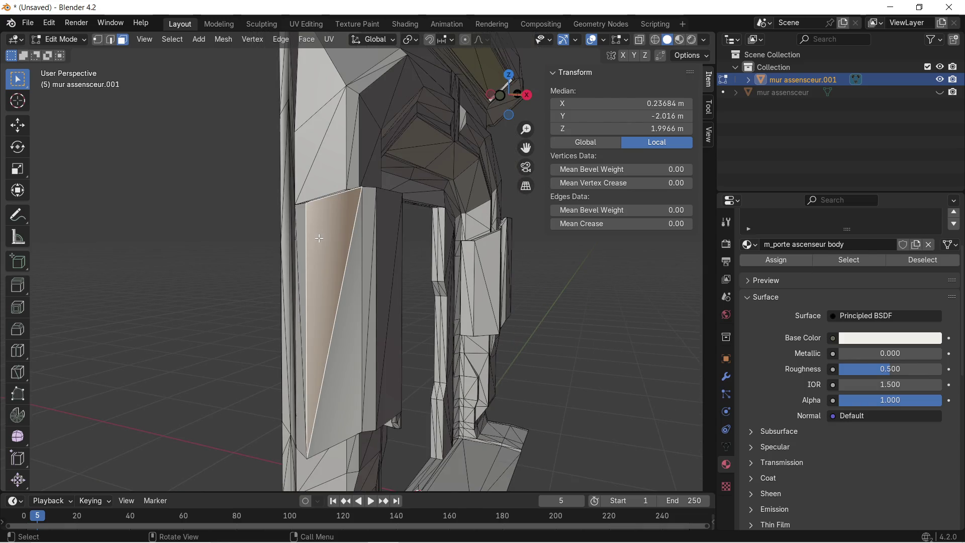
pyautogui.press('x')
pyautogui.click(328, 255)
pyautogui.moveTo(327, 256); pyautogui.dragTo(430, 315, button='middle')
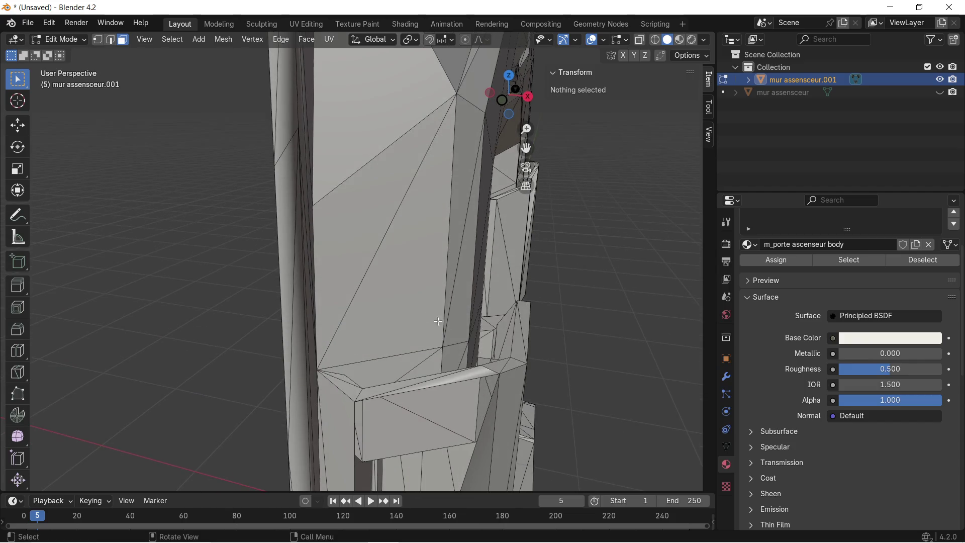
# Step: In vertex select mode, inspect the four ledge-corner vertices, then clear the selection
pyautogui.click(501, 375)
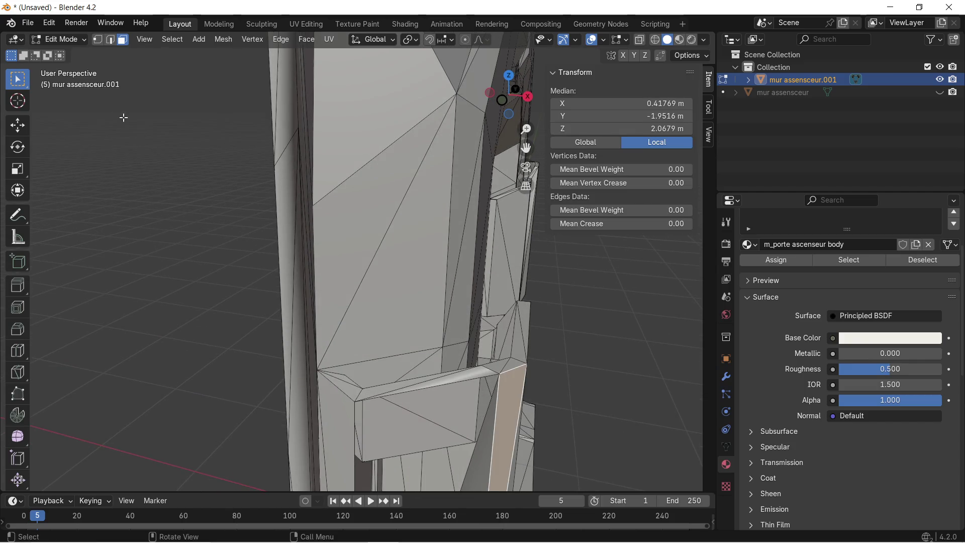
pyautogui.click(97, 41)
pyautogui.click(500, 375)
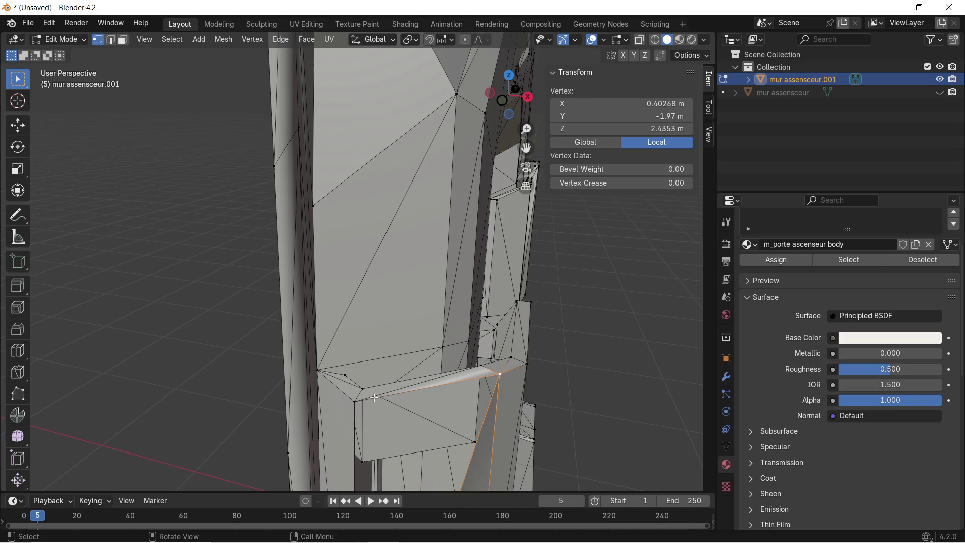
pyautogui.keyDown('shift'); pyautogui.click(352, 406); pyautogui.keyUp('shift')
pyautogui.moveTo(352, 405); pyautogui.dragTo(341, 331, button='middle')
pyautogui.keyDown('shift'); pyautogui.click(324, 353); pyautogui.keyUp('shift')
pyautogui.keyDown('shift'); pyautogui.click(354, 282); pyautogui.keyUp('shift')
pyautogui.moveTo(354, 282)
pyautogui.mouseDown(button='middle')
pyautogui.moveTo(358, 256)
pyautogui.moveTo(259, 215)
pyautogui.moveTo(334, 214)
pyautogui.mouseUp(button='middle')
pyautogui.click(259, 215)
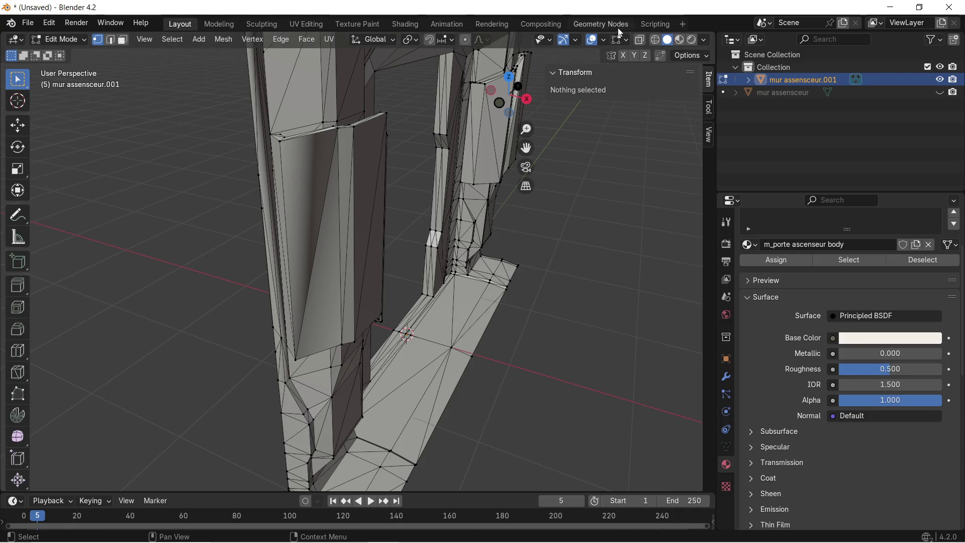
pyautogui.click(603, 40)
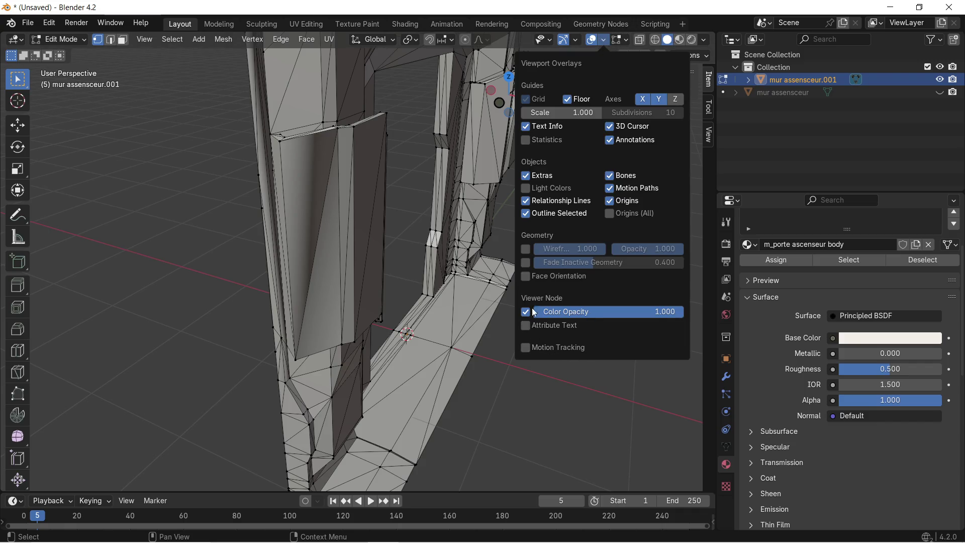
# Step: Enable Face Orientation, inspect the frame, then hide mur assenseur.001 and show mur assenseur
pyautogui.click(529, 277)
pyautogui.moveTo(280, 194)
pyautogui.mouseDown(button='middle')
pyautogui.moveTo(304, 220)
pyautogui.moveTo(292, 226)
pyautogui.moveTo(287, 256)
pyautogui.moveTo(192, 162)
pyautogui.moveTo(248, 179)
pyautogui.mouseUp(button='middle')
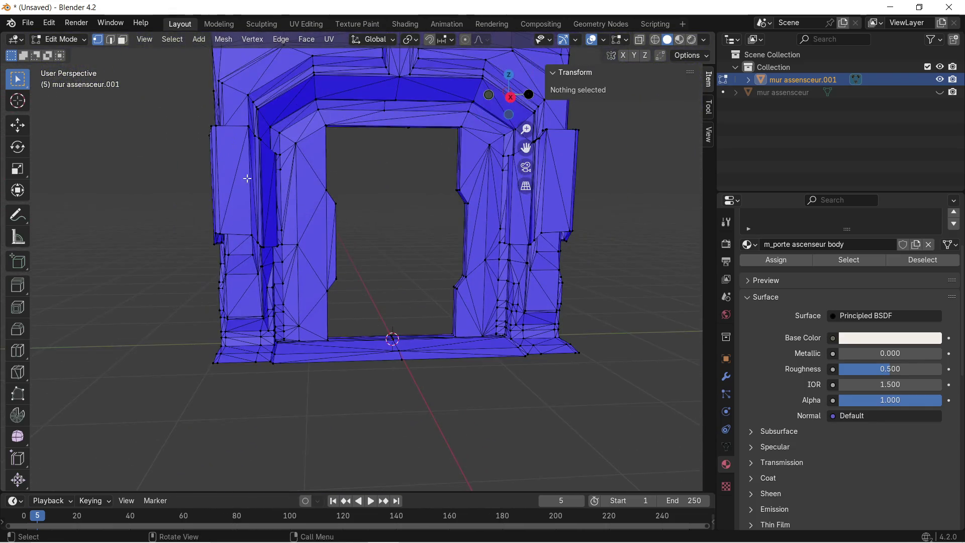
pyautogui.moveTo(436, 174)
pyautogui.mouseDown(button='middle')
pyautogui.moveTo(403, 213)
pyautogui.moveTo(421, 200)
pyautogui.moveTo(422, 213)
pyautogui.mouseUp(button='middle')
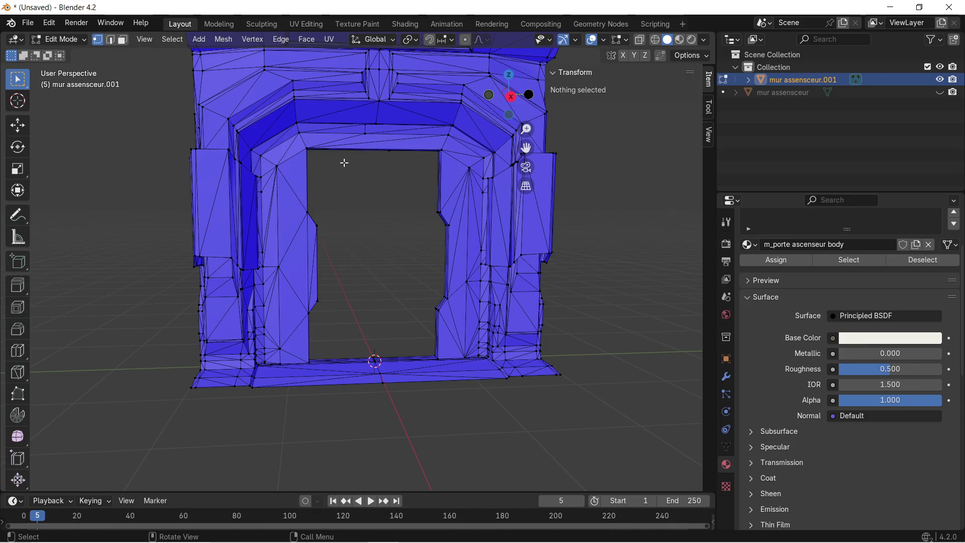
pyautogui.moveTo(294, 190); pyautogui.dragTo(320, 188, button='middle')
pyautogui.click(939, 80)
pyautogui.click(939, 93)
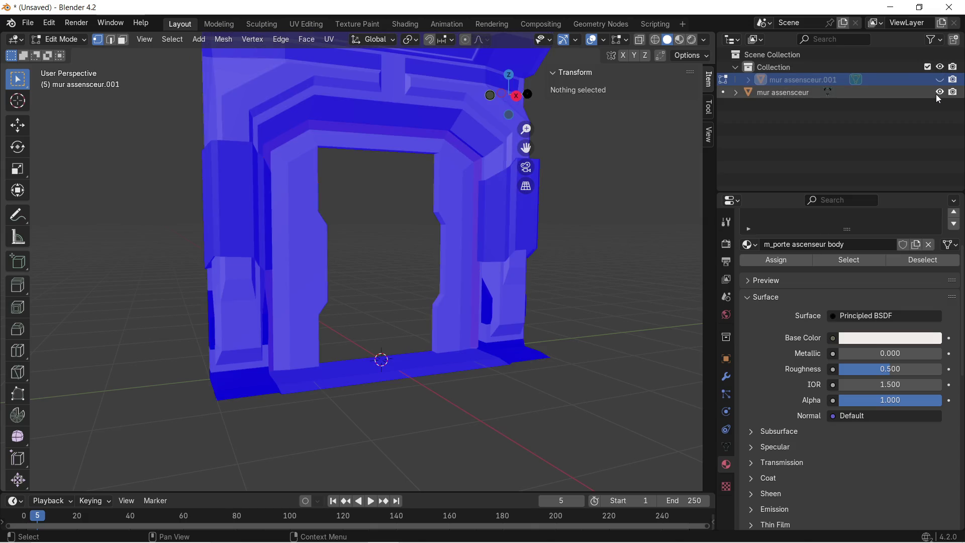
# Step: Turn off the Face Orientation overlay and orbit around the frame
pyautogui.click(603, 41)
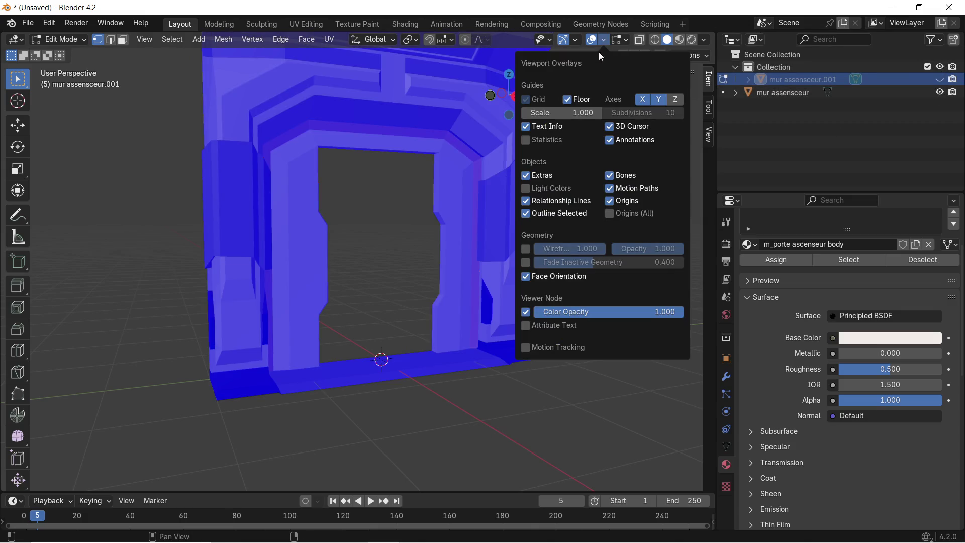
pyautogui.click(526, 276)
pyautogui.moveTo(236, 185)
pyautogui.mouseDown(button='middle')
pyautogui.moveTo(306, 217)
pyautogui.moveTo(289, 212)
pyautogui.moveTo(321, 255)
pyautogui.moveTo(287, 258)
pyautogui.moveTo(179, 181)
pyautogui.moveTo(175, 188)
pyautogui.moveTo(295, 200)
pyautogui.moveTo(190, 201)
pyautogui.moveTo(201, 187)
pyautogui.mouseUp(button='middle')
pyautogui.scroll(-4, 216, 181)
pyautogui.moveTo(280, 169)
pyautogui.mouseDown(button='middle')
pyautogui.moveTo(311, 194)
pyautogui.moveTo(296, 187)
pyautogui.mouseUp(button='middle')
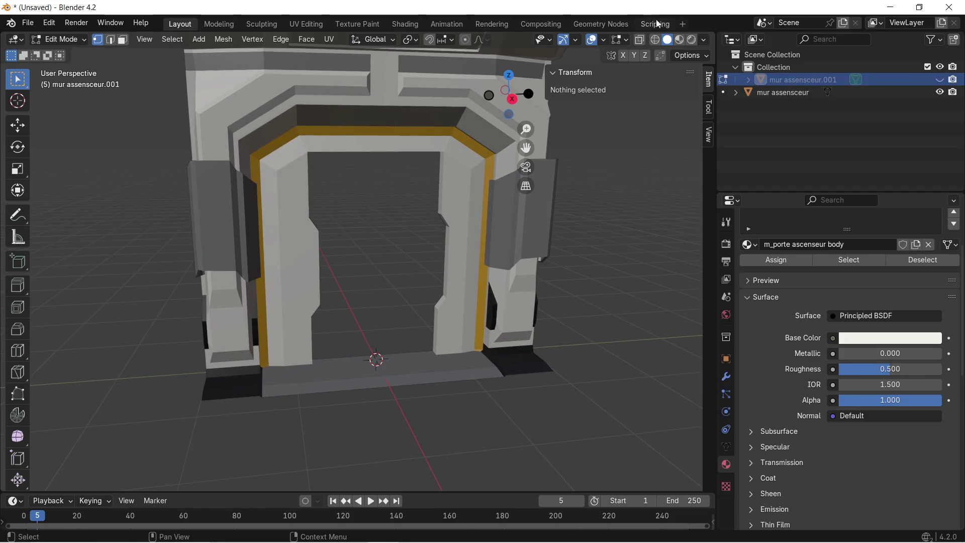
# Step: Preview the original door frame in Material Preview shading from several angles
pyautogui.click(678, 39)
pyautogui.moveTo(88, 212)
pyautogui.mouseDown(button='middle')
pyautogui.moveTo(161, 220)
pyautogui.moveTo(205, 183)
pyautogui.moveTo(125, 185)
pyautogui.moveTo(151, 189)
pyautogui.moveTo(60, 205)
pyautogui.moveTo(81, 200)
pyautogui.mouseUp(button='middle')
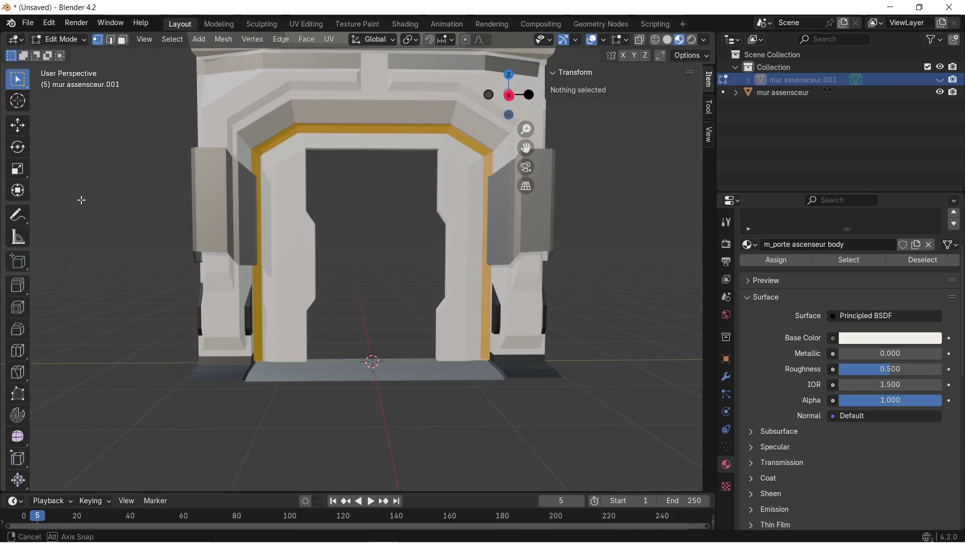
pyautogui.moveTo(81, 202); pyautogui.dragTo(86, 205, button='middle')
pyautogui.scroll(-1, 298, 140)
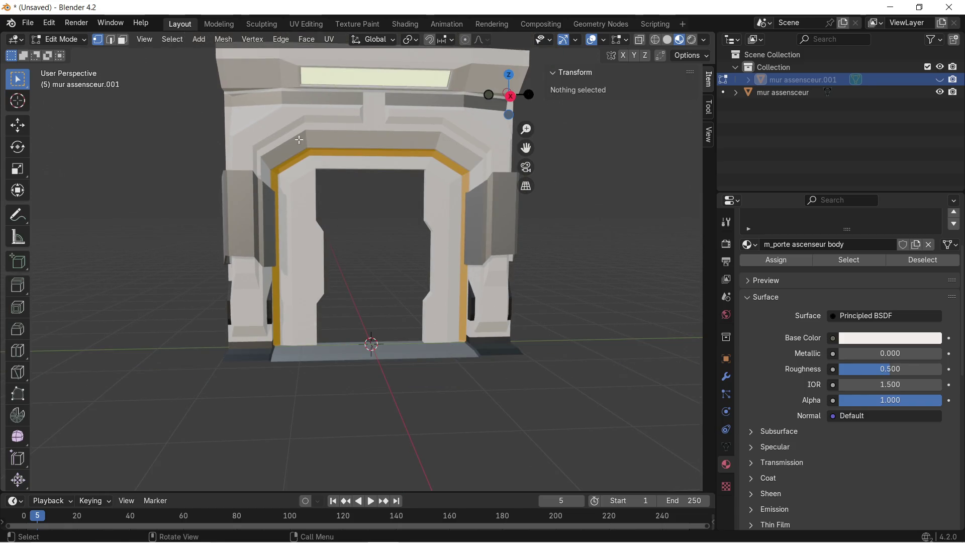
pyautogui.moveTo(311, 129)
pyautogui.mouseDown(button='middle')
pyautogui.moveTo(347, 135)
pyautogui.moveTo(294, 141)
pyautogui.moveTo(302, 136)
pyautogui.mouseUp(button='middle')
pyautogui.moveTo(288, 178); pyautogui.dragTo(653, 227, button='middle')
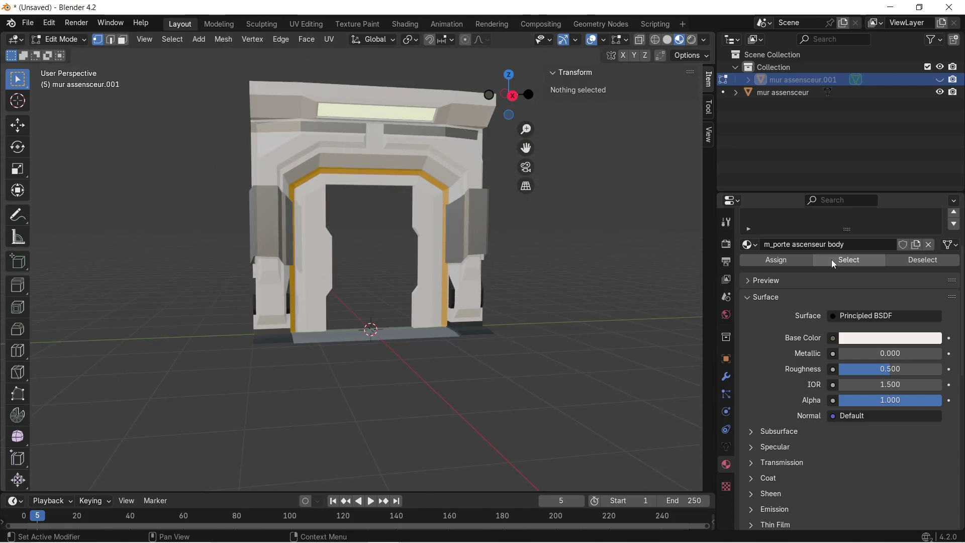
# Step: Show mur assenseur.001 again and hide the original mur assenseur
pyautogui.click(940, 79)
pyautogui.click(940, 79)
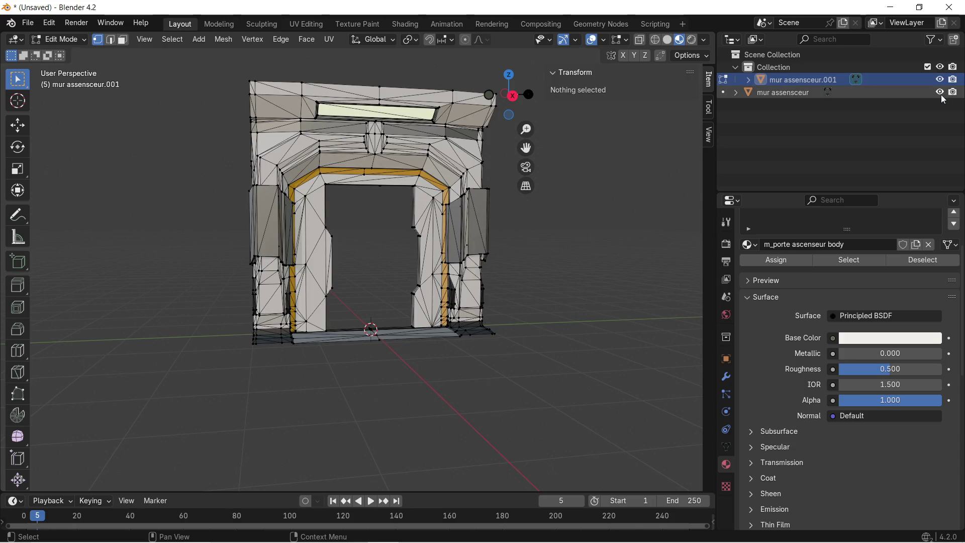
pyautogui.click(940, 93)
pyautogui.scroll(3, 277, 259)
pyautogui.moveTo(272, 253)
pyautogui.mouseDown(button='middle')
pyautogui.moveTo(397, 261)
pyautogui.moveTo(364, 259)
pyautogui.moveTo(294, 308)
pyautogui.mouseUp(button='middle')
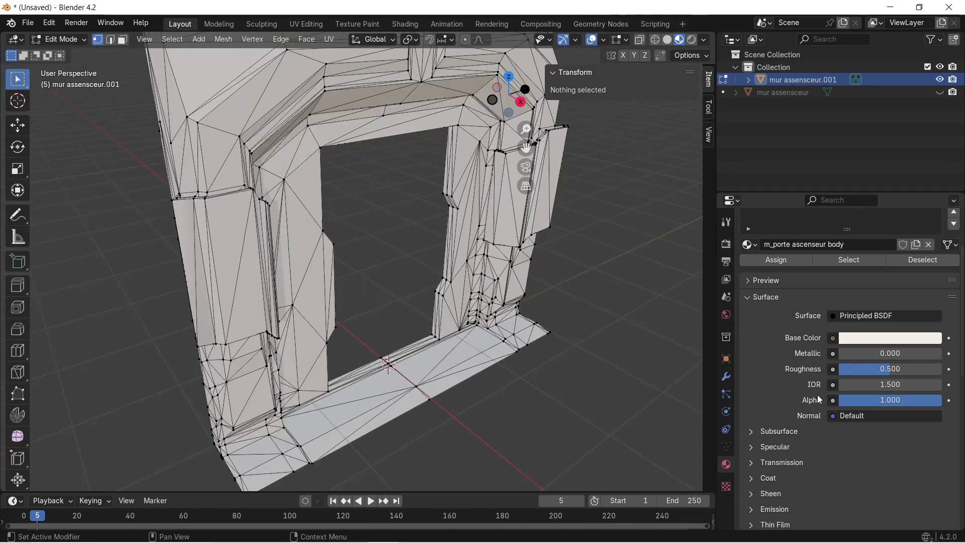
# Step: Lower the m_porte ascenseur body base colour to dark grey, then zoom onto the left pillar
pyautogui.click(900, 342)
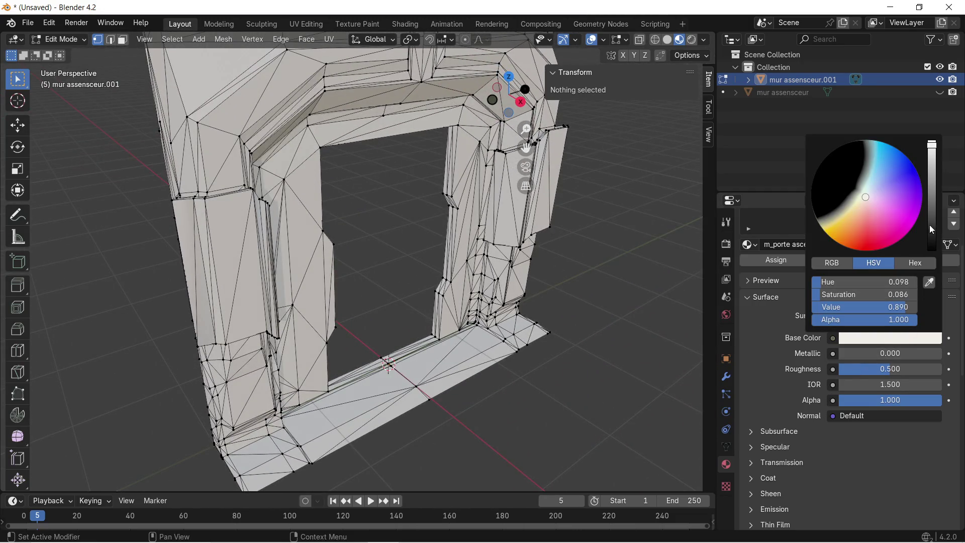
pyautogui.click(931, 231)
pyautogui.click(488, 258)
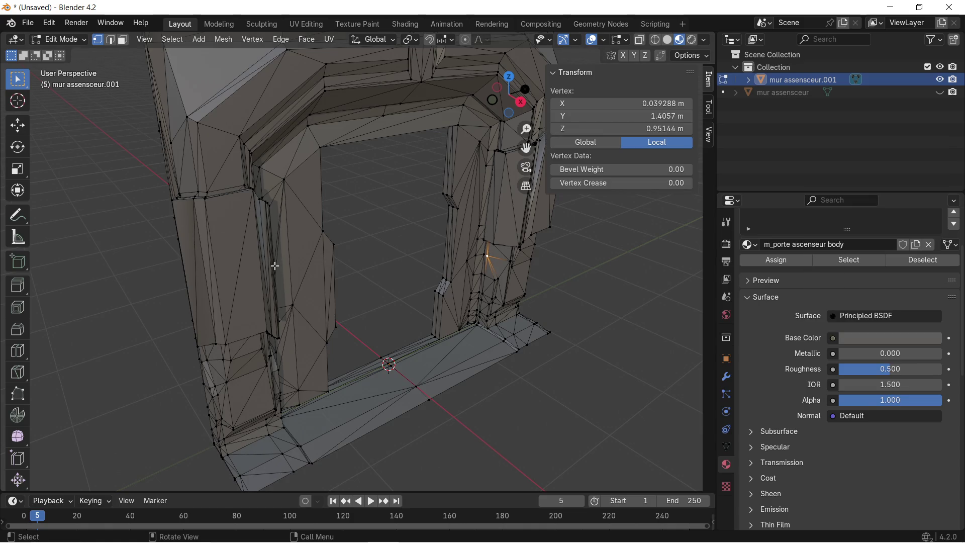
pyautogui.scroll(5, 325, 263)
pyautogui.moveTo(323, 269)
pyautogui.mouseDown(button='middle')
pyautogui.moveTo(350, 272)
pyautogui.moveTo(327, 287)
pyautogui.moveTo(345, 254)
pyautogui.moveTo(153, 287)
pyautogui.moveTo(326, 260)
pyautogui.mouseUp(button='middle')
pyautogui.moveTo(452, 232)
pyautogui.keyDown('shift'); pyautogui.mouseDown(button='middle')
pyautogui.moveTo(371, 255)
pyautogui.moveTo(360, 221)
pyautogui.moveTo(261, 224)
pyautogui.moveTo(352, 215)
pyautogui.moveTo(459, 260)
pyautogui.moveTo(449, 245)
pyautogui.moveTo(427, 261)
pyautogui.moveTo(417, 292)
pyautogui.moveTo(437, 317)
pyautogui.moveTo(445, 274)
pyautogui.mouseUp(button='middle'); pyautogui.keyUp('shift')
pyautogui.scroll(3, 371, 255)
# Step: In face select mode, flat-shade two badly shaded faces on the pillar
pyautogui.click(126, 43)
pyautogui.click(347, 115)
pyautogui.hotkey('ctrl', 'f')
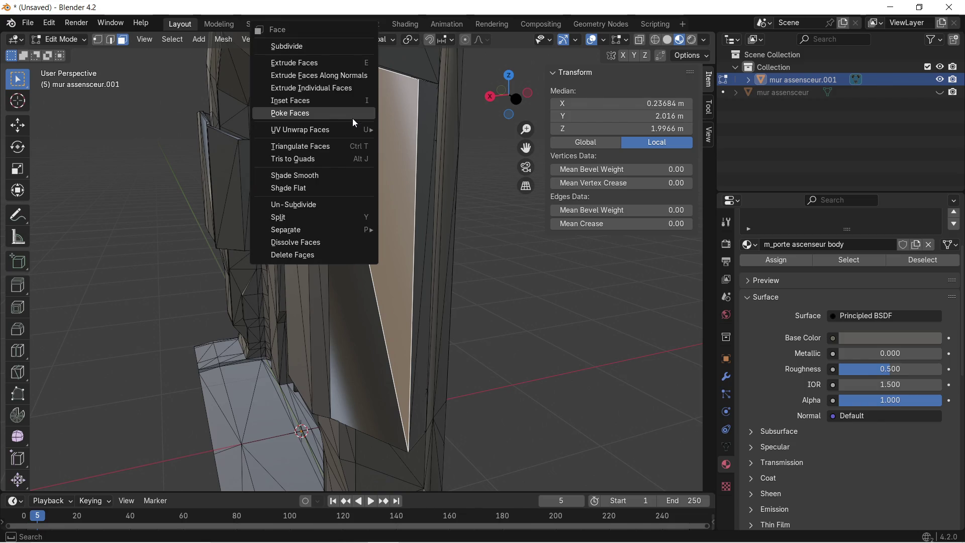
pyautogui.click(335, 188)
pyautogui.click(514, 259)
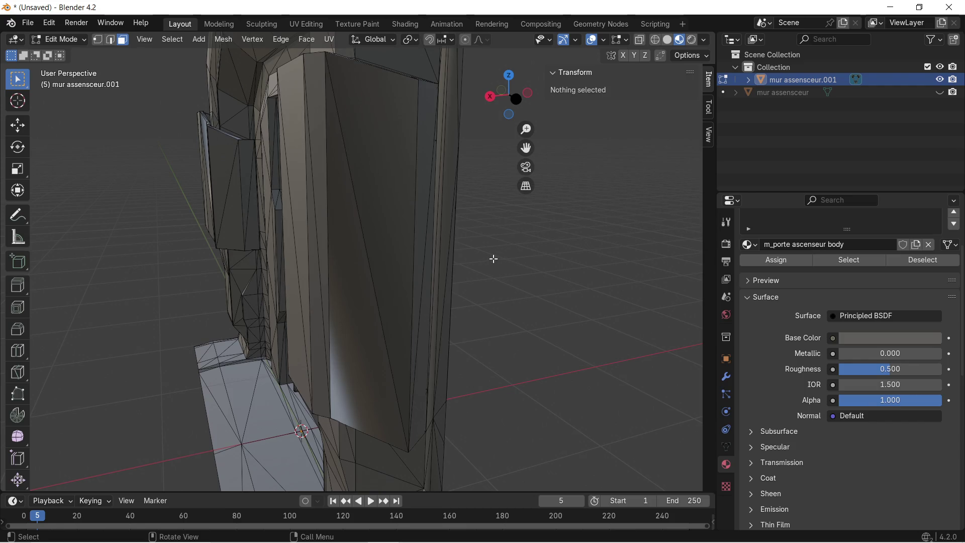
pyautogui.moveTo(477, 253); pyautogui.dragTo(433, 262, button='middle')
pyautogui.click(372, 310)
pyautogui.rightClick(362, 312)
pyautogui.click(361, 311)
pyautogui.click(449, 293)
pyautogui.moveTo(415, 290)
pyautogui.mouseDown(button='middle')
pyautogui.moveTo(475, 323)
pyautogui.moveTo(506, 294)
pyautogui.moveTo(498, 276)
pyautogui.moveTo(447, 254)
pyautogui.mouseUp(button='middle')
# Step: Smooth-shade two dark-shaded neighbouring faces on the door frame
pyautogui.click(354, 227)
pyautogui.rightClick(354, 228)
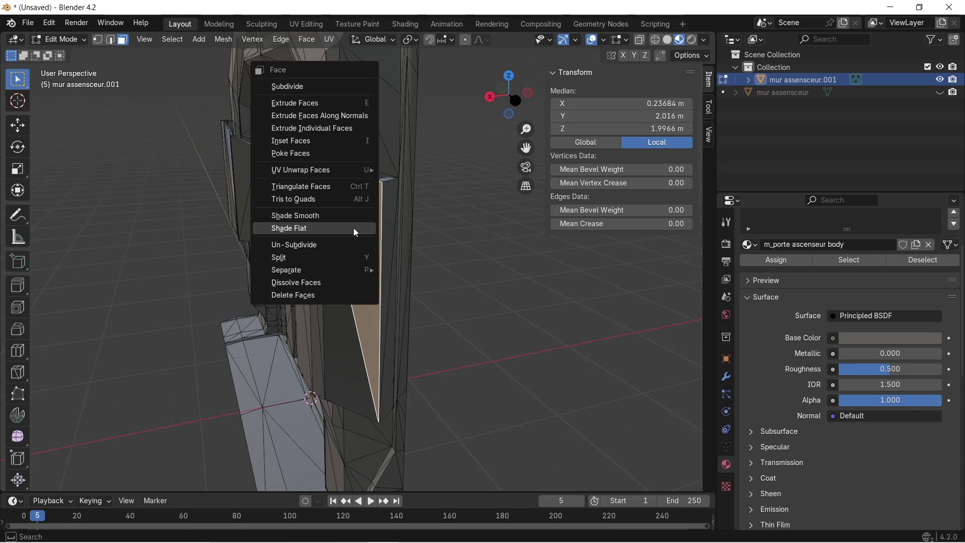
pyautogui.click(343, 218)
pyautogui.click(334, 313)
pyautogui.rightClick(334, 312)
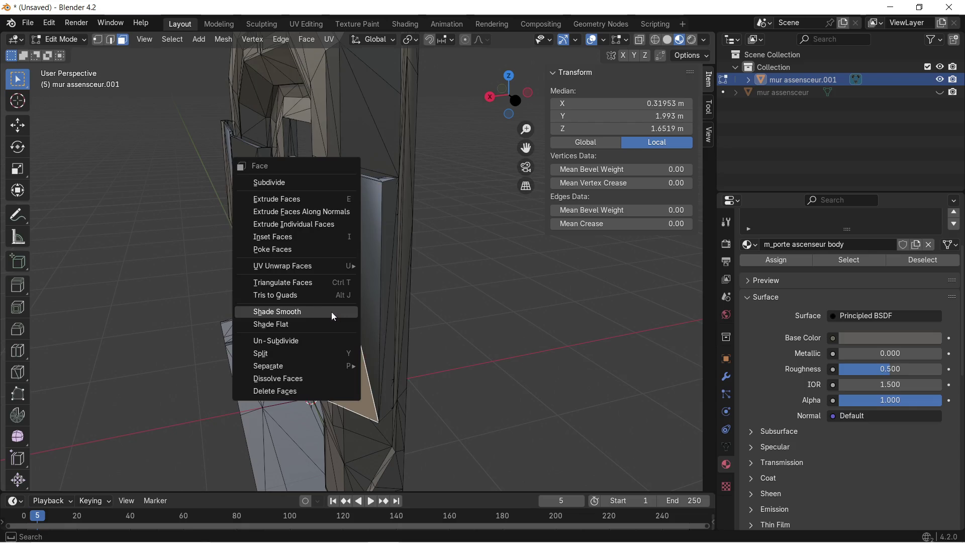
pyautogui.click(302, 312)
pyautogui.click(496, 303)
pyautogui.moveTo(496, 303)
pyautogui.mouseDown(button='middle')
pyautogui.moveTo(521, 306)
pyautogui.moveTo(556, 286)
pyautogui.moveTo(522, 294)
pyautogui.mouseUp(button='middle')
# Step: Flat-shade a face and its adjacent narrow face on the right pillar
pyautogui.click(485, 206)
pyautogui.rightClick(480, 210)
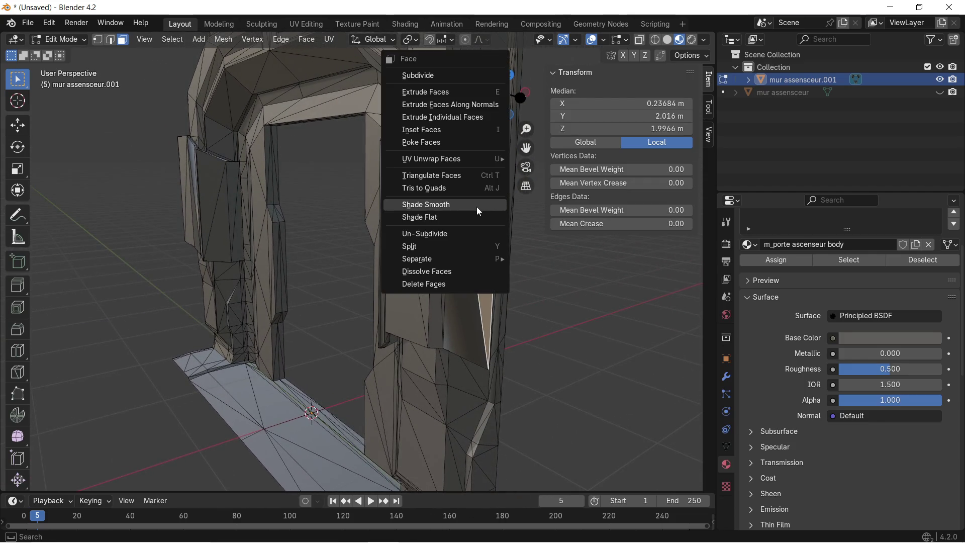
pyautogui.click(455, 216)
pyautogui.click(447, 255)
pyautogui.rightClick(449, 259)
pyautogui.click(454, 265)
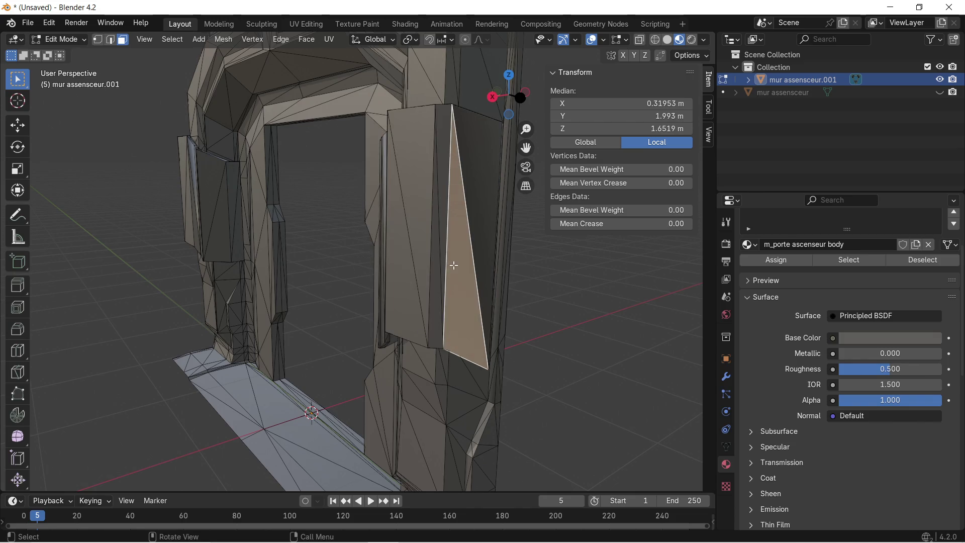
pyautogui.moveTo(453, 260)
pyautogui.mouseDown(button='middle')
pyautogui.moveTo(478, 256)
pyautogui.moveTo(495, 235)
pyautogui.moveTo(414, 232)
pyautogui.mouseUp(button='middle')
# Step: Select the whole mesh, apply Shade Flat, then deselect everything
pyautogui.press('a')
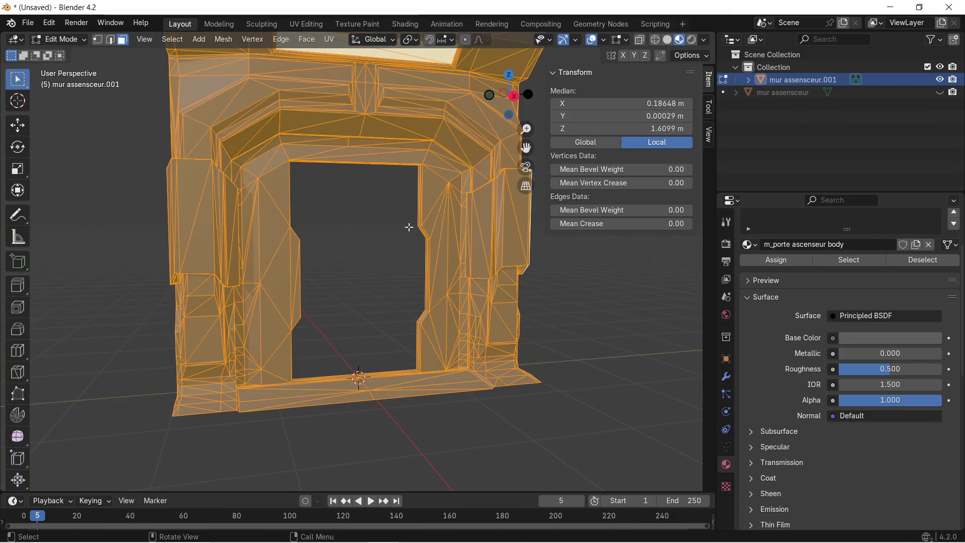
pyautogui.rightClick(409, 227)
pyautogui.click(409, 228)
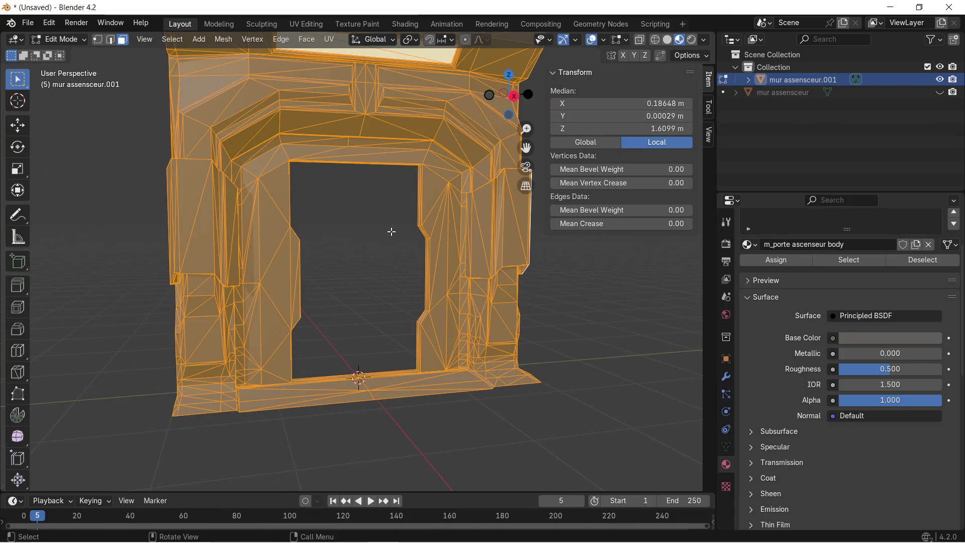
pyautogui.click(392, 232)
pyautogui.moveTo(353, 231)
pyautogui.mouseDown(button='middle')
pyautogui.moveTo(440, 237)
pyautogui.moveTo(413, 225)
pyautogui.moveTo(435, 214)
pyautogui.moveTo(397, 240)
pyautogui.moveTo(339, 247)
pyautogui.moveTo(315, 240)
pyautogui.moveTo(338, 245)
pyautogui.moveTo(297, 216)
pyautogui.moveTo(333, 198)
pyautogui.moveTo(282, 161)
pyautogui.mouseUp(button='middle')
pyautogui.click(28, 23)
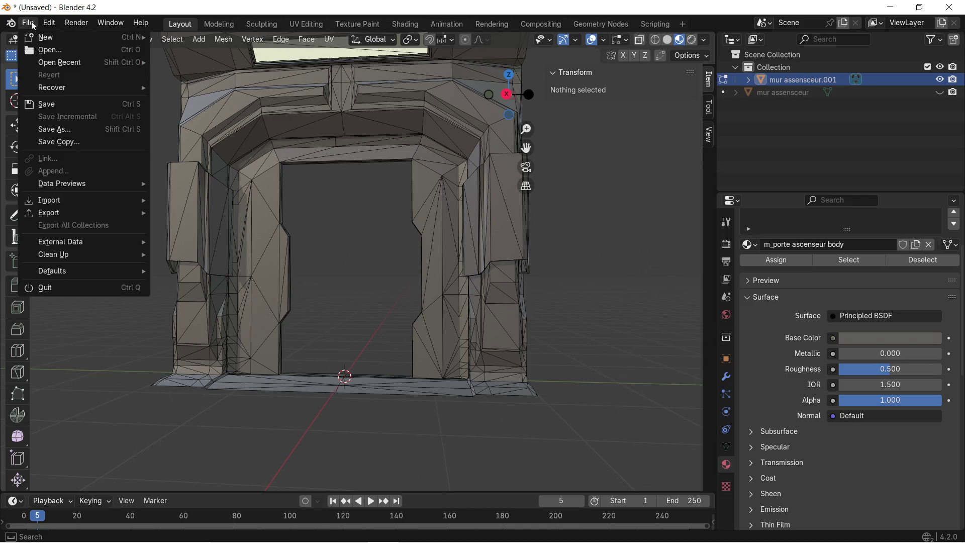
# Step: Export as glTF 2.0, overwriting encadrement porte asceseur.glb, then switch to Substance 3D Painter
pyautogui.moveTo(83, 216)
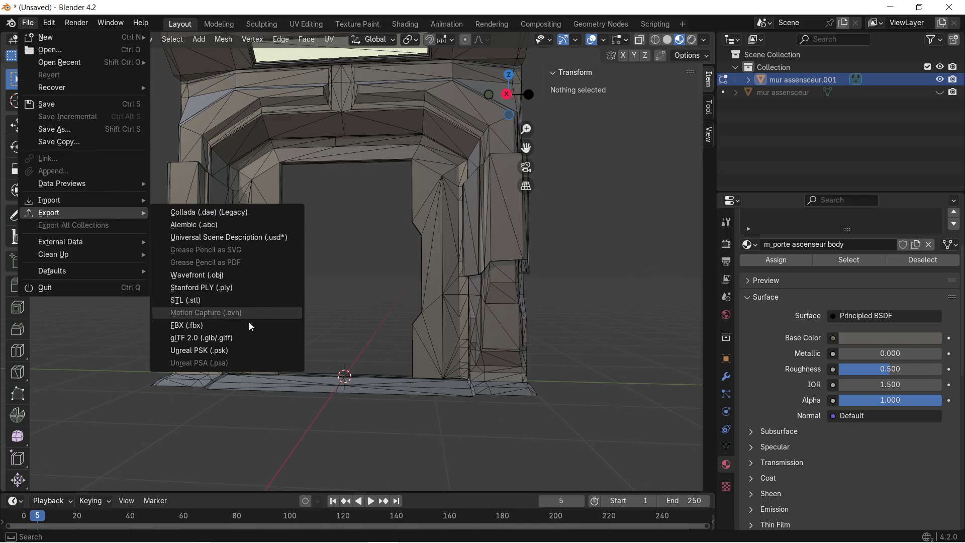
pyautogui.click(236, 339)
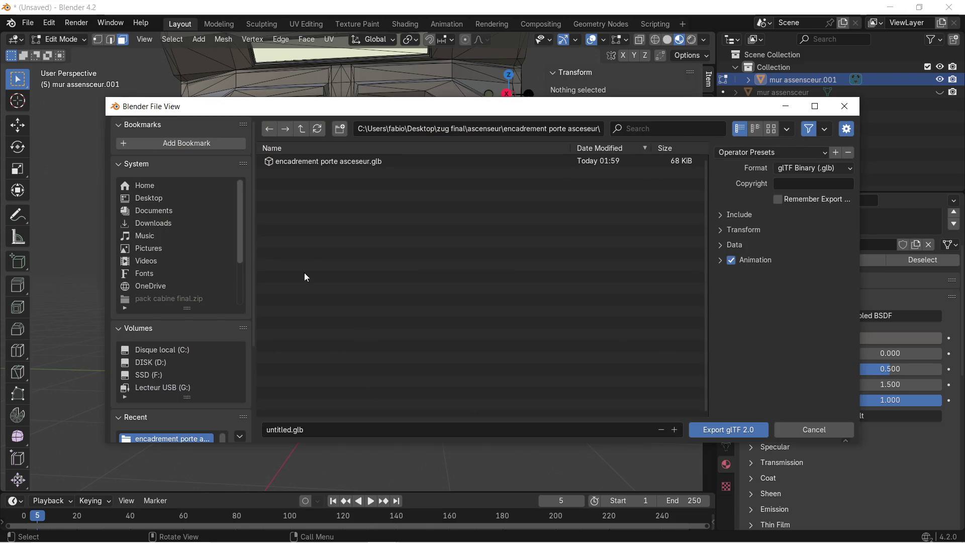
pyautogui.click(291, 432)
pyautogui.moveTo(292, 430); pyautogui.dragTo(216, 448)
pyautogui.write('encadrement porte asces')
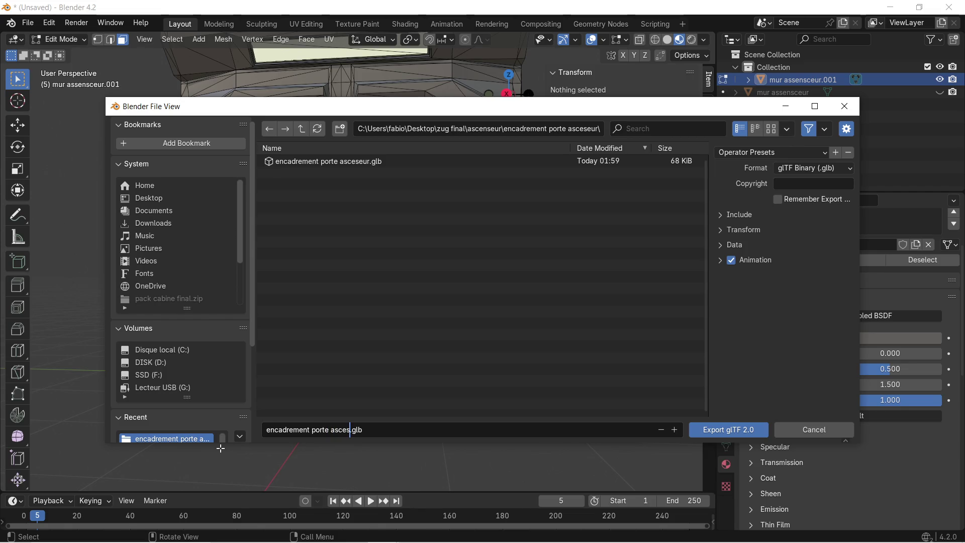
pyautogui.write('eur')
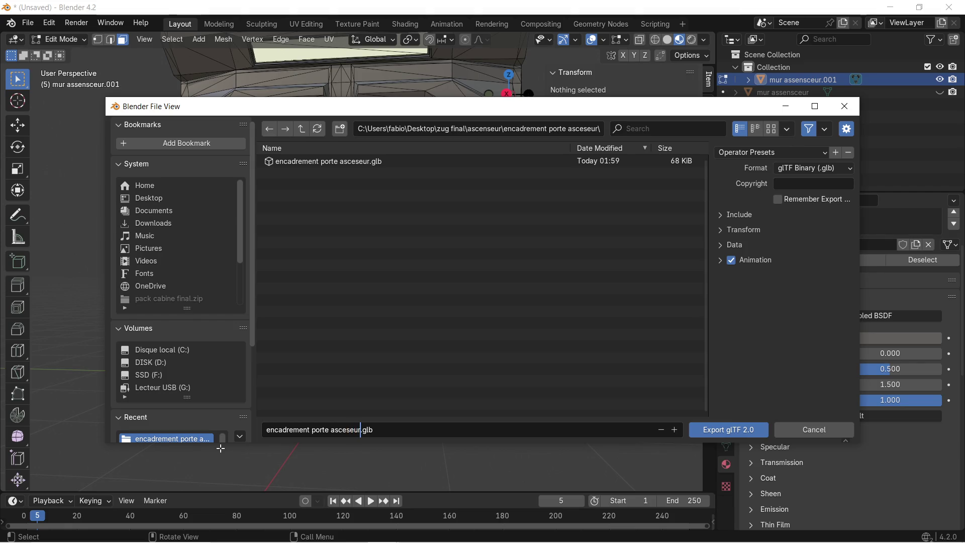
pyautogui.press('Return')
pyautogui.click(724, 429)
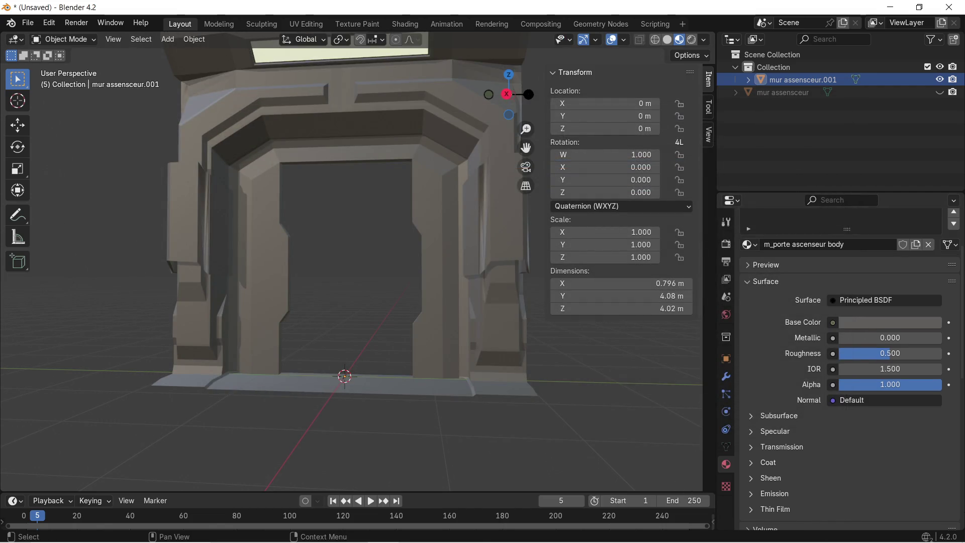
pyautogui.hotkey('alt', 'Tab')
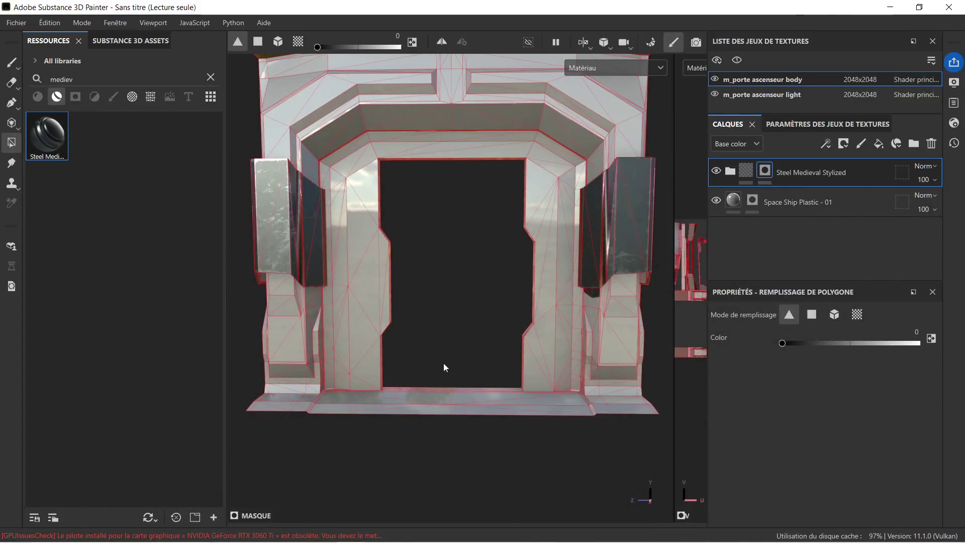
# Step: Reimport the updated elevator door mesh into Substance 3D Painter
pyautogui.click(42, 23)
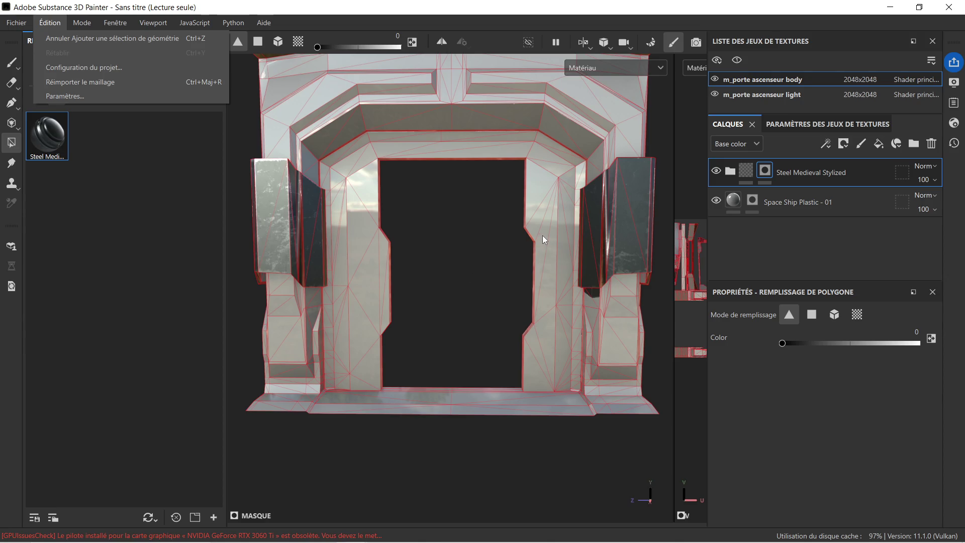
pyautogui.click(528, 238)
pyautogui.moveTo(531, 250)
pyautogui.keyDown('alt'); pyautogui.mouseDown()
pyautogui.moveTo(517, 237)
pyautogui.moveTo(397, 244)
pyautogui.moveTo(473, 251)
pyautogui.moveTo(553, 240)
pyautogui.mouseUp(); pyautogui.keyUp('alt')
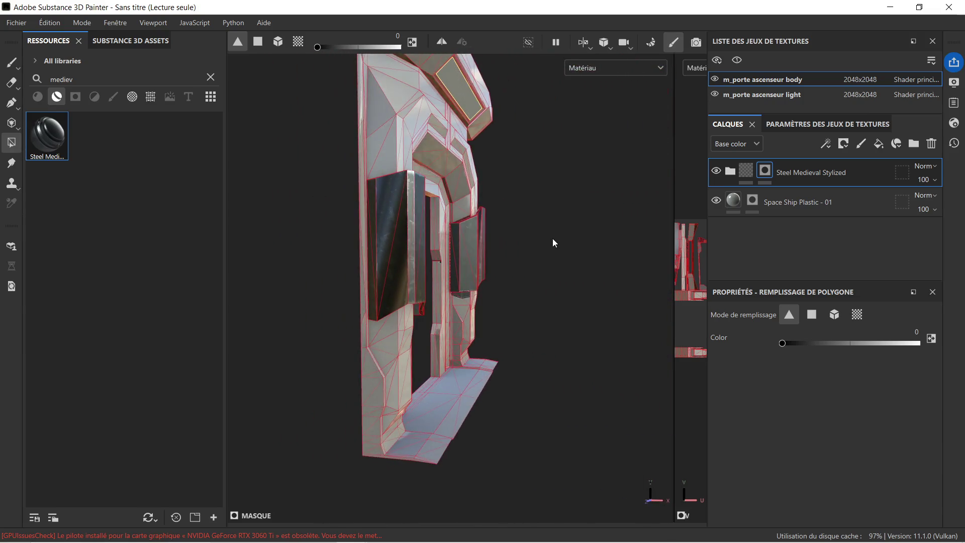
pyautogui.keyDown('alt'); pyautogui.moveTo(553, 239); pyautogui.dragTo(456, 230, button='right'); pyautogui.keyUp('alt')
pyautogui.moveTo(456, 230)
pyautogui.keyDown('alt'); pyautogui.mouseDown(button='middle')
pyautogui.moveTo(442, 227)
pyautogui.moveTo(474, 215)
pyautogui.mouseUp(button='middle'); pyautogui.keyUp('alt')
pyautogui.click(56, 20)
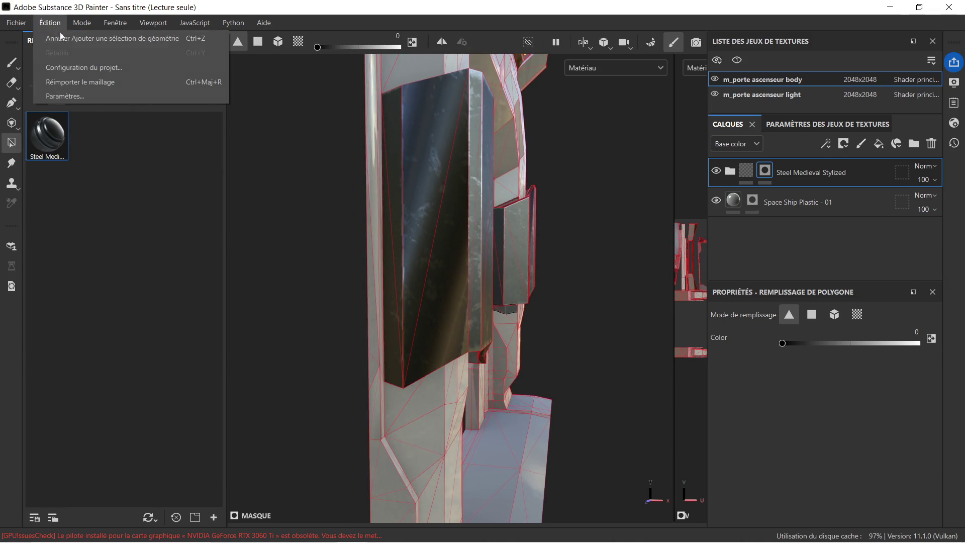
pyautogui.click(82, 82)
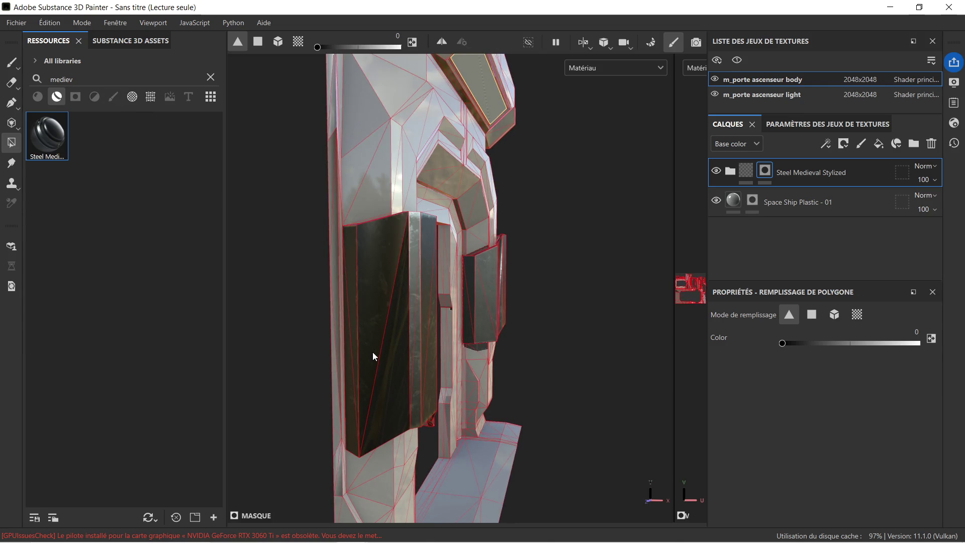
# Step: Rebake the mesh maps for the selected texture sets and go back to Painting mode
pyautogui.click(651, 42)
pyautogui.click(643, 488)
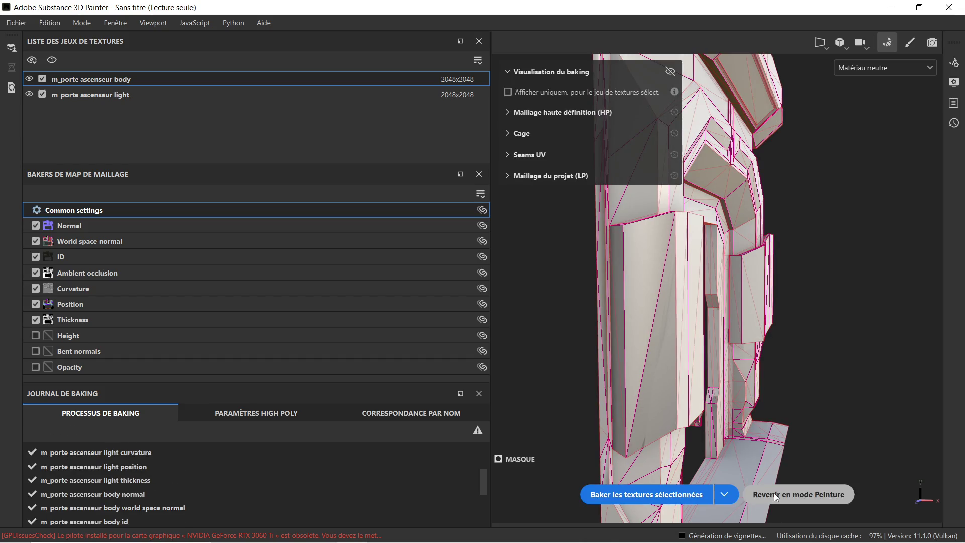
pyautogui.click(774, 492)
pyautogui.moveTo(433, 357)
pyautogui.keyDown('alt'); pyautogui.mouseDown()
pyautogui.moveTo(466, 304)
pyautogui.moveTo(454, 265)
pyautogui.moveTo(503, 271)
pyautogui.moveTo(478, 266)
pyautogui.moveTo(490, 265)
pyautogui.moveTo(565, 429)
pyautogui.moveTo(595, 453)
pyautogui.moveTo(559, 463)
pyautogui.moveTo(442, 397)
pyautogui.moveTo(442, 312)
pyautogui.moveTo(345, 220)
pyautogui.moveTo(311, 213)
pyautogui.moveTo(276, 237)
pyautogui.moveTo(293, 285)
pyautogui.moveTo(321, 286)
pyautogui.moveTo(313, 300)
pyautogui.moveTo(396, 328)
pyautogui.moveTo(467, 314)
pyautogui.moveTo(487, 287)
pyautogui.moveTo(446, 282)
pyautogui.moveTo(310, 327)
pyautogui.moveTo(488, 305)
pyautogui.moveTo(293, 254)
pyautogui.moveTo(557, 348)
pyautogui.mouseUp(); pyautogui.keyUp('alt')
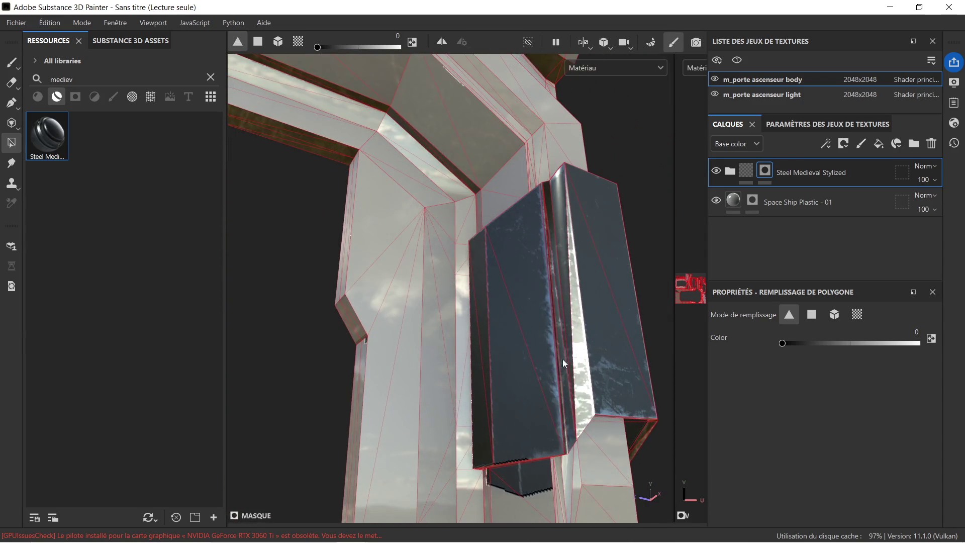
pyautogui.scroll(5, 469, 251)
# Step: Unfill the five stray faces and strips below the steel block on the side pillar
pyautogui.moveTo(445, 291)
pyautogui.keyDown('alt'); pyautogui.mouseDown()
pyautogui.moveTo(530, 241)
pyautogui.moveTo(476, 340)
pyautogui.mouseUp(); pyautogui.keyUp('alt')
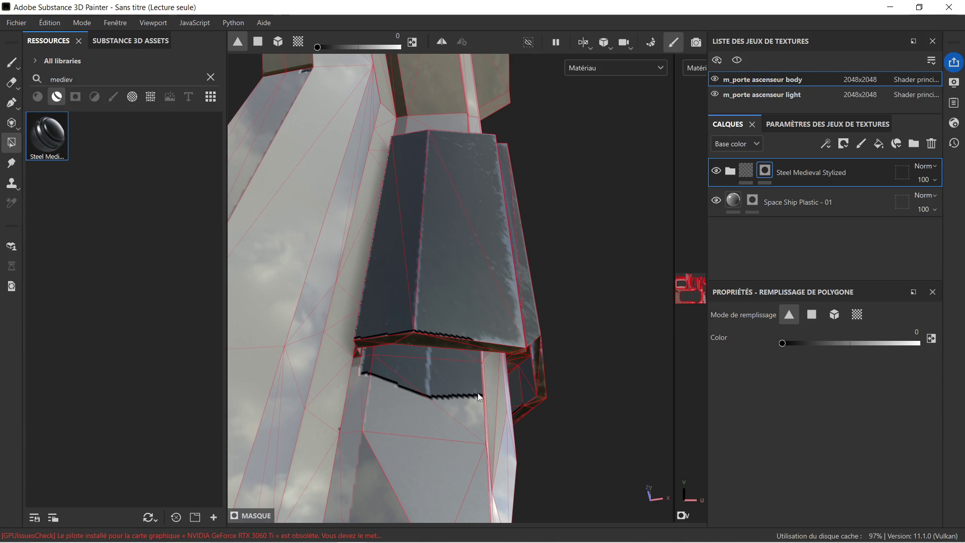
pyautogui.click(433, 379)
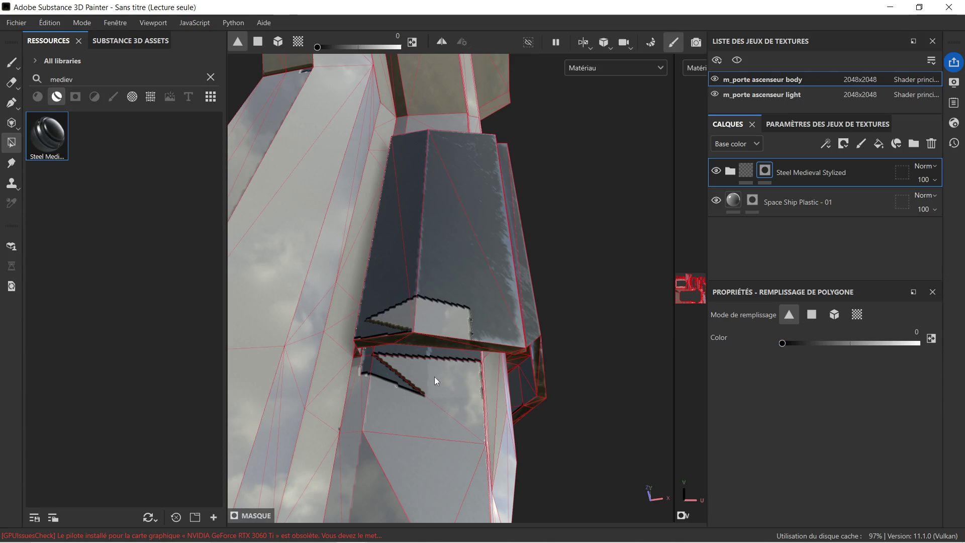
pyautogui.click(395, 378)
pyautogui.click(417, 354)
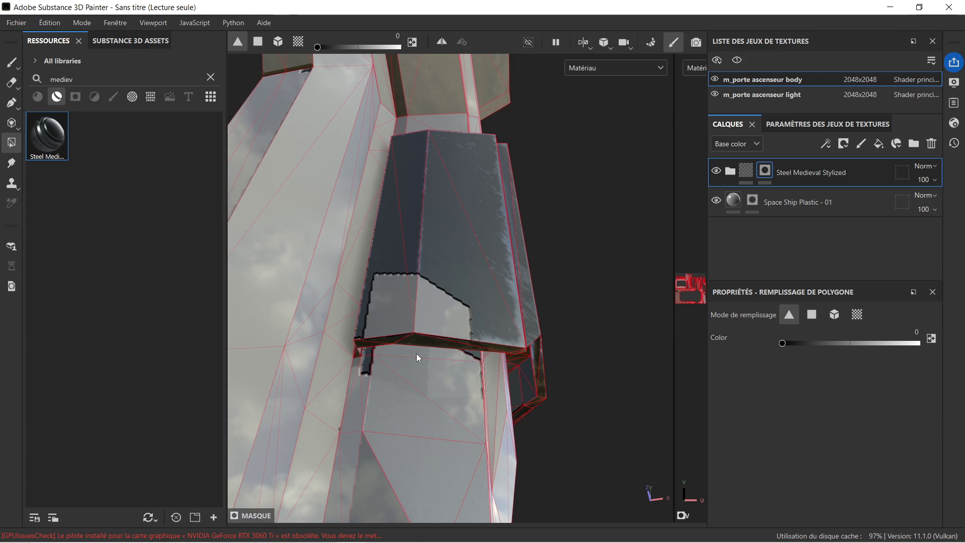
pyautogui.click(368, 359)
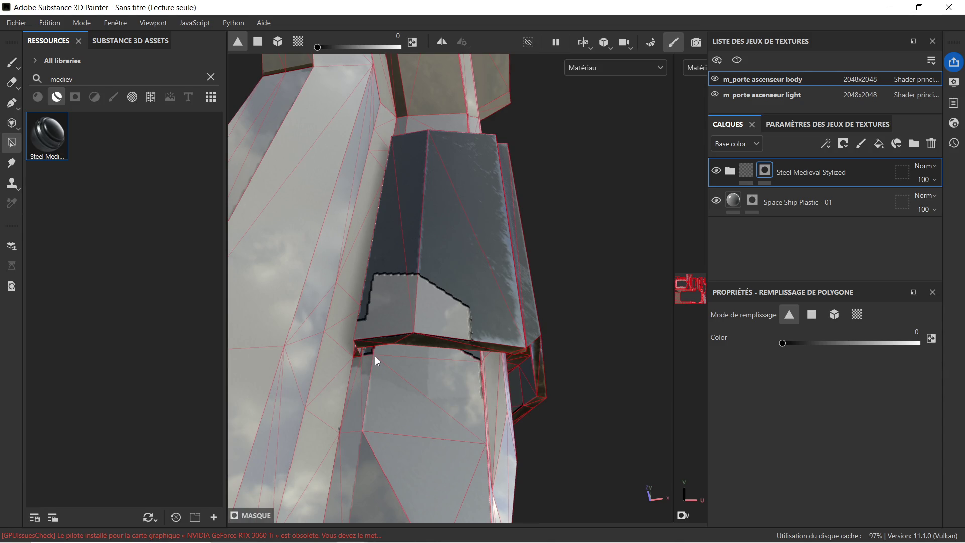
pyautogui.click(372, 351)
# Step: Frame the whole door to check the steel mask, then minimize Substance Painter
pyautogui.moveTo(448, 352)
pyautogui.keyDown('alt'); pyautogui.mouseDown()
pyautogui.moveTo(454, 321)
pyautogui.moveTo(312, 370)
pyautogui.moveTo(257, 312)
pyautogui.moveTo(264, 295)
pyautogui.moveTo(435, 334)
pyautogui.moveTo(480, 299)
pyautogui.moveTo(382, 325)
pyautogui.mouseUp(); pyautogui.keyUp('alt')
pyautogui.press('f')
pyautogui.moveTo(487, 346)
pyautogui.keyDown('alt'); pyautogui.mouseDown()
pyautogui.moveTo(442, 332)
pyautogui.moveTo(457, 331)
pyautogui.mouseUp(); pyautogui.keyUp('alt')
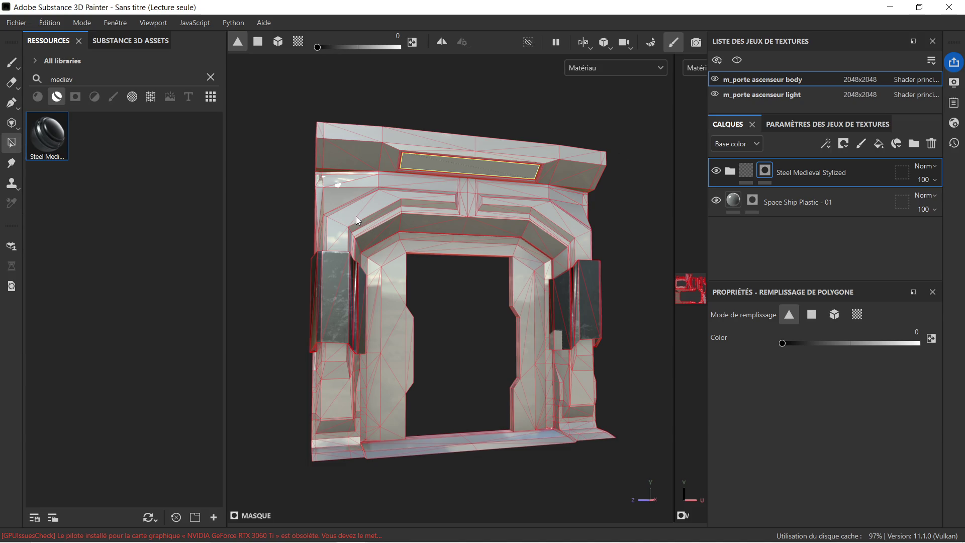
pyautogui.click(891, 8)
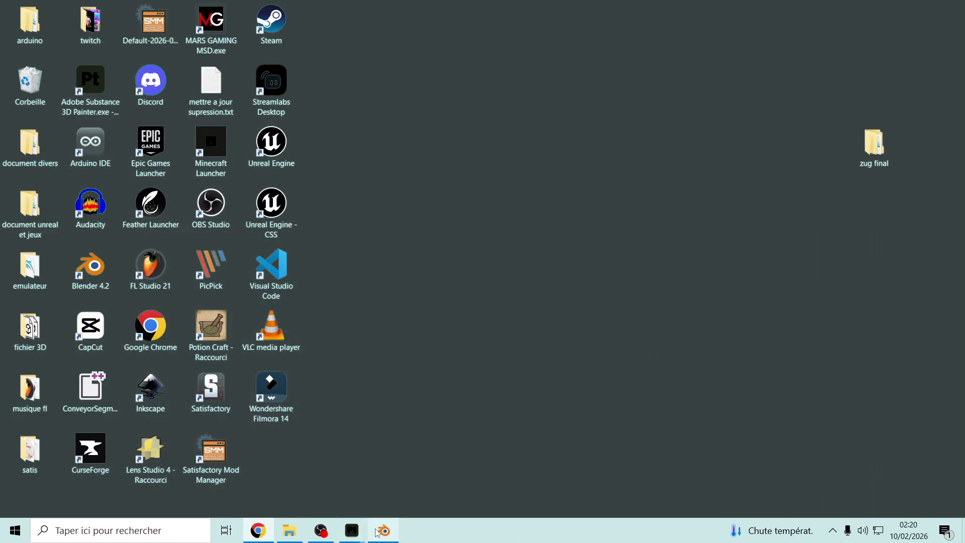
# Step: In Blender, select the mur assensceur.001 door, enter Edit Mode with all geometry selected, and open the UV menu
pyautogui.click(380, 532)
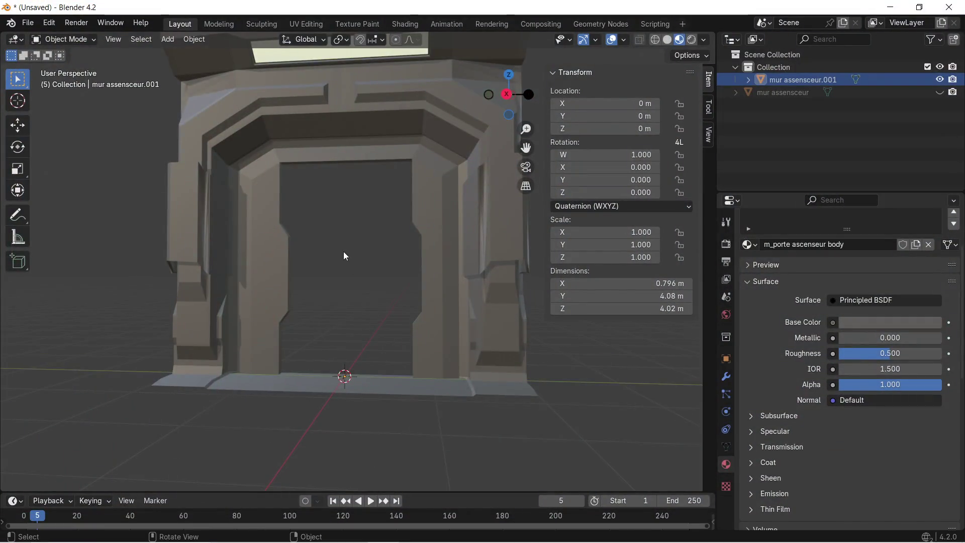
pyautogui.moveTo(234, 338); pyautogui.dragTo(393, 251)
pyautogui.moveTo(351, 243)
pyautogui.mouseDown(button='middle')
pyautogui.moveTo(342, 248)
pyautogui.moveTo(377, 250)
pyautogui.moveTo(348, 233)
pyautogui.mouseUp(button='middle')
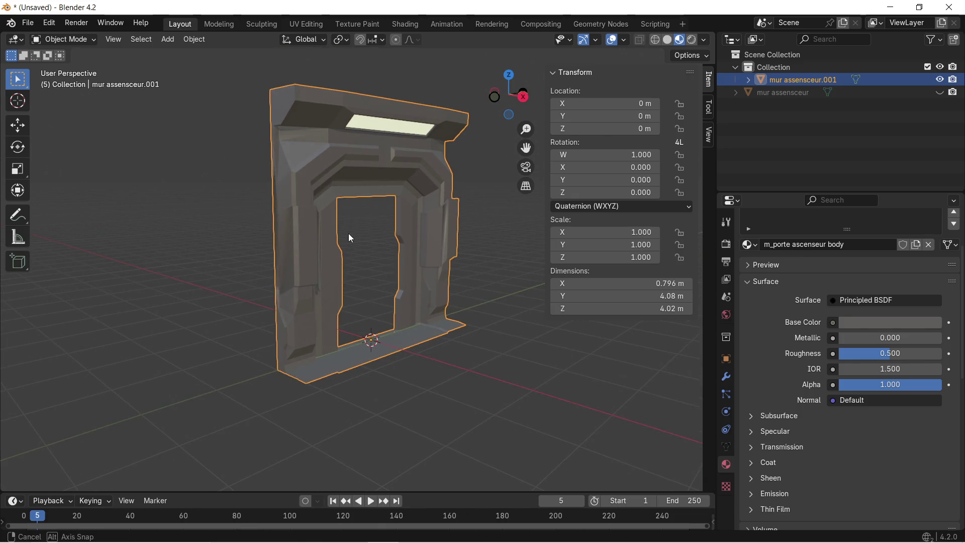
pyautogui.press('Tab')
pyautogui.press('a')
pyautogui.click(330, 40)
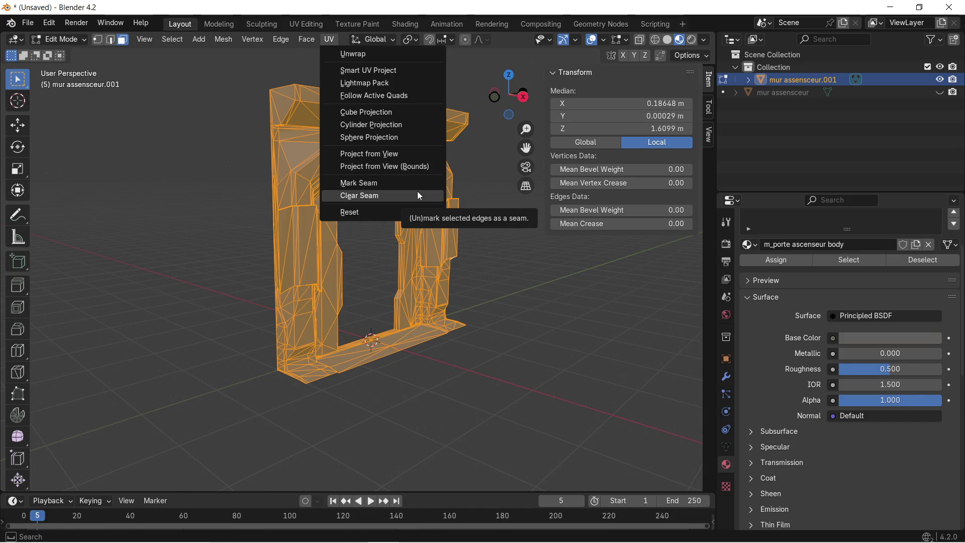
# Step: Open Smart UV Project for the door and snip its settings dialog to the clipboard
pyautogui.click(393, 72)
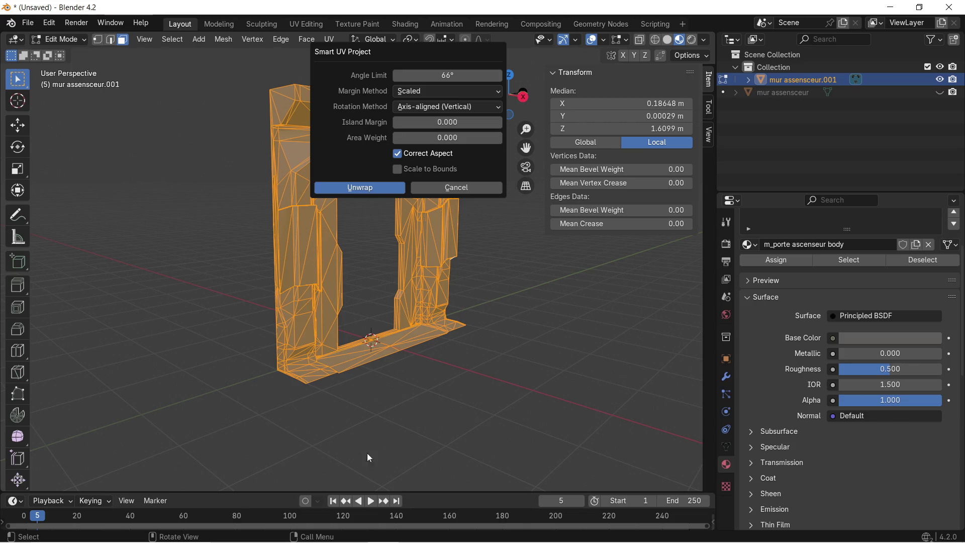
pyautogui.press('super+shift+s')
pyautogui.moveTo(309, 41)
pyautogui.mouseDown()
pyautogui.moveTo(442, 119)
pyautogui.moveTo(521, 211)
pyautogui.mouseUp()
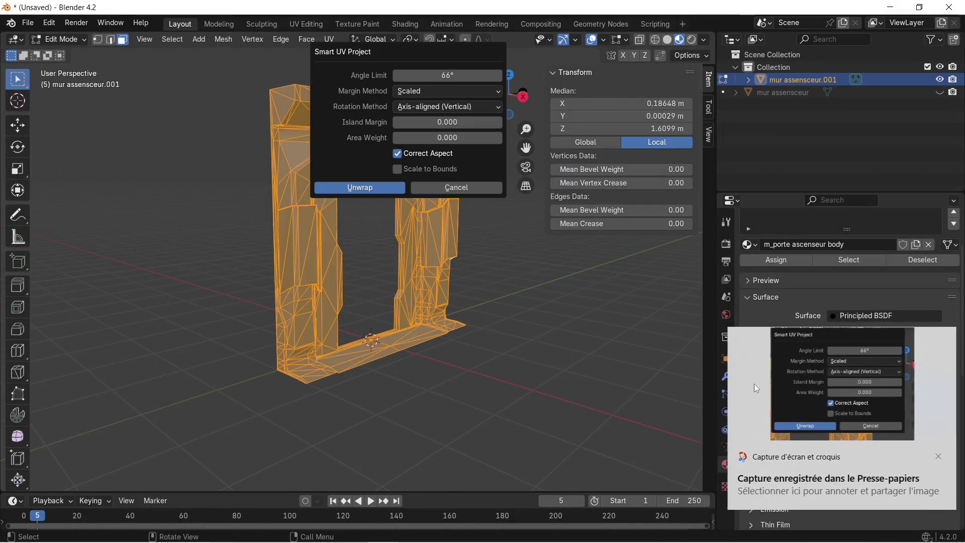
pyautogui.click(811, 397)
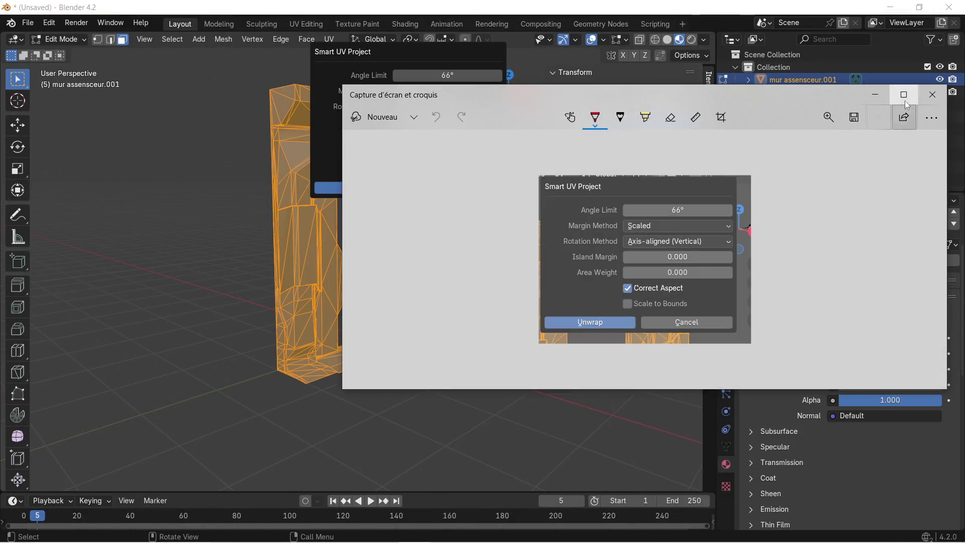
pyautogui.click(923, 91)
pyautogui.moveTo(139, 533)
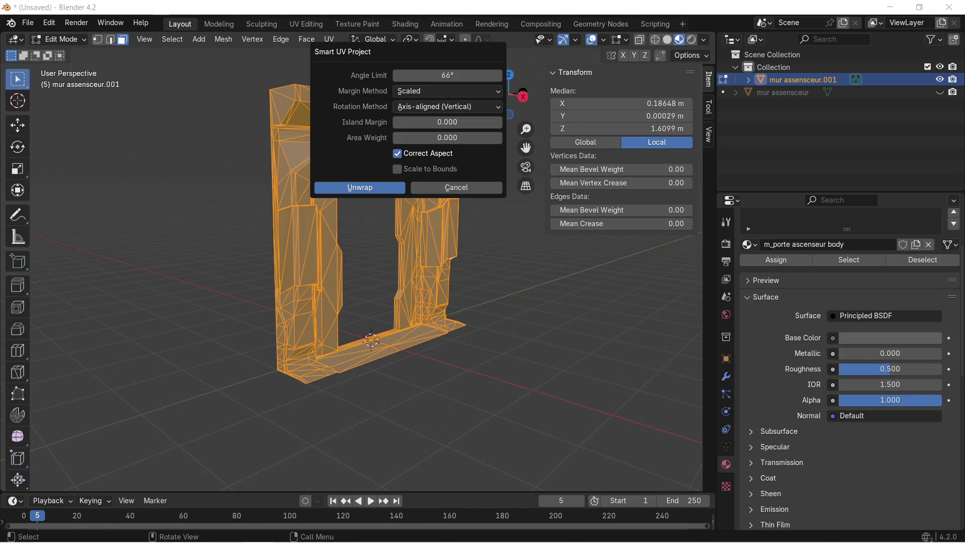
pyautogui.moveTo(964, 17)
pyautogui.mouseDown()
pyautogui.moveTo(403, 16)
pyautogui.moveTo(417, 16)
pyautogui.mouseUp()
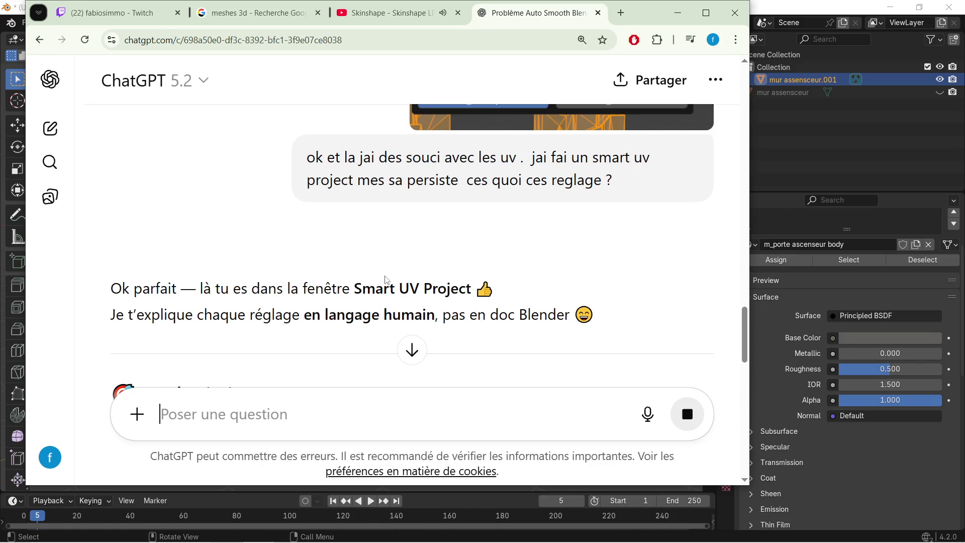
# Step: Read down ChatGPT's reply to find its Island Margin recommendation
pyautogui.scroll(-1, 387, 280)
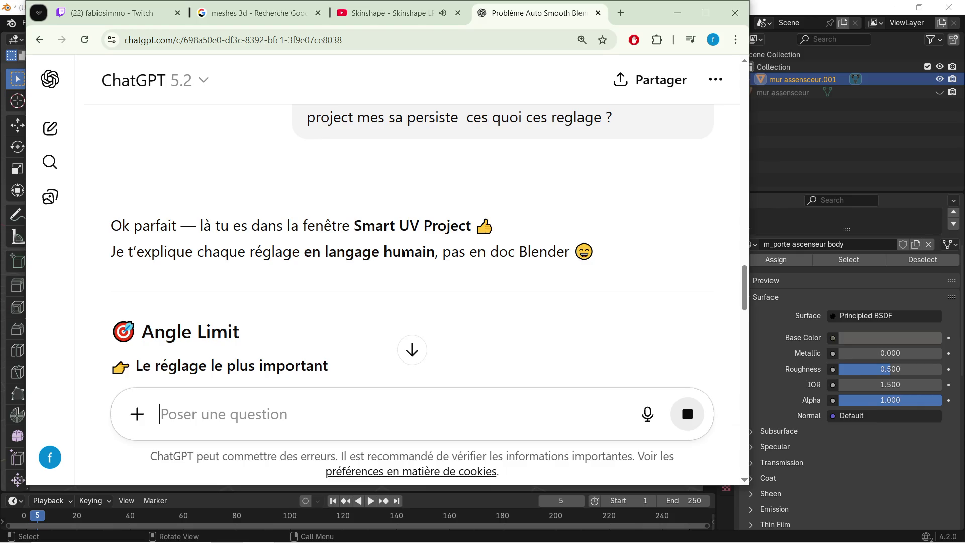
pyautogui.scroll(-1, 405, 254)
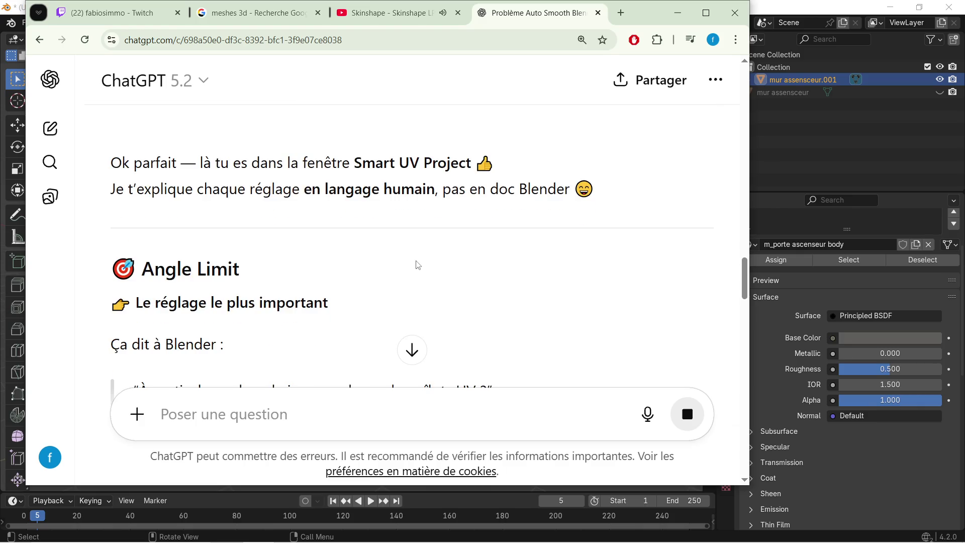
pyautogui.scroll(-1, 433, 244)
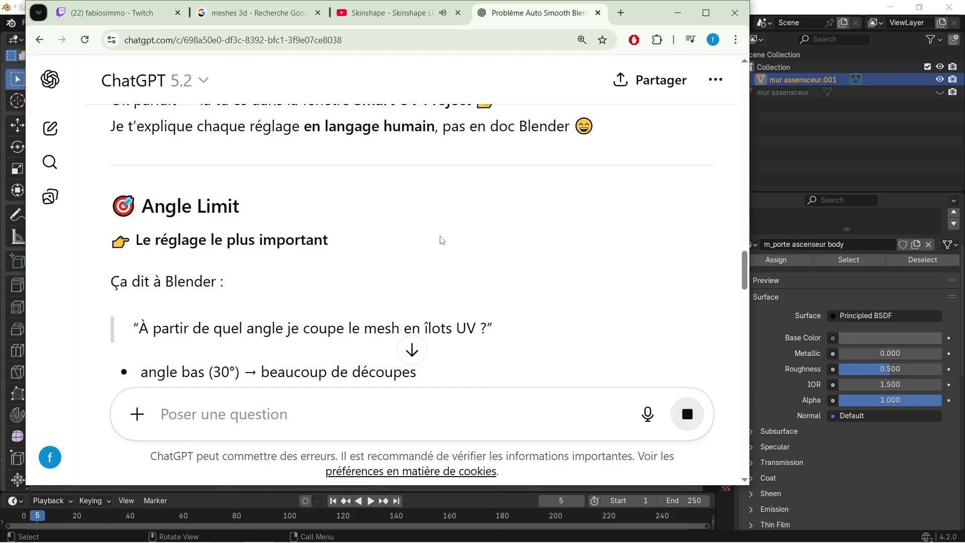
pyautogui.scroll(-1, 438, 241)
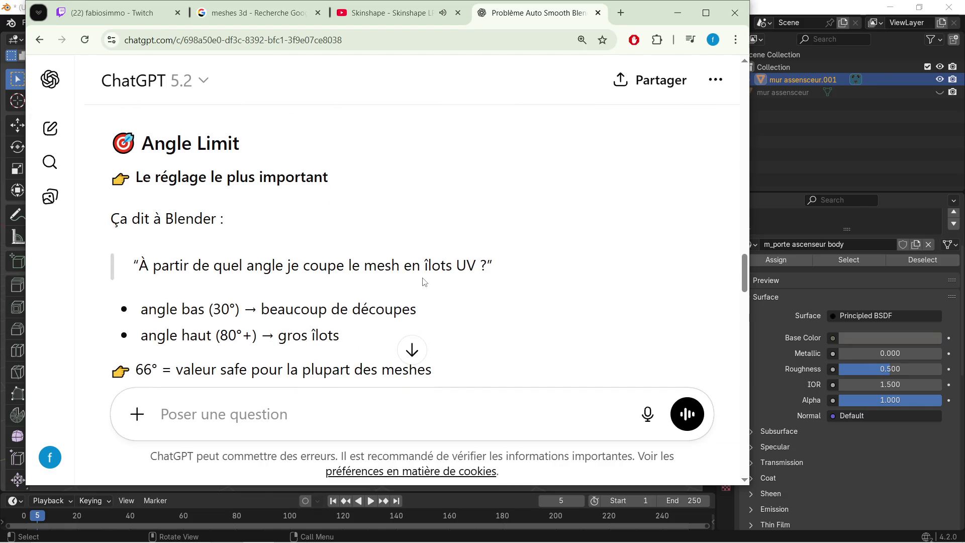
pyautogui.scroll(-1, 433, 267)
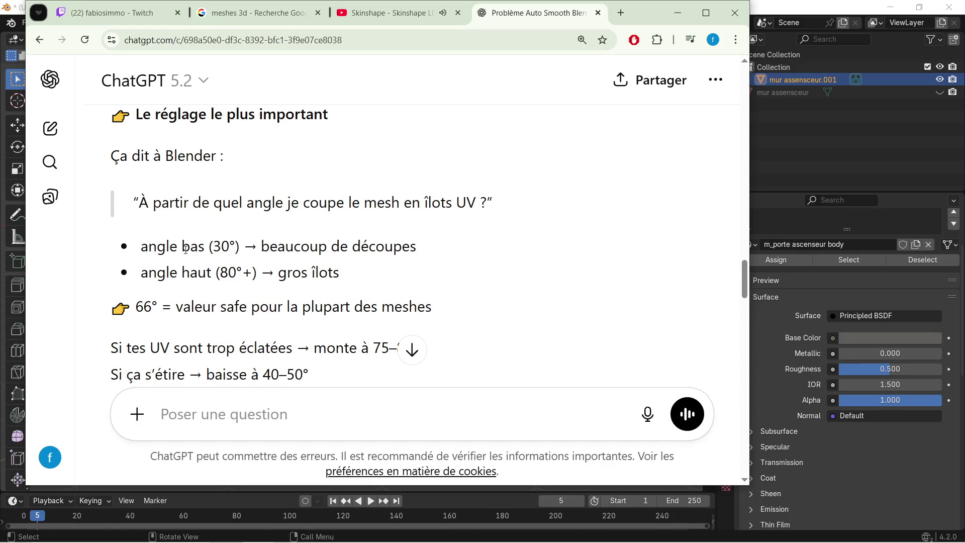
pyautogui.scroll(-1, 377, 247)
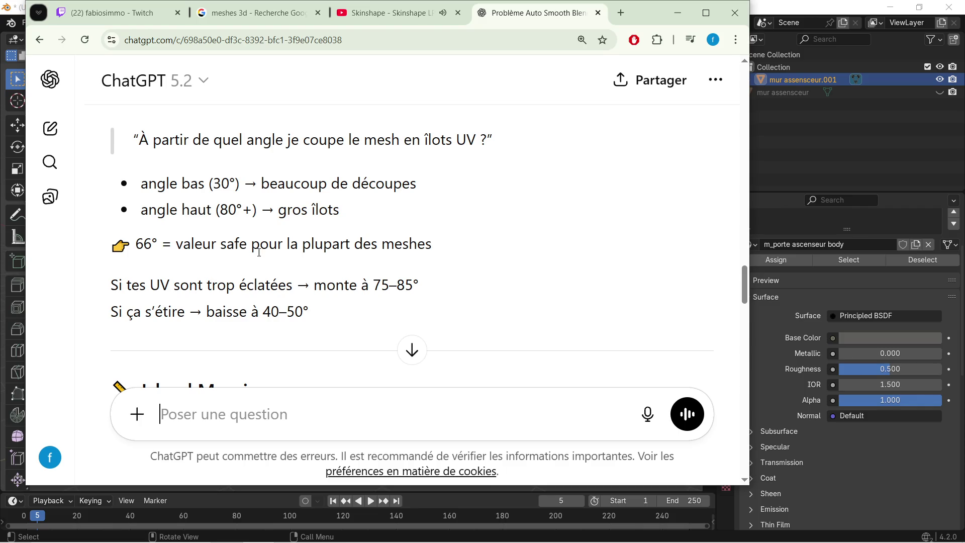
pyautogui.scroll(-1, 288, 261)
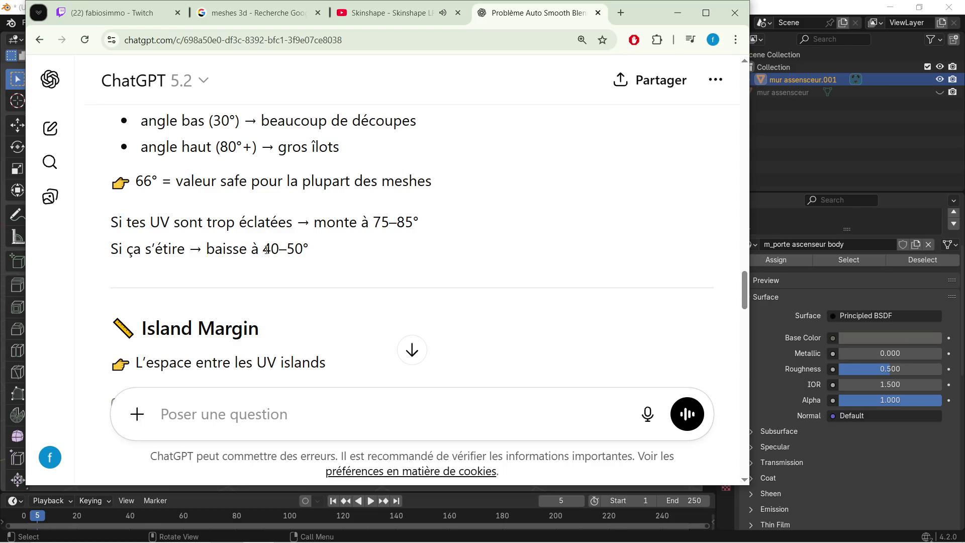
pyautogui.scroll(-2, 267, 250)
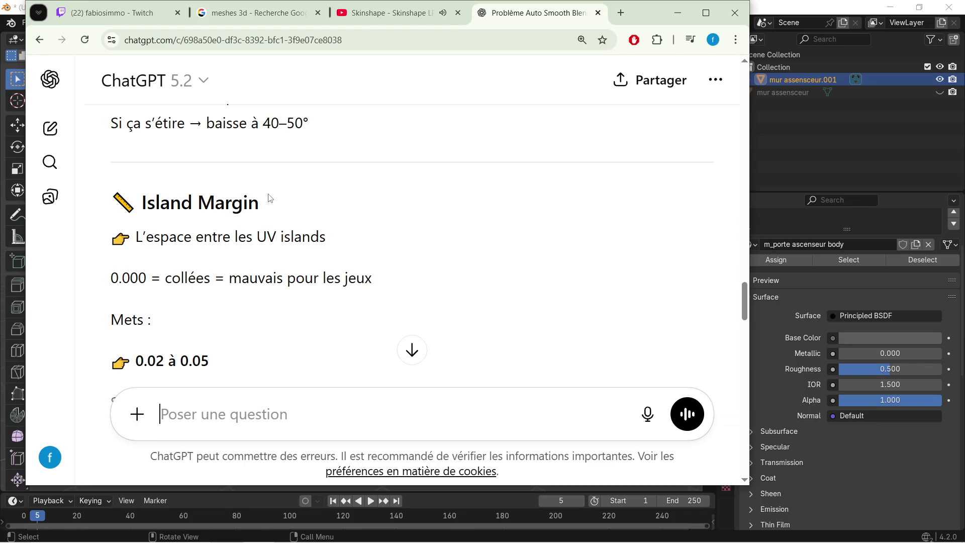
pyautogui.scroll(-1, 270, 198)
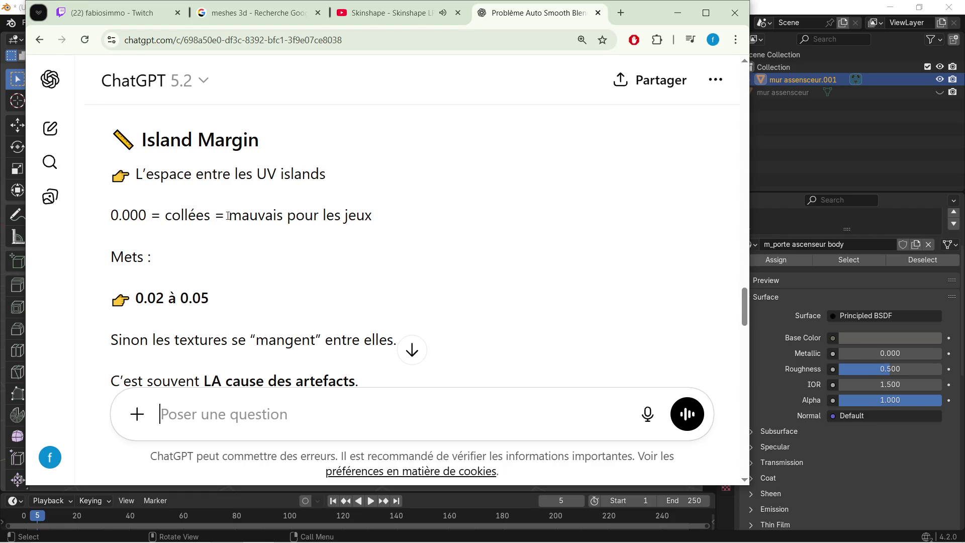
pyautogui.scroll(-1, 191, 260)
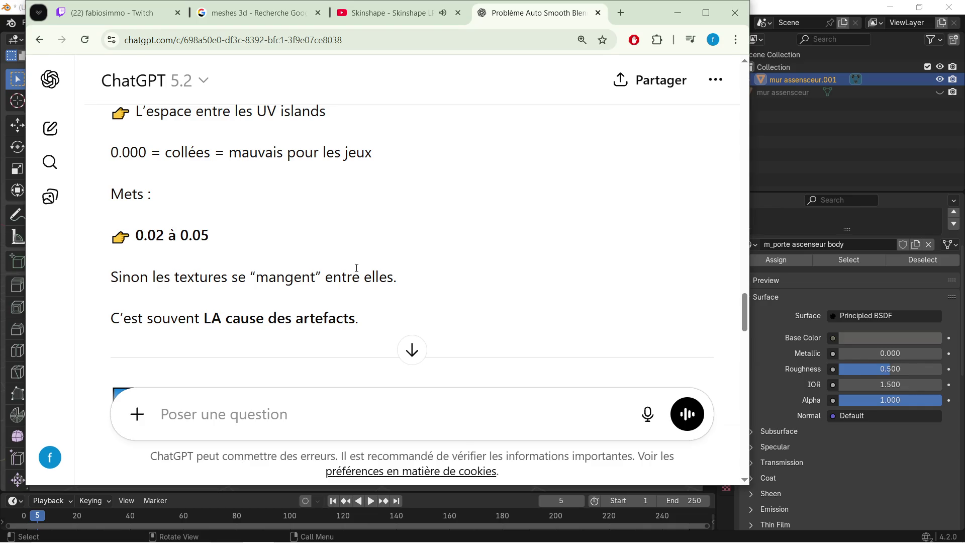
pyautogui.scroll(-1, 357, 268)
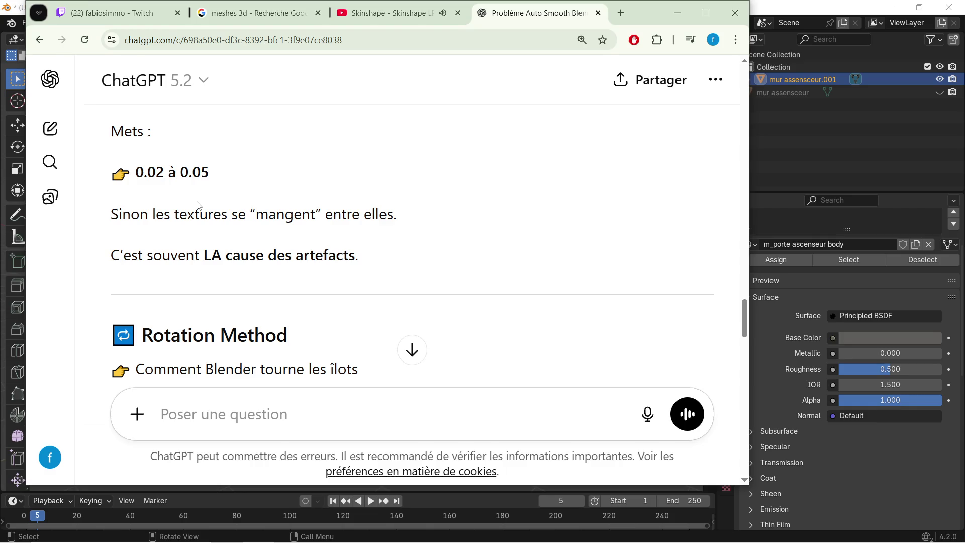
pyautogui.scroll(1, 204, 210)
pyautogui.scroll(1, 251, 195)
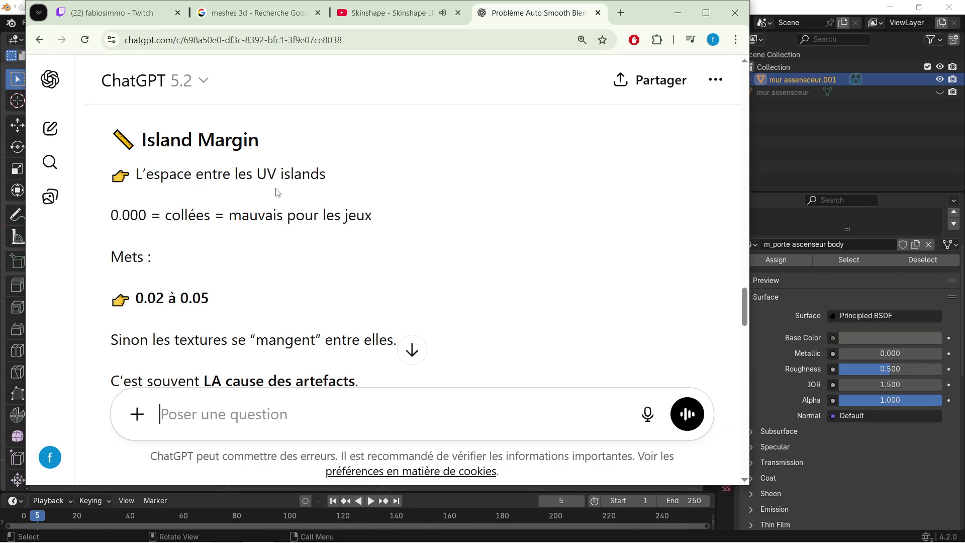
pyautogui.scroll(-1, 149, 257)
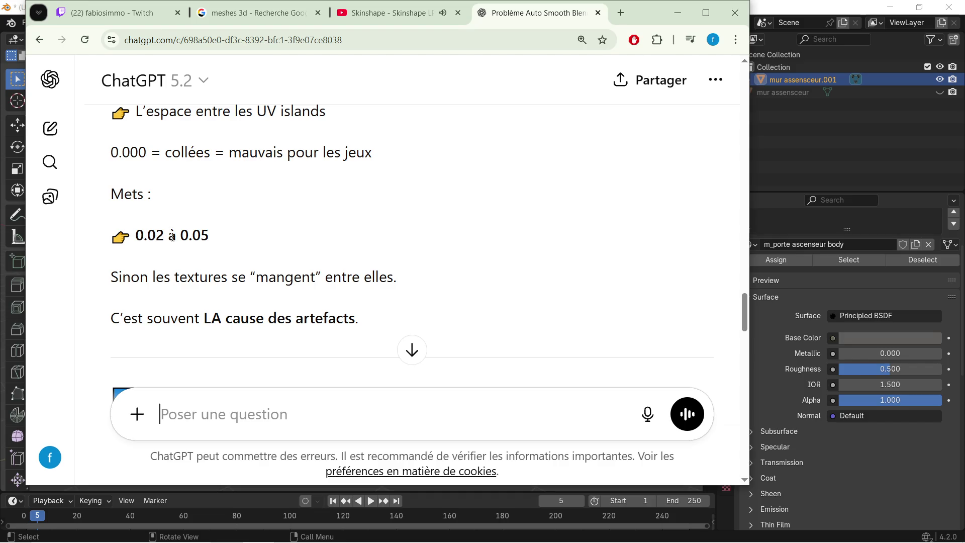
# Step: Set the Smart UV Project Island Margin to 0.02 in Blender
pyautogui.click(680, 16)
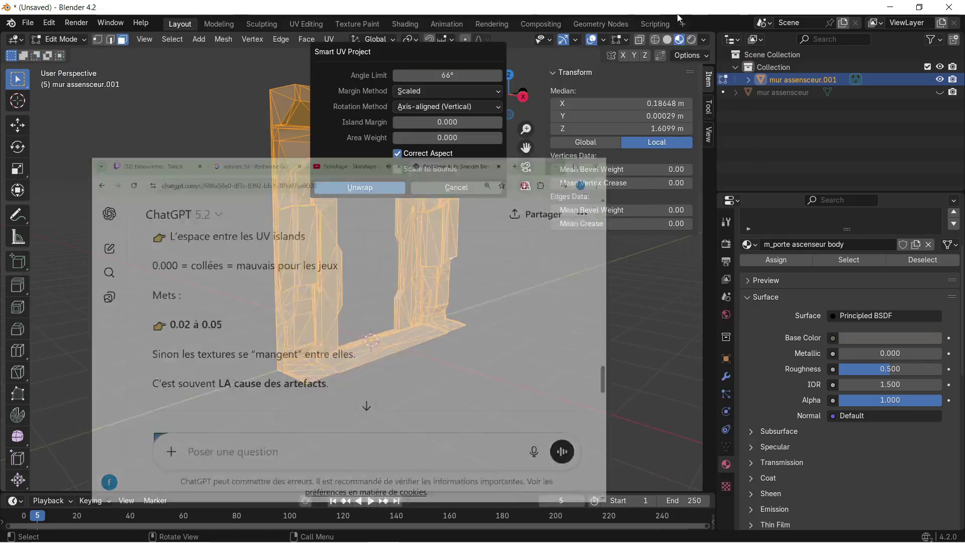
pyautogui.click(449, 122)
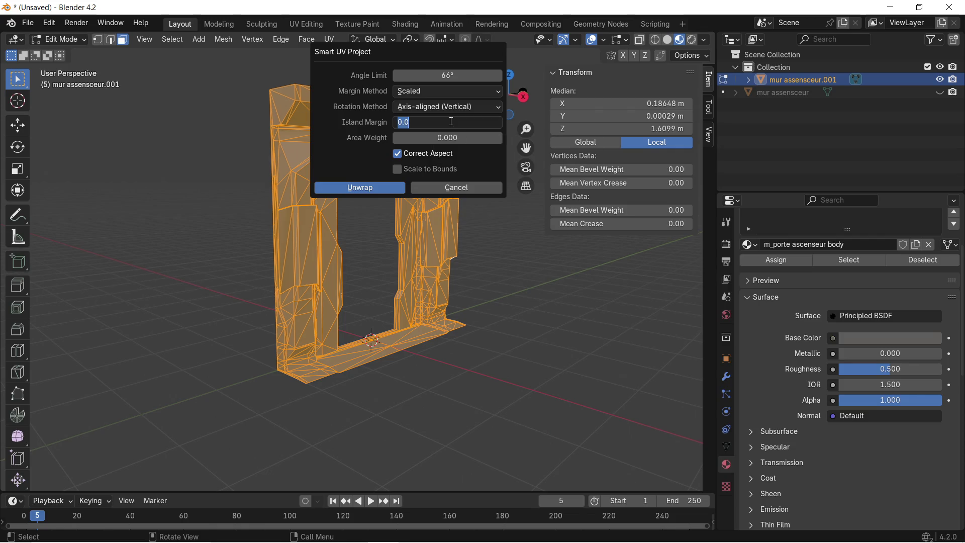
pyautogui.write('0.')
# Step: Apply the Smart UV unwrap and export the door frame as glTF encadrement porte asceseur.glb
pyautogui.click(376, 188)
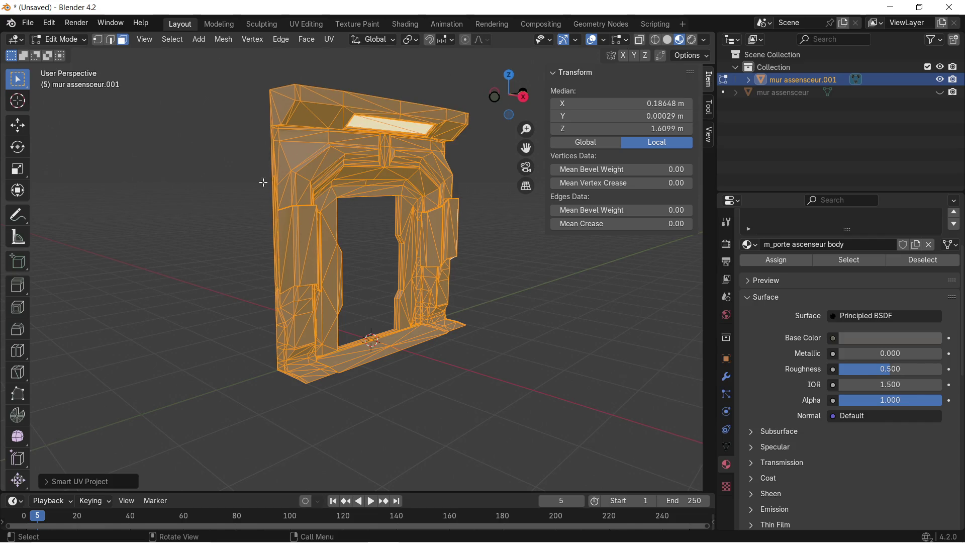
pyautogui.click(28, 23)
pyautogui.click(28, 23)
pyautogui.moveTo(46, 213)
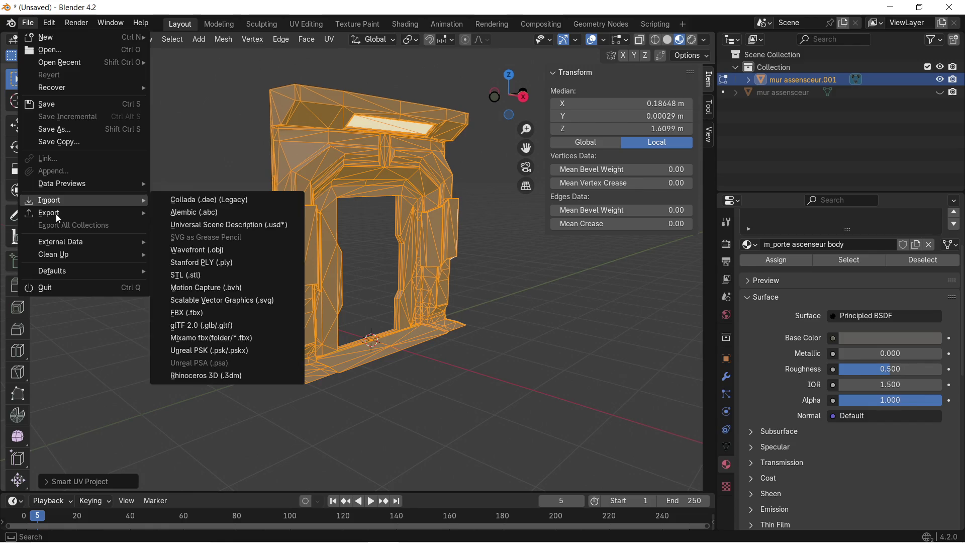
pyautogui.click(224, 338)
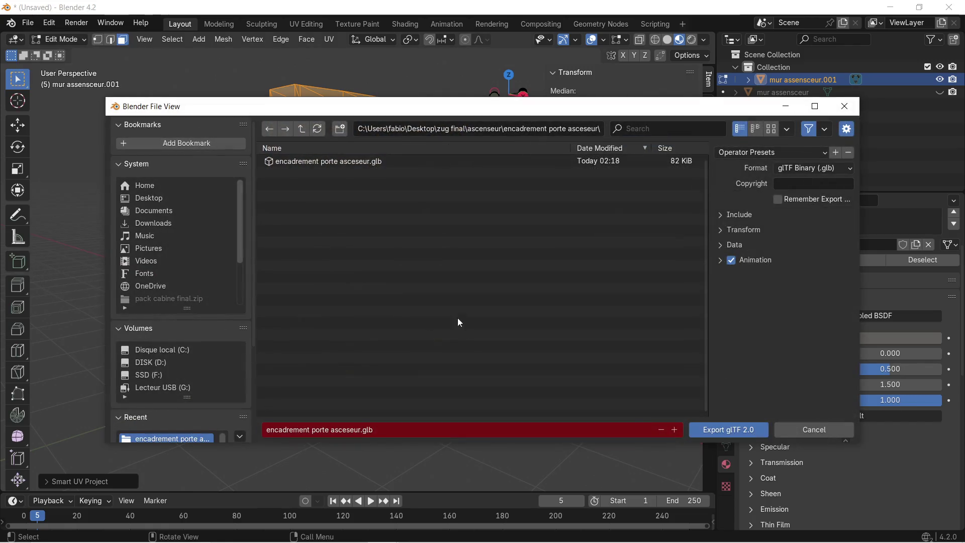
pyautogui.click(721, 433)
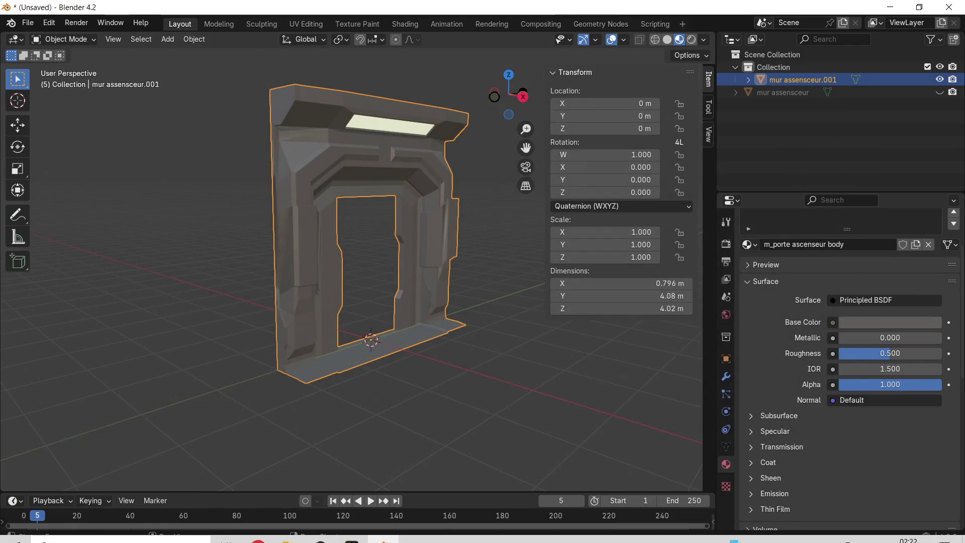
pyautogui.click(352, 531)
# Step: Fill two faces of the pillar's metal box with the dark steel material
pyautogui.moveTo(483, 287)
pyautogui.keyDown('alt'); pyautogui.mouseDown()
pyautogui.moveTo(336, 248)
pyautogui.moveTo(374, 169)
pyautogui.moveTo(396, 86)
pyautogui.moveTo(494, 104)
pyautogui.moveTo(496, 136)
pyautogui.mouseUp(); pyautogui.keyUp('alt')
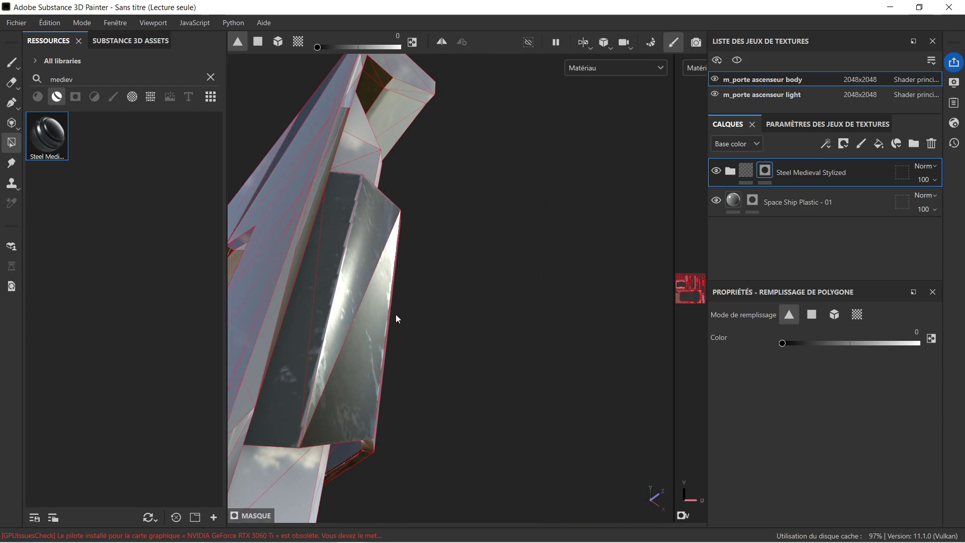
pyautogui.scroll(3, 337, 268)
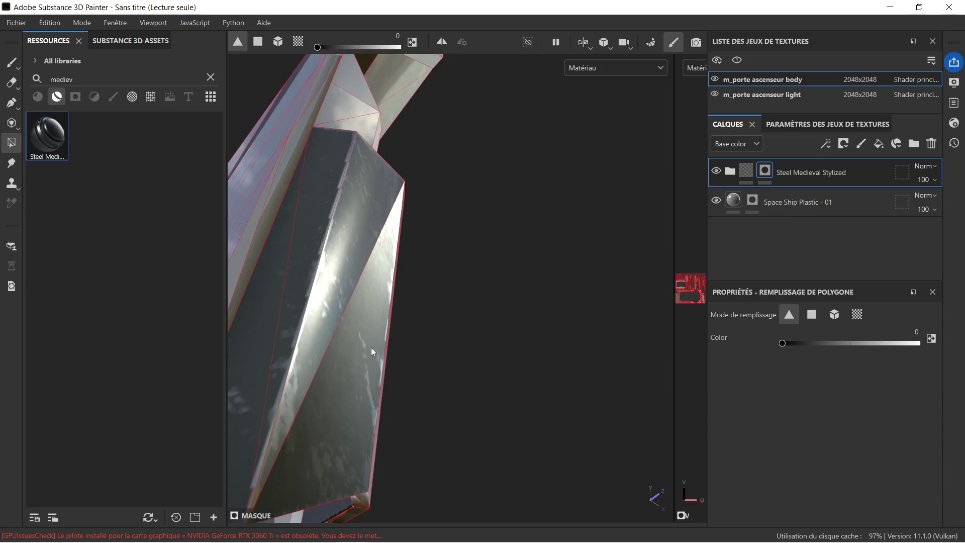
pyautogui.scroll(-2, 379, 329)
pyautogui.moveTo(454, 304)
pyautogui.keyDown('alt'); pyautogui.mouseDown()
pyautogui.moveTo(352, 328)
pyautogui.moveTo(307, 304)
pyautogui.moveTo(304, 239)
pyautogui.moveTo(282, 267)
pyautogui.moveTo(393, 337)
pyautogui.moveTo(393, 323)
pyautogui.moveTo(338, 324)
pyautogui.moveTo(307, 217)
pyautogui.moveTo(261, 346)
pyautogui.moveTo(328, 340)
pyautogui.moveTo(629, 386)
pyautogui.moveTo(577, 373)
pyautogui.moveTo(384, 255)
pyautogui.moveTo(515, 331)
pyautogui.moveTo(444, 258)
pyautogui.moveTo(492, 267)
pyautogui.moveTo(395, 266)
pyautogui.moveTo(445, 265)
pyautogui.mouseUp(); pyautogui.keyUp('alt')
pyautogui.scroll(5, 384, 255)
pyautogui.scroll(1, 397, 267)
pyautogui.scroll(2, 515, 331)
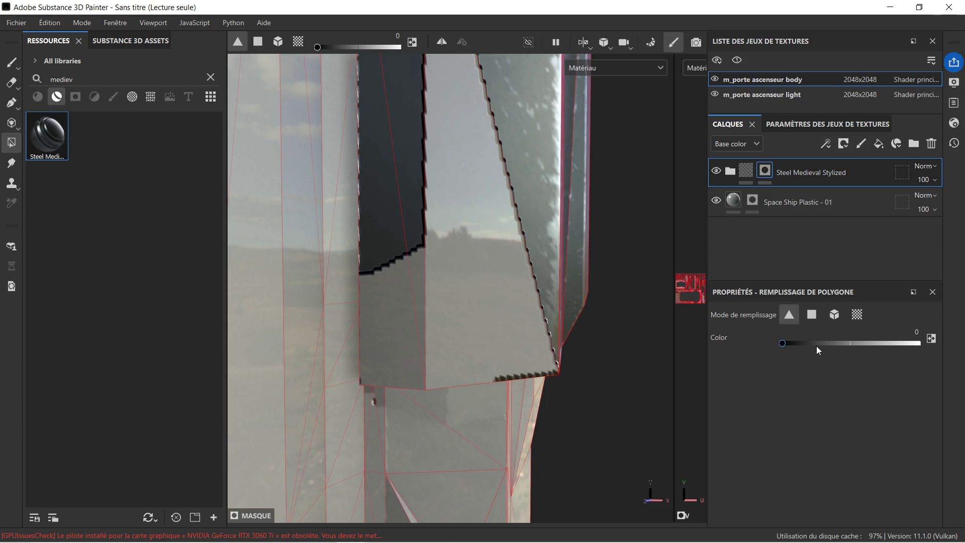
pyautogui.click(463, 298)
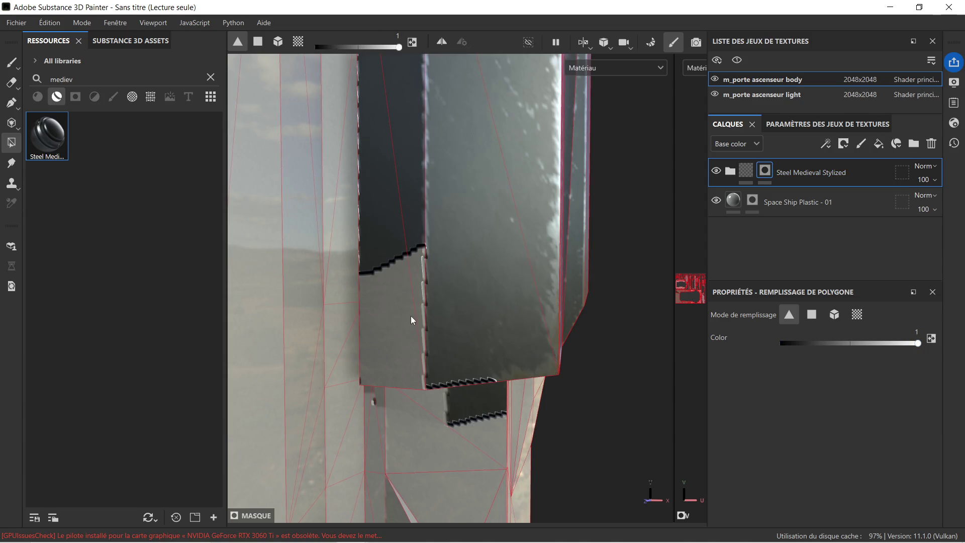
pyautogui.click(389, 297)
# Step: Line up the steel-clad pillar block and capture a screenshot of it
pyautogui.moveTo(389, 294)
pyautogui.keyDown('alt'); pyautogui.mouseDown()
pyautogui.moveTo(470, 339)
pyautogui.moveTo(429, 270)
pyautogui.moveTo(478, 235)
pyautogui.moveTo(316, 263)
pyautogui.moveTo(319, 250)
pyautogui.moveTo(352, 224)
pyautogui.moveTo(461, 253)
pyautogui.mouseUp(); pyautogui.keyUp('alt')
pyautogui.scroll(8, 460, 252)
pyautogui.moveTo(441, 345)
pyautogui.keyDown('alt'); pyautogui.mouseDown()
pyautogui.moveTo(434, 326)
pyautogui.moveTo(491, 263)
pyautogui.moveTo(522, 209)
pyautogui.moveTo(483, 231)
pyautogui.moveTo(479, 274)
pyautogui.moveTo(416, 330)
pyautogui.moveTo(377, 390)
pyautogui.moveTo(482, 297)
pyautogui.moveTo(492, 259)
pyautogui.moveTo(378, 366)
pyautogui.moveTo(409, 321)
pyautogui.moveTo(382, 351)
pyautogui.mouseUp(); pyautogui.keyUp('alt')
pyautogui.scroll(10, 394, 329)
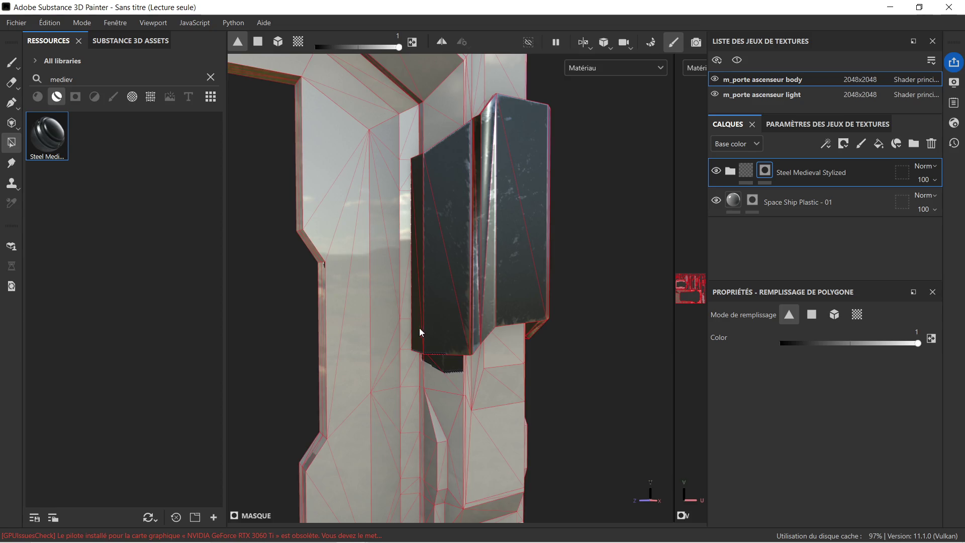
pyautogui.scroll(-4, 409, 327)
pyautogui.moveTo(406, 328)
pyautogui.keyDown('alt'); pyautogui.mouseDown(button='middle')
pyautogui.moveTo(469, 334)
pyautogui.moveTo(490, 312)
pyautogui.moveTo(421, 327)
pyautogui.mouseUp(button='middle'); pyautogui.keyUp('alt')
pyautogui.keyDown('alt'); pyautogui.moveTo(421, 327); pyautogui.dragTo(429, 314); pyautogui.keyUp('alt')
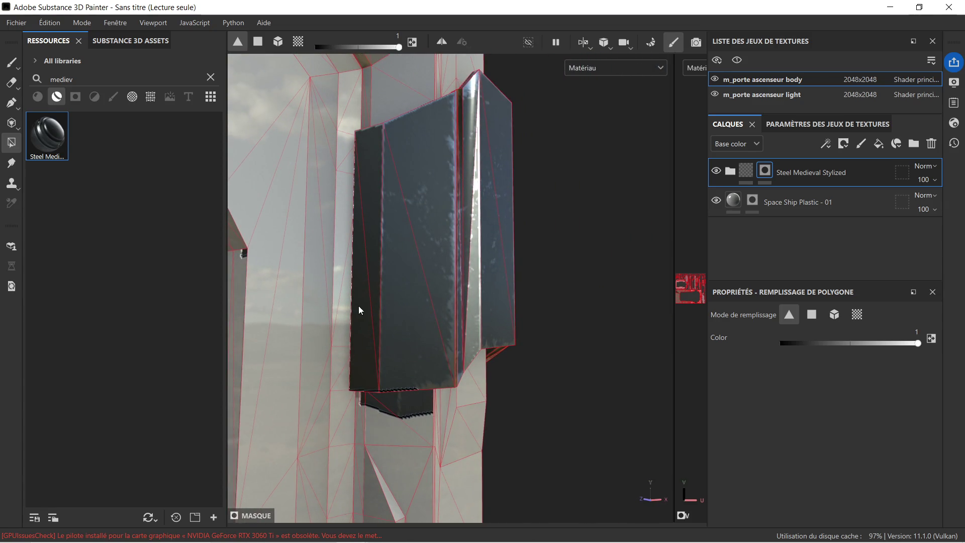
pyautogui.press('super+shift+s')
pyautogui.moveTo(320, 177)
pyautogui.mouseDown()
pyautogui.moveTo(421, 302)
pyautogui.moveTo(499, 497)
pyautogui.mouseUp()
pyautogui.click(817, 388)
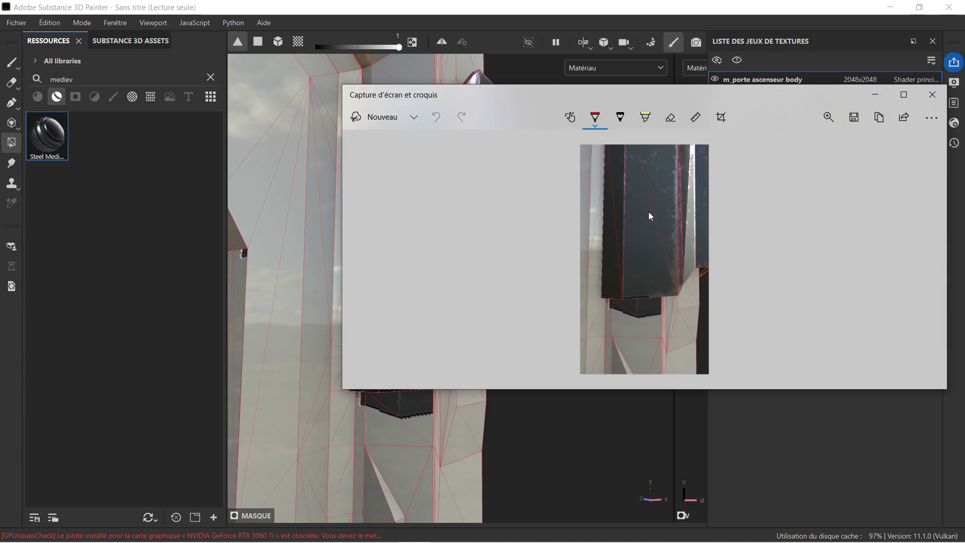
# Step: Circle the problem spot in red, copy the annotated screenshot, and return to ChatGPT
pyautogui.moveTo(649, 219); pyautogui.dragTo(640, 222)
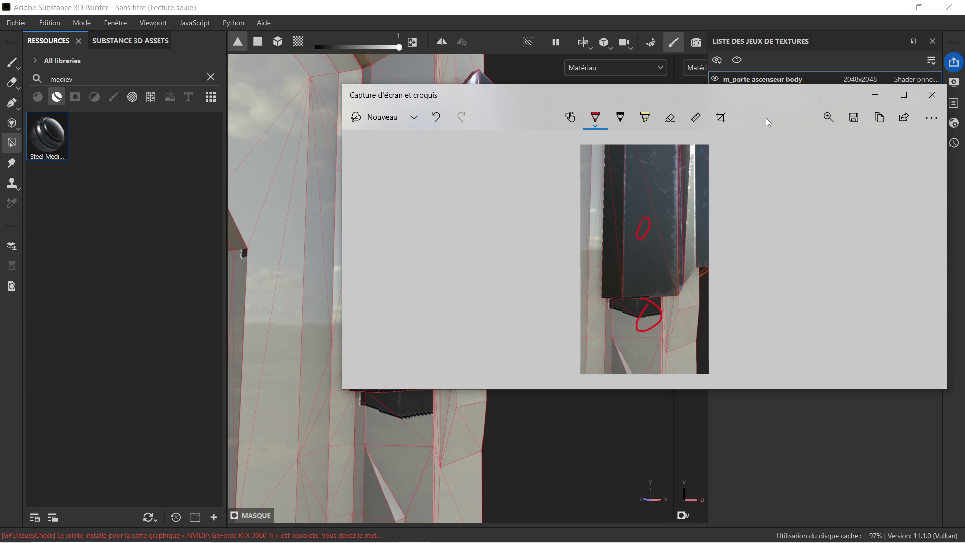
pyautogui.click(880, 118)
pyautogui.click(933, 94)
pyautogui.click(258, 531)
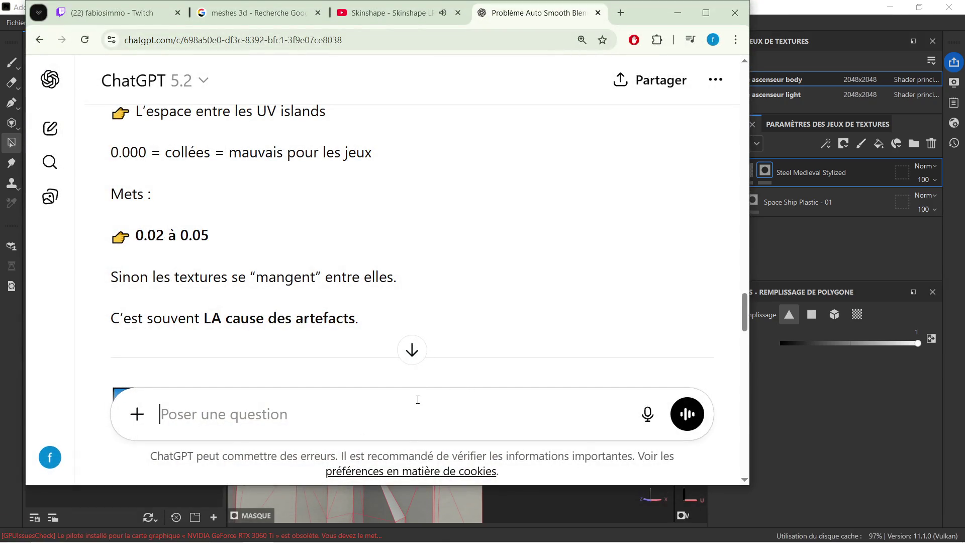
# Step: Ask ChatGPT, in French, why filling one quad also fills the one below, pasting the annotated screenshot
pyautogui.write('aten tu voi la sur le')
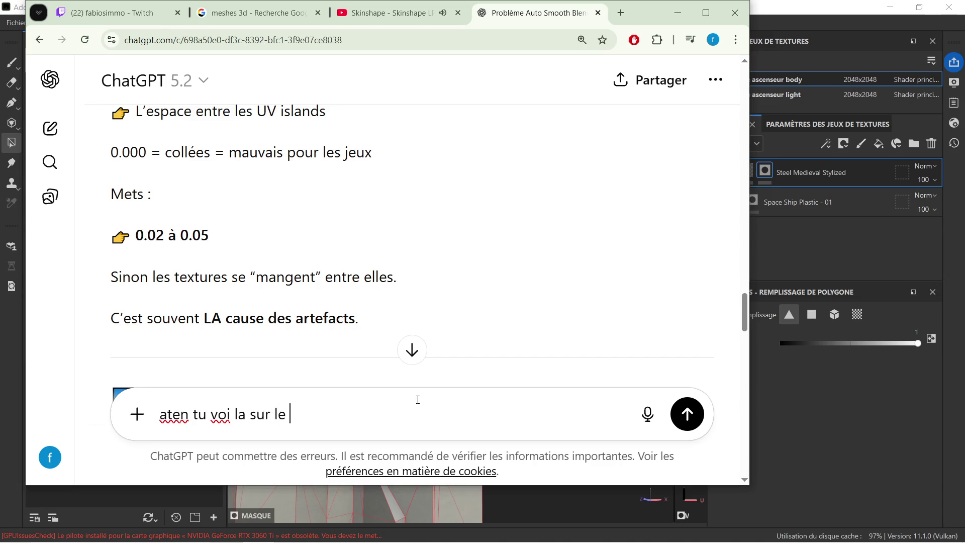
pyautogui.write(' screen quand je ')
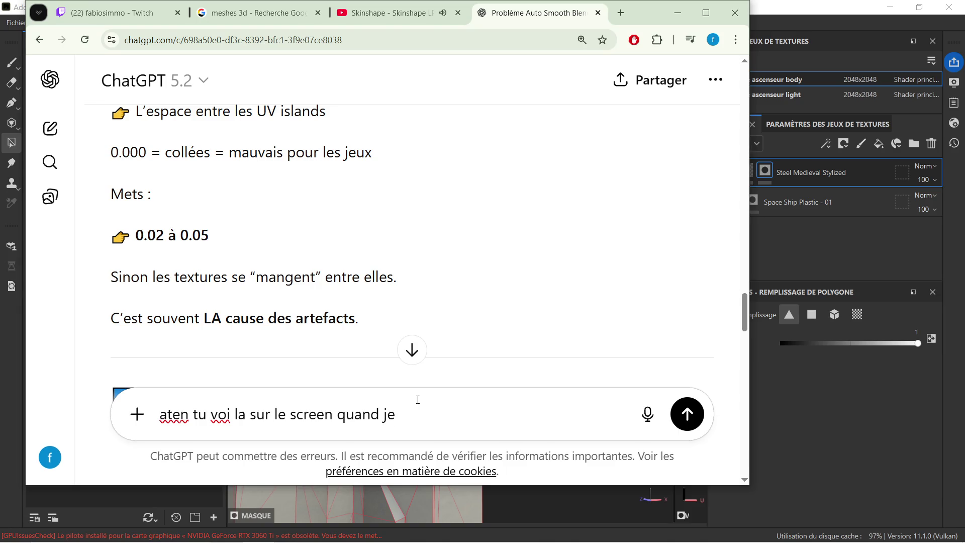
pyautogui.write('rempli')
pyautogui.press('BackSpace')
pyautogui.write('quad je ')
pyautogui.write('touche u')
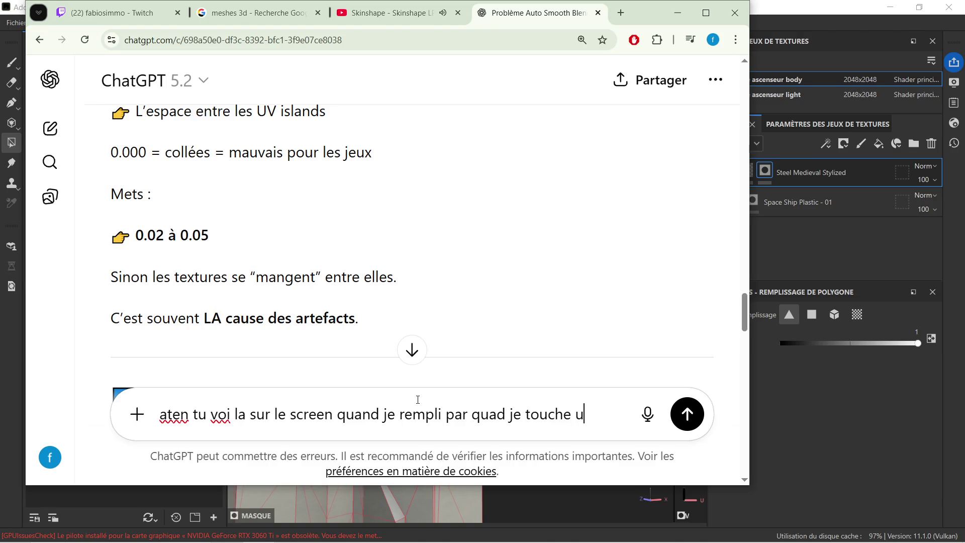
pyautogui.write('n quad sa me')
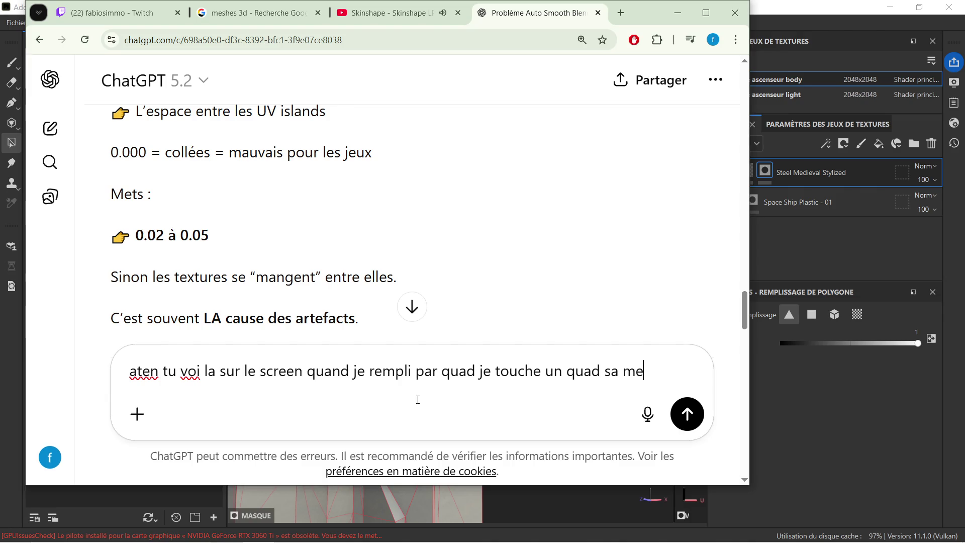
pyautogui.write(' rempli aussi selui de')
pyautogui.press('BackSpace')
pyautogui.write('u dessou')
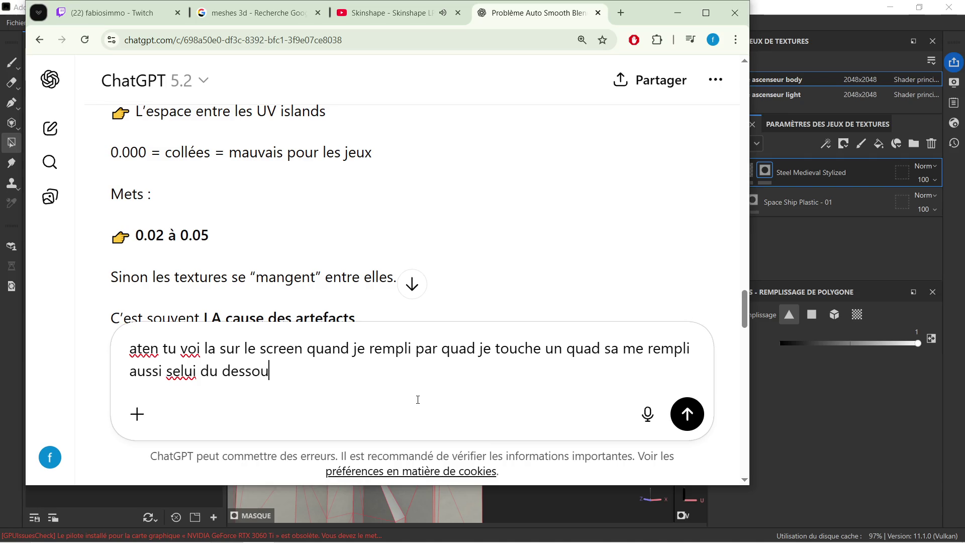
pyautogui.write(' (voir screen')
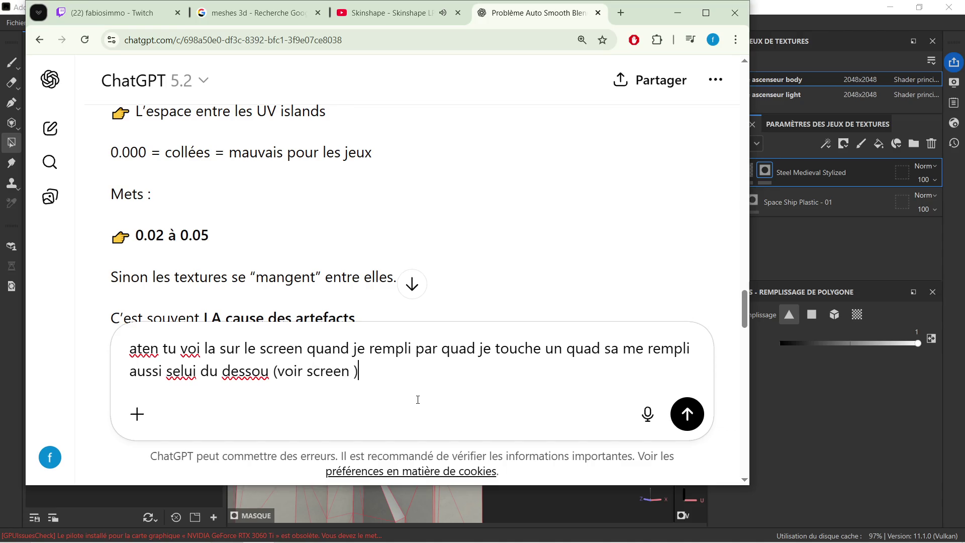
pyautogui.hotkey('ctrl', 'v')
pyautogui.press('Return')
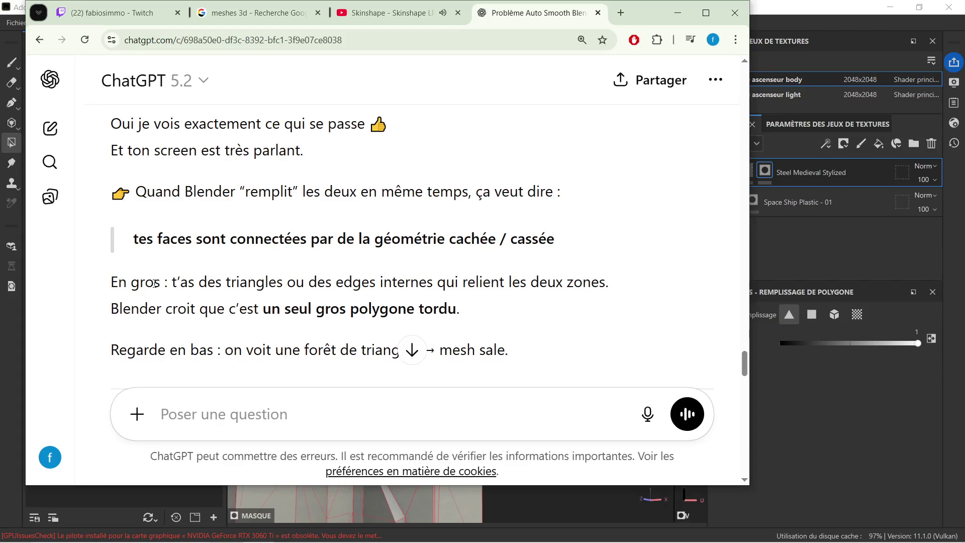
# Step: Read ChatGPT's quick-fix and clean-up steps down to merge-by-distance, then switch to Blender
pyautogui.scroll(-1, 131, 284)
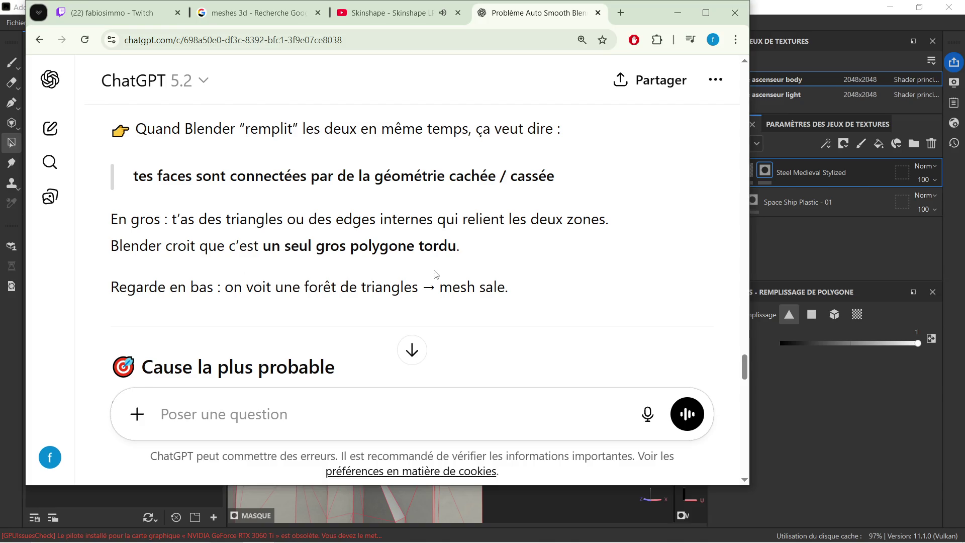
pyautogui.scroll(-1, 453, 275)
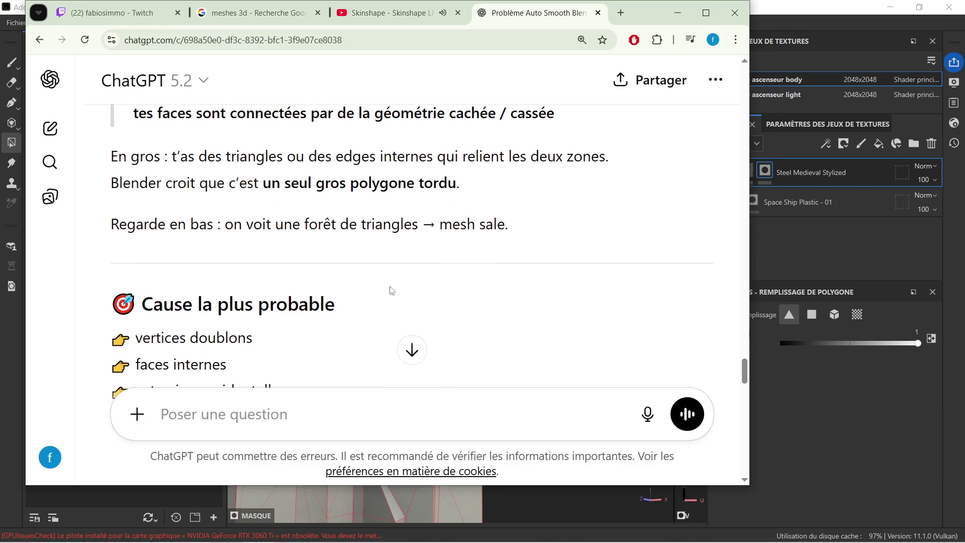
pyautogui.scroll(-1, 309, 273)
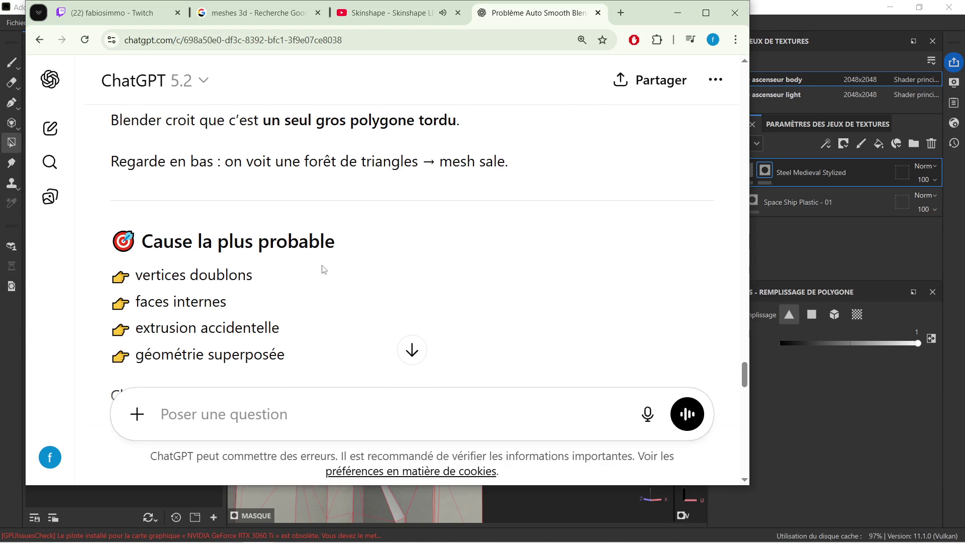
pyautogui.scroll(-1, 290, 270)
pyautogui.scroll(-1, 246, 251)
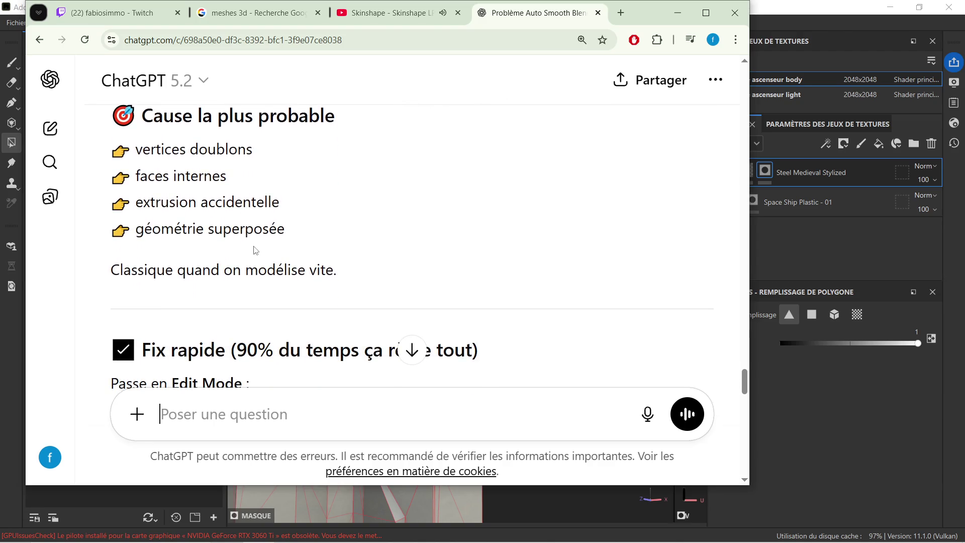
pyautogui.scroll(-1, 215, 250)
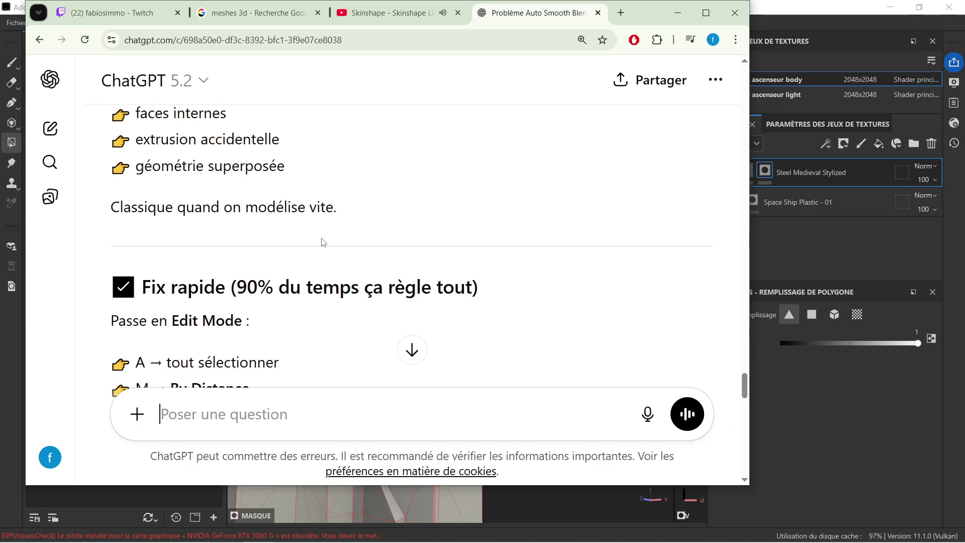
pyautogui.scroll(-1, 320, 242)
pyautogui.scroll(-1, 250, 247)
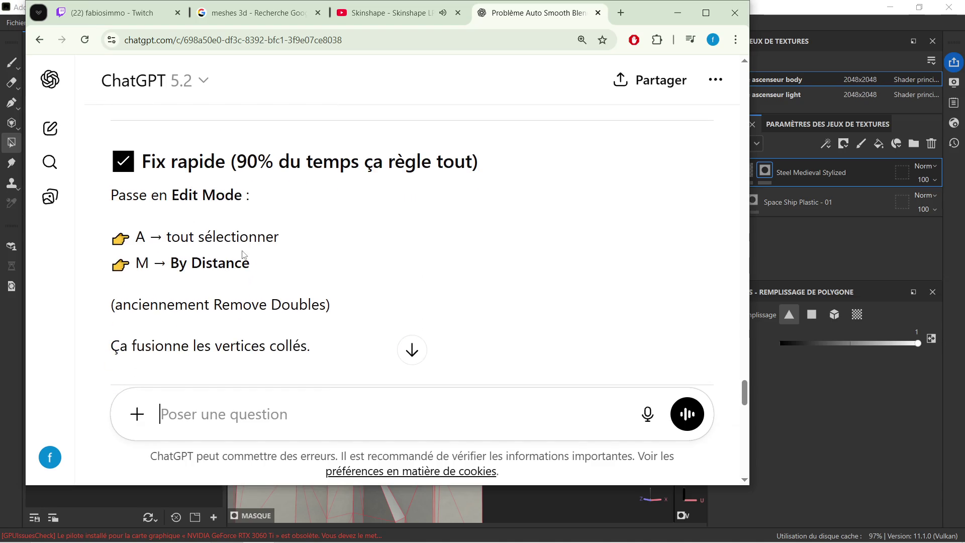
pyautogui.scroll(-1, 254, 246)
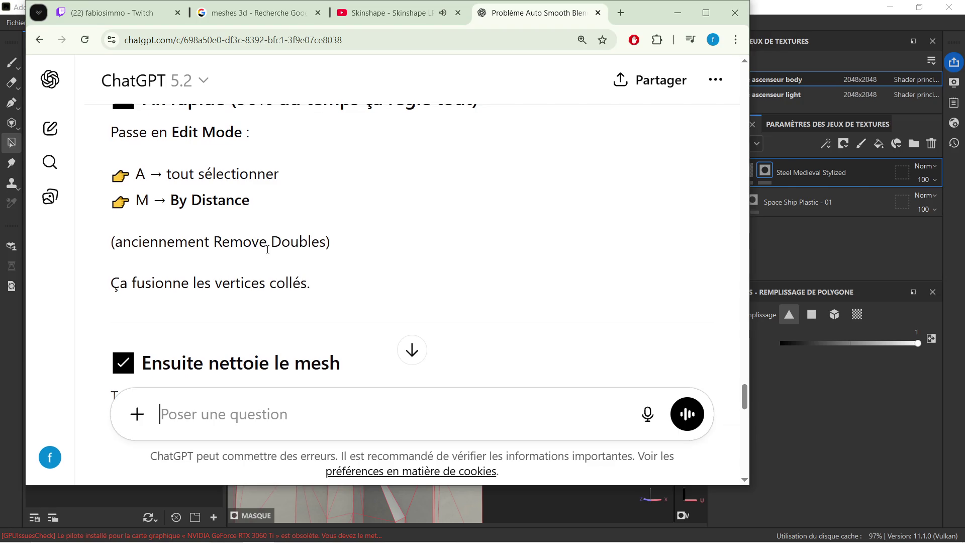
pyautogui.scroll(-1, 267, 250)
pyautogui.scroll(-1, 269, 254)
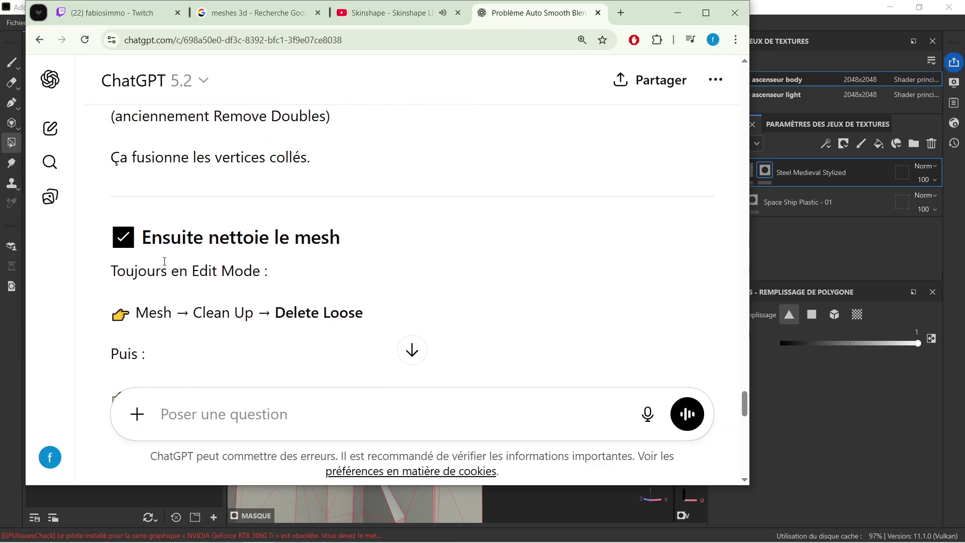
pyautogui.scroll(-1, 182, 261)
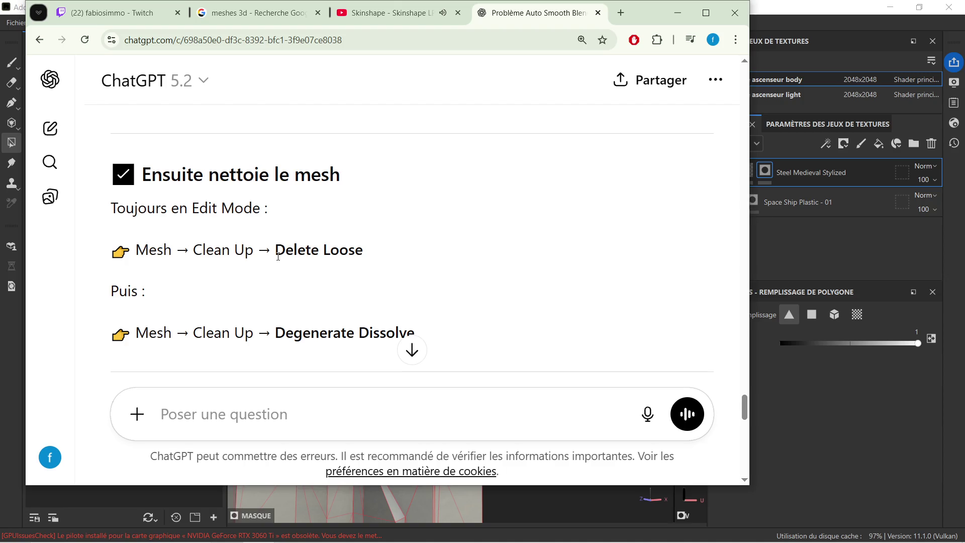
pyautogui.scroll(-1, 222, 272)
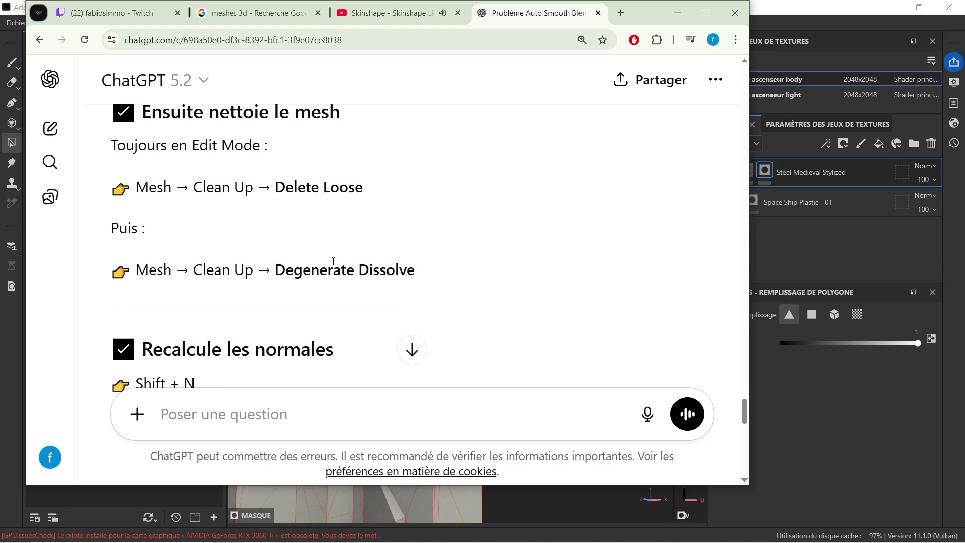
pyautogui.scroll(-1, 321, 262)
pyautogui.scroll(2, 267, 264)
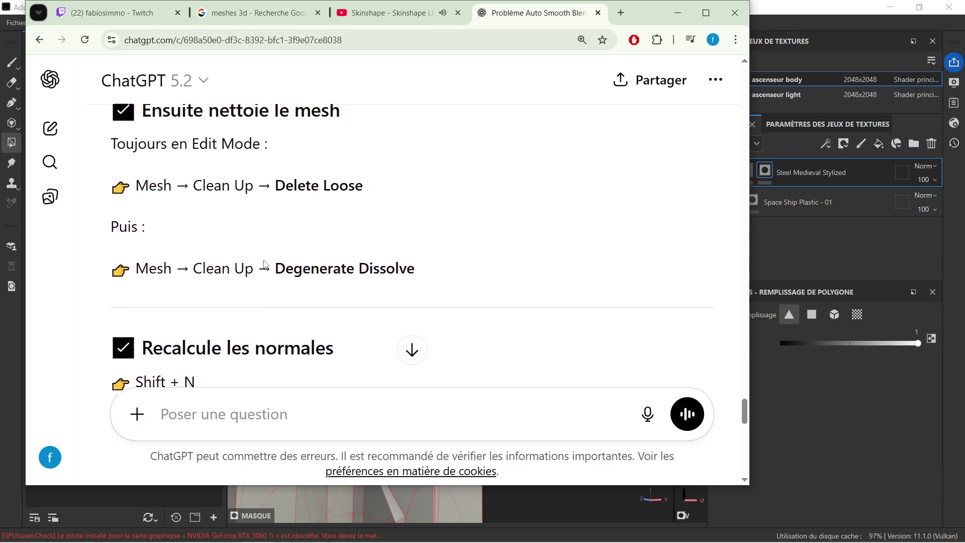
pyautogui.scroll(3, 261, 184)
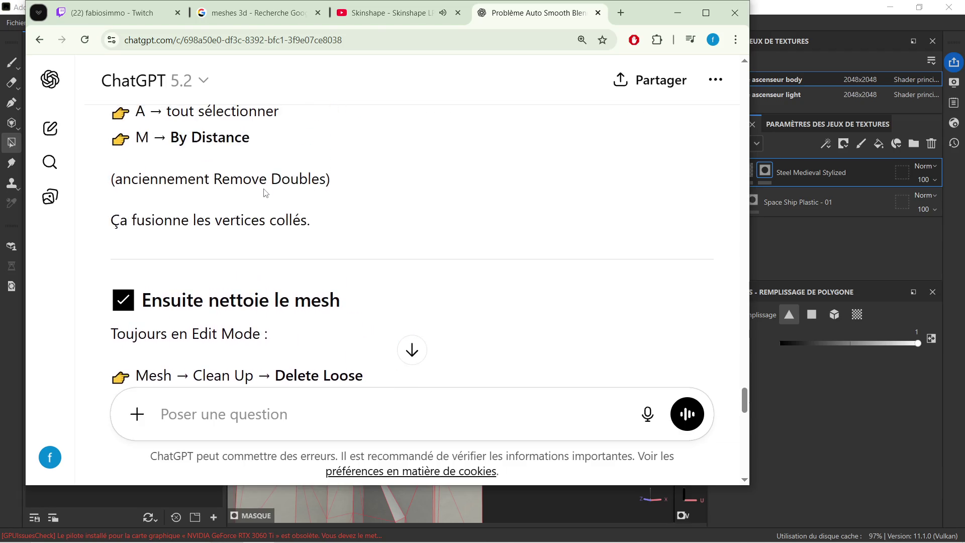
pyautogui.moveTo(353, 532)
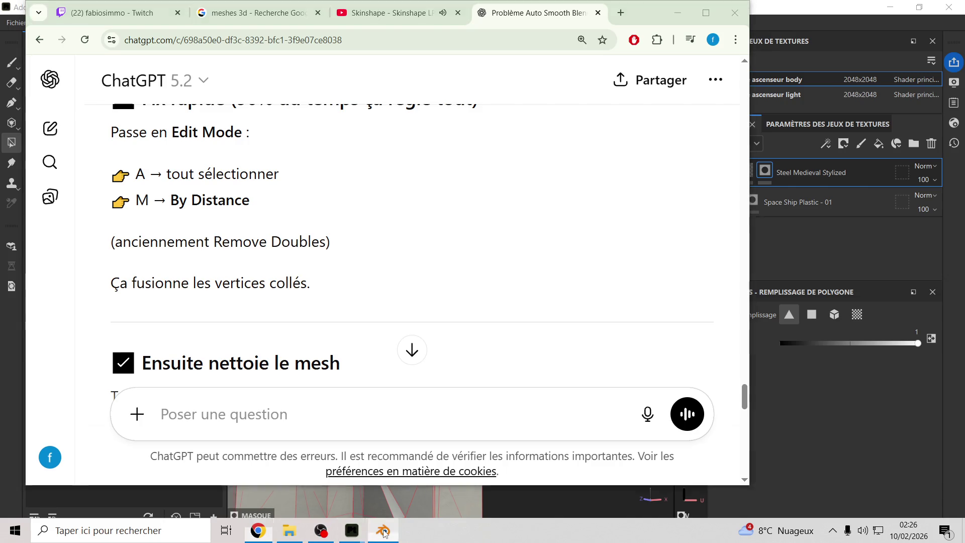
pyautogui.click(384, 531)
# Step: In Edit Mode, run Merge by Distance on the door frame's vertices
pyautogui.press('Tab')
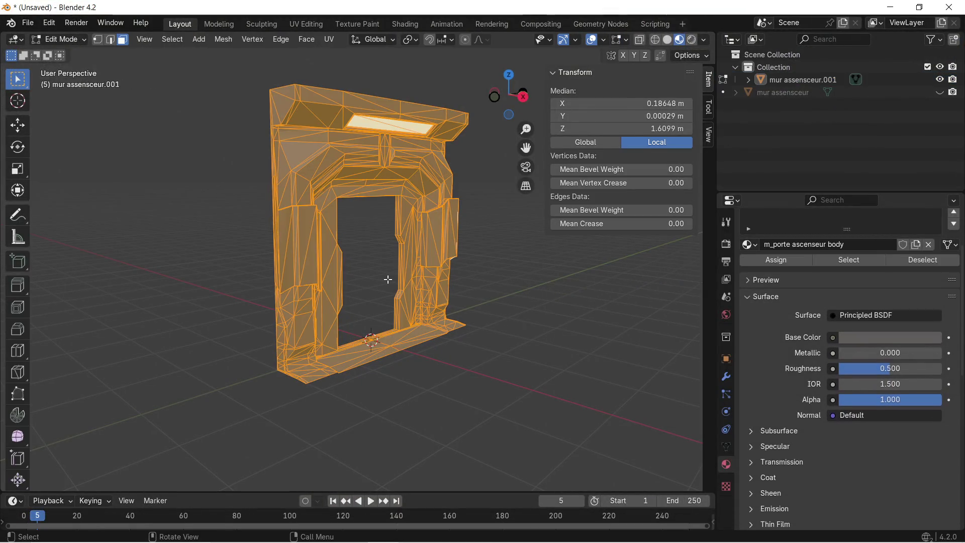
pyautogui.moveTo(389, 276); pyautogui.dragTo(345, 270, button='middle')
pyautogui.press('m')
pyautogui.click(349, 270)
pyautogui.press('m')
pyautogui.click(377, 263)
# Step: Set the merge distance to 0.01 m, removing 9 vertices, then deselect the mesh
pyautogui.click(121, 482)
pyautogui.click(170, 449)
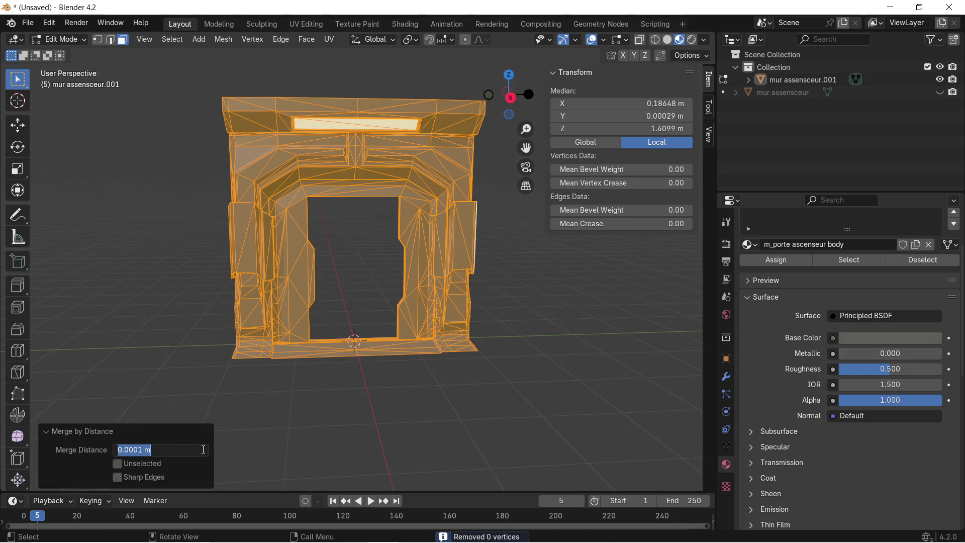
pyautogui.press('Home')
pyautogui.press('Right')
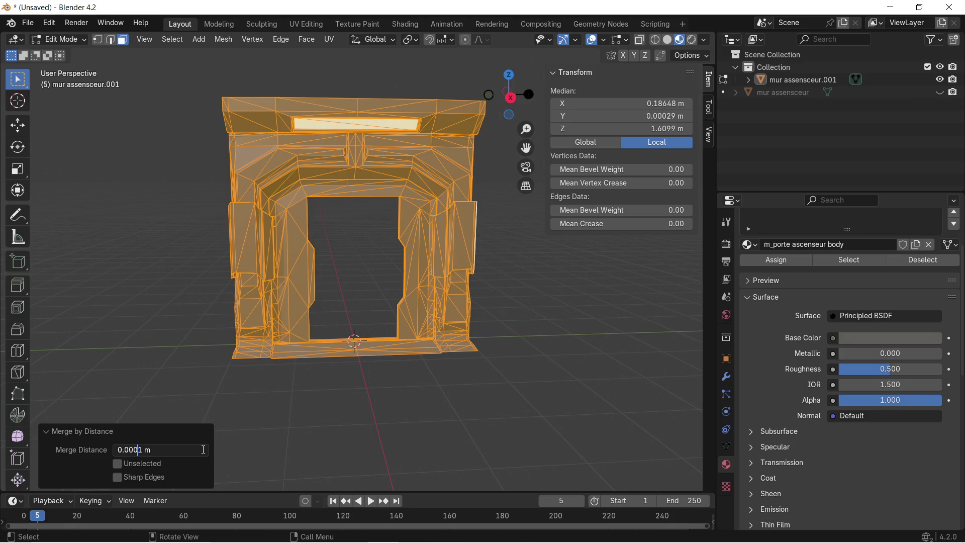
pyautogui.press('Return')
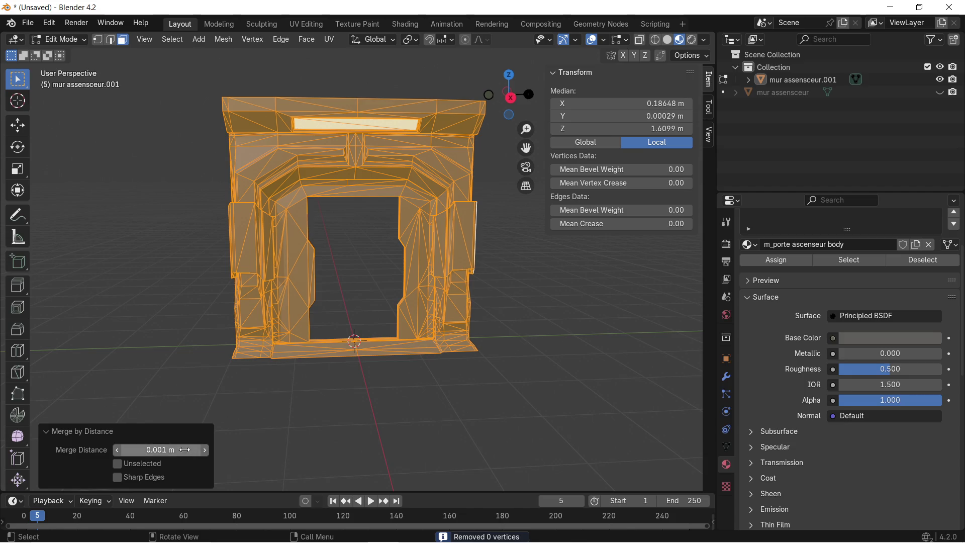
pyautogui.click(163, 450)
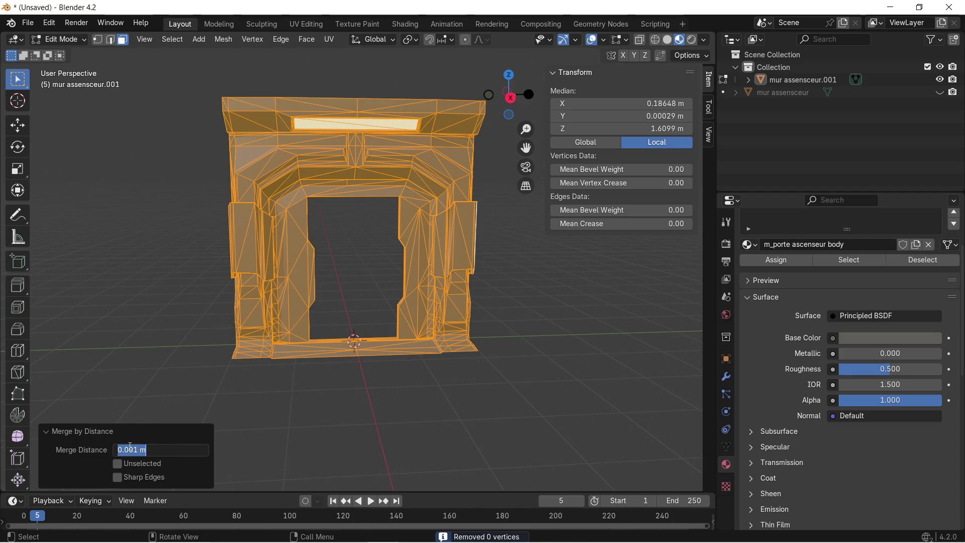
pyautogui.click(134, 450)
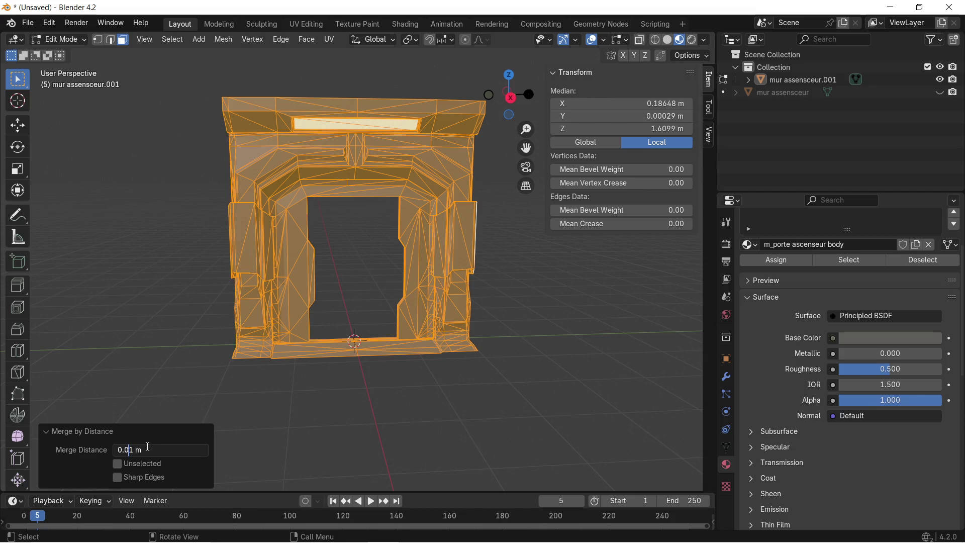
pyautogui.press('Return')
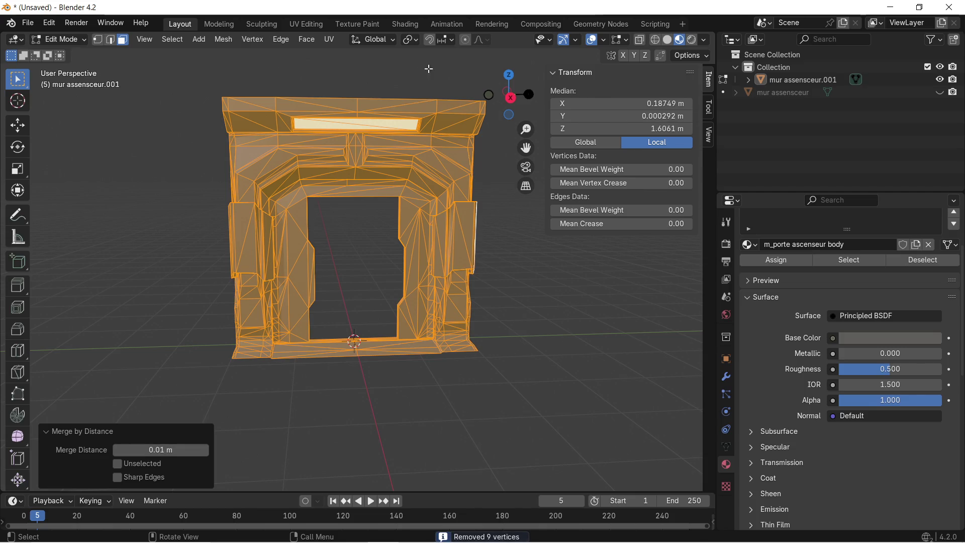
pyautogui.scroll(3, 393, 196)
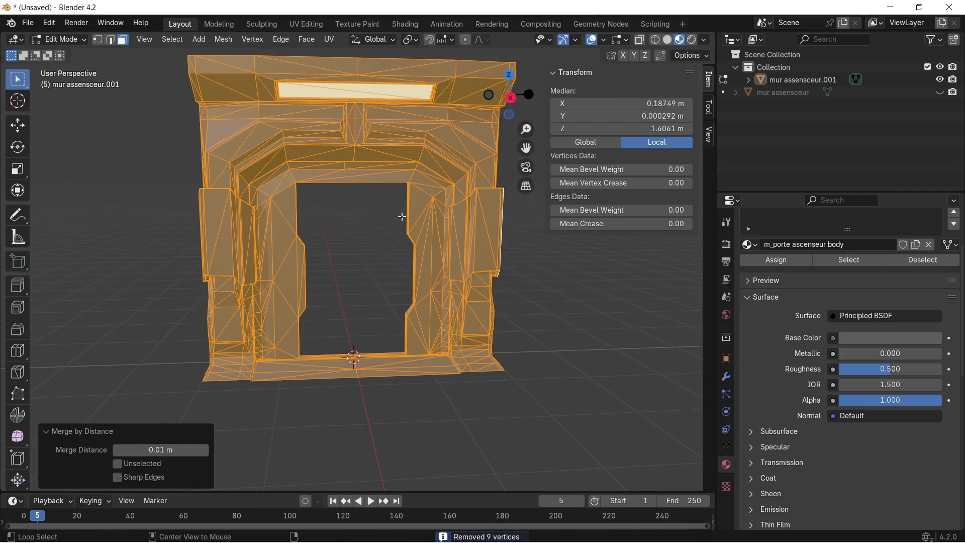
pyautogui.moveTo(319, 227)
pyautogui.mouseDown(button='middle')
pyautogui.moveTo(275, 218)
pyautogui.moveTo(349, 203)
pyautogui.moveTo(315, 201)
pyautogui.moveTo(319, 192)
pyautogui.mouseUp(button='middle')
pyautogui.click(275, 218)
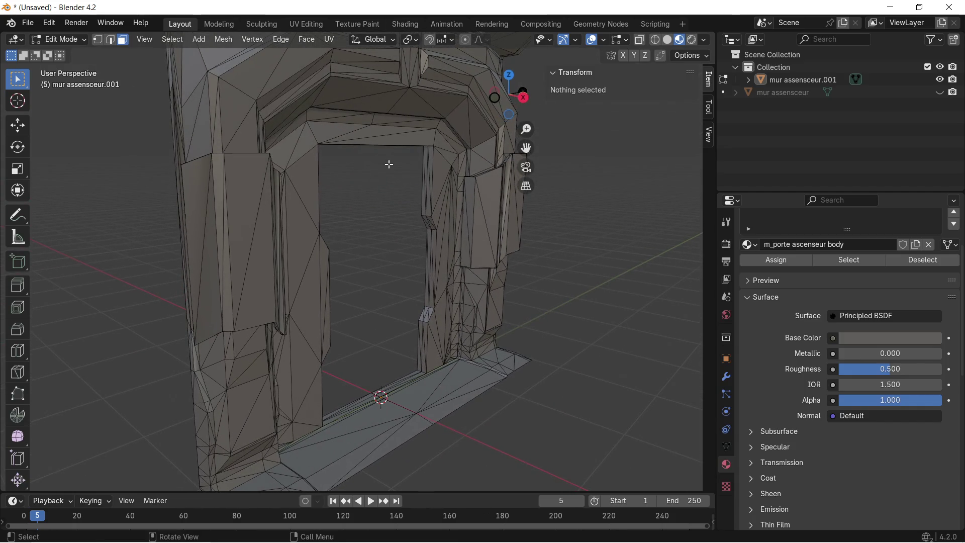
# Step: Select the whole door frame mesh and unwrap it with Smart UV Project at 0.020 island margin
pyautogui.press('a')
pyautogui.click(330, 42)
pyautogui.click(345, 55)
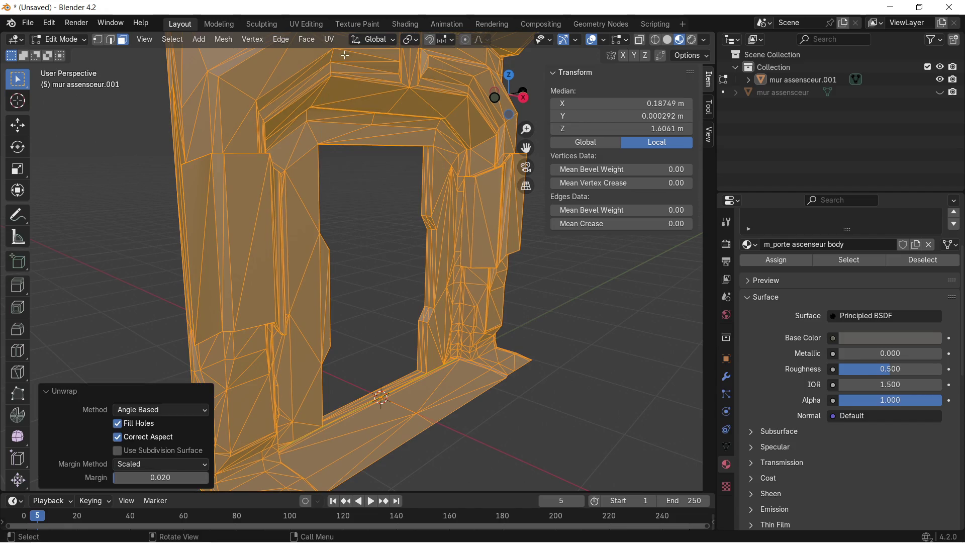
pyautogui.click(328, 44)
pyautogui.click(357, 69)
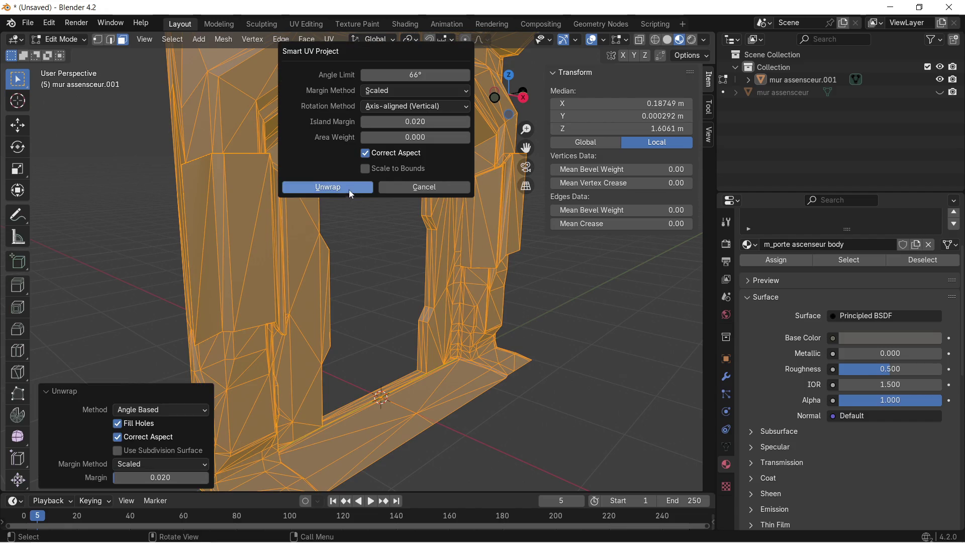
pyautogui.click(351, 188)
# Step: Deselect the mesh, orbit around the frame, and bring the ChatGPT conversation back up
pyautogui.click(351, 220)
pyautogui.moveTo(352, 220)
pyautogui.mouseDown(button='middle')
pyautogui.moveTo(261, 228)
pyautogui.moveTo(316, 219)
pyautogui.moveTo(319, 209)
pyautogui.moveTo(236, 217)
pyautogui.moveTo(282, 195)
pyautogui.moveTo(272, 202)
pyautogui.mouseUp(button='middle')
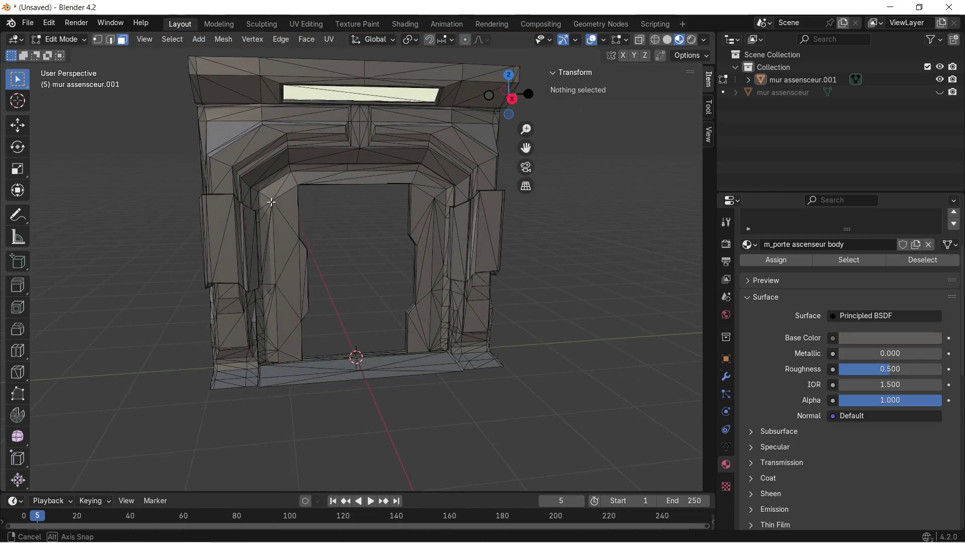
pyautogui.moveTo(342, 540)
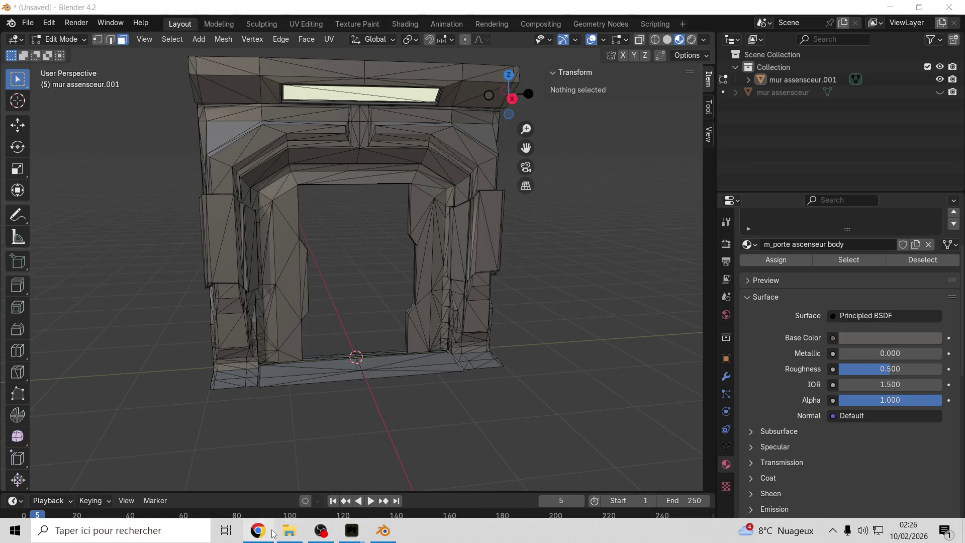
pyautogui.click(258, 530)
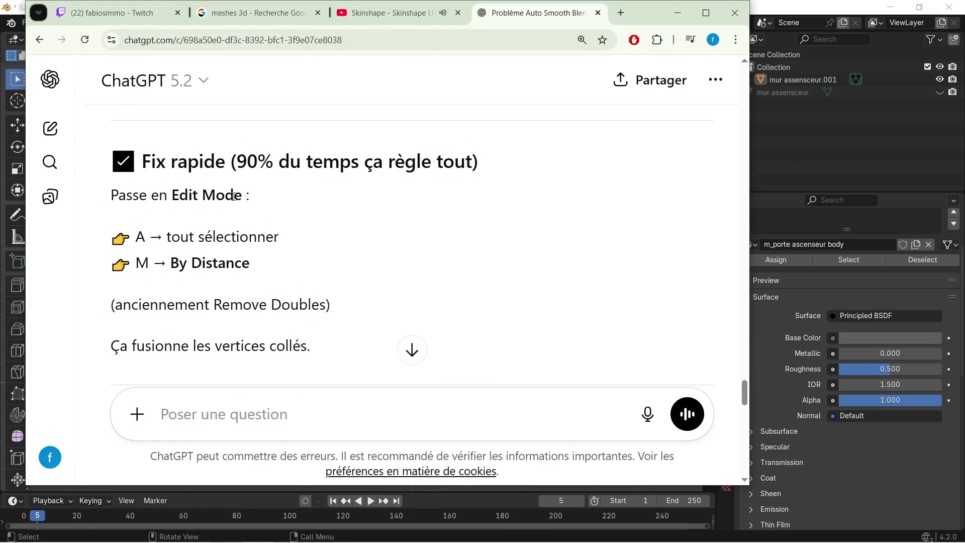
# Step: Scroll ChatGPT's reply to the Delete Loose, Degenerate Dissolve and recalculate-normals steps, then minimize Chrome
pyautogui.scroll(-3, 232, 204)
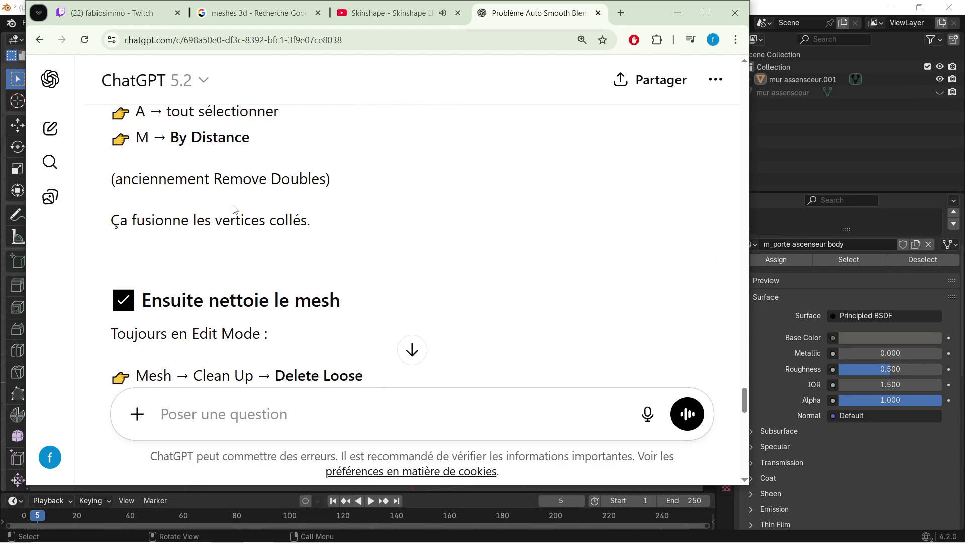
pyautogui.scroll(-3, 217, 208)
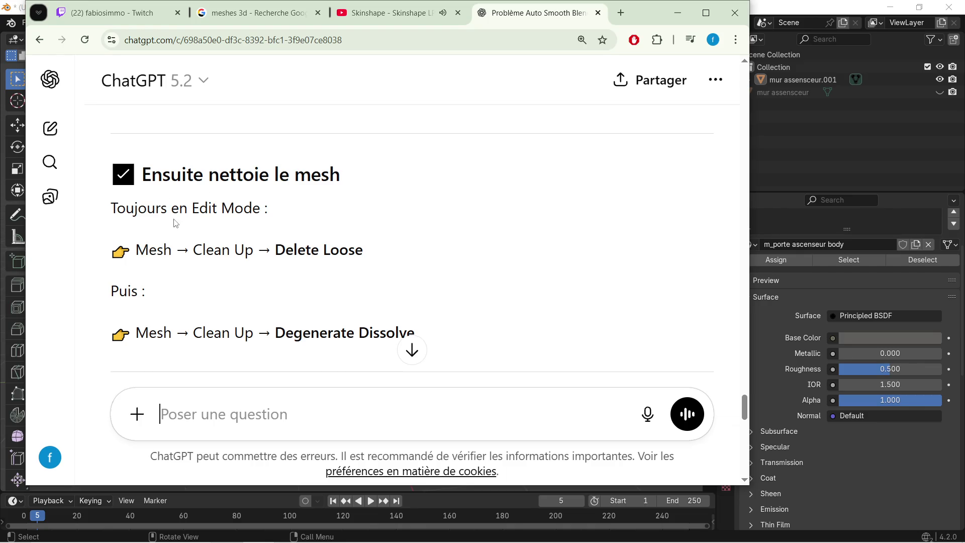
pyautogui.scroll(-1, 274, 258)
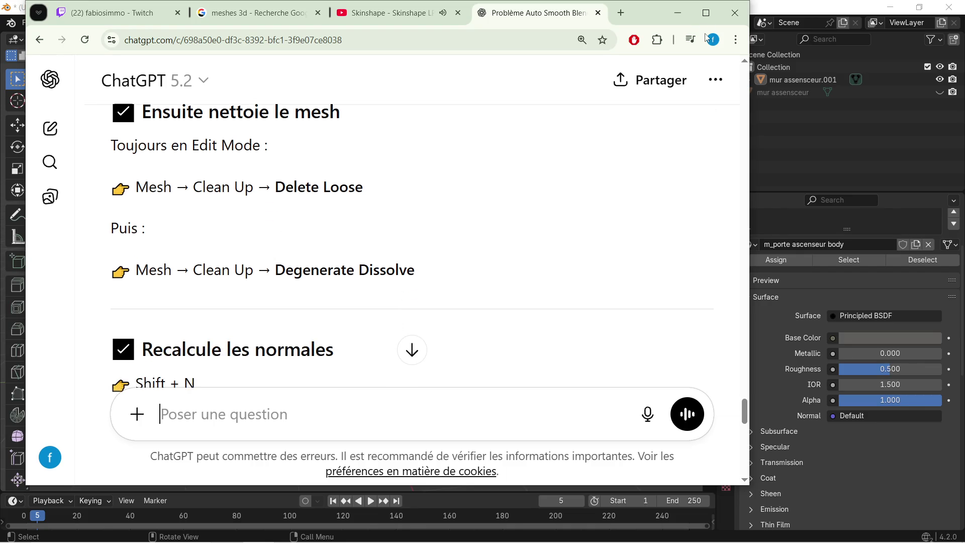
pyautogui.click(671, 13)
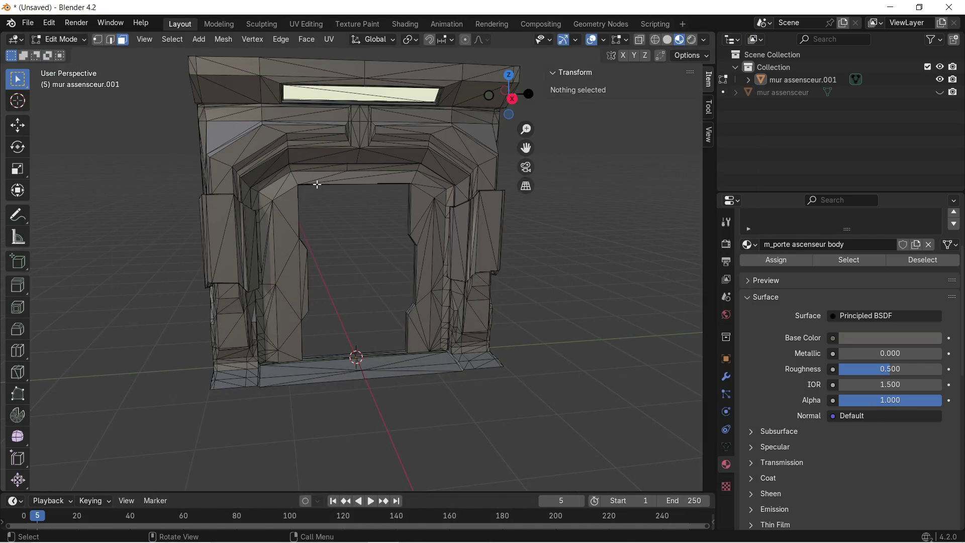
# Step: Remove loose geometry from the whole mesh with Clean Up > Delete Loose
pyautogui.press('a')
pyautogui.click(224, 39)
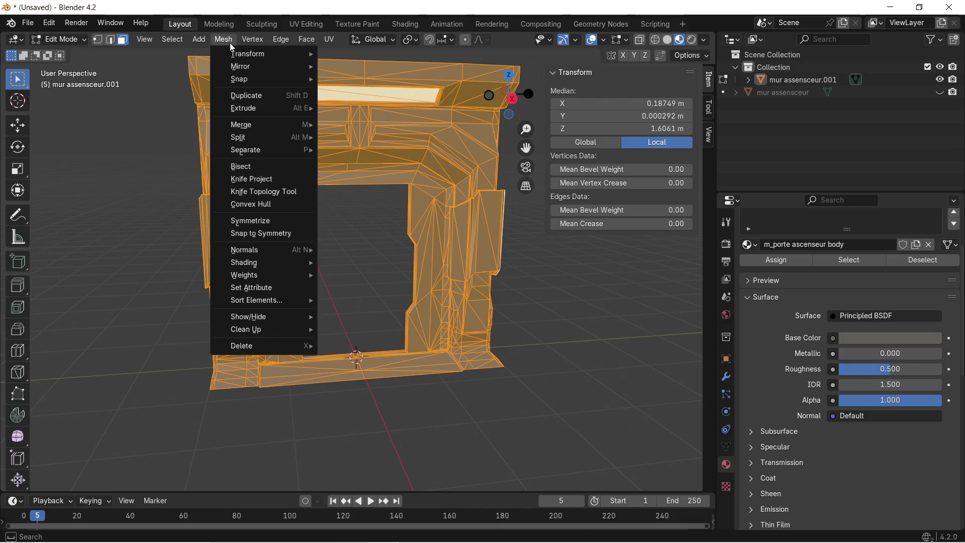
pyautogui.moveTo(252, 53)
pyautogui.moveTo(274, 155)
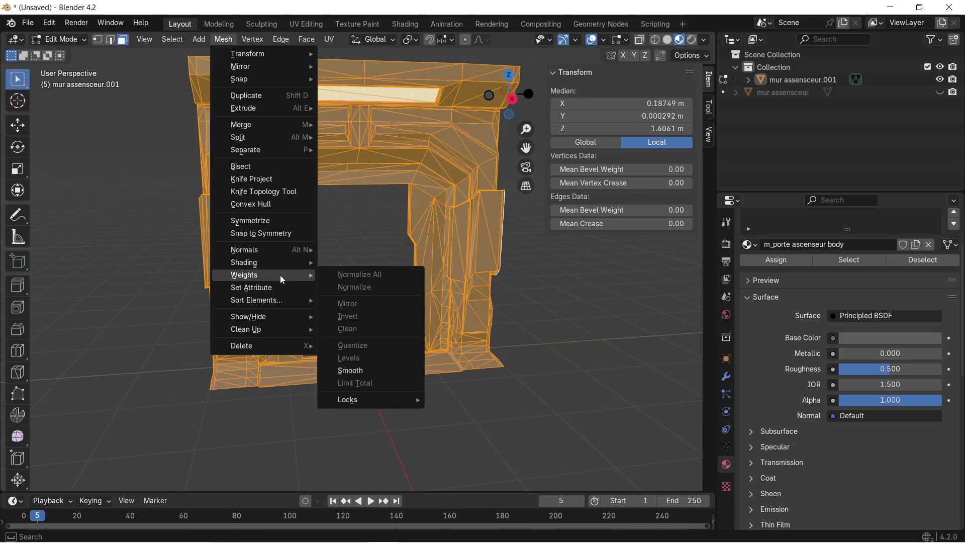
pyautogui.moveTo(277, 331)
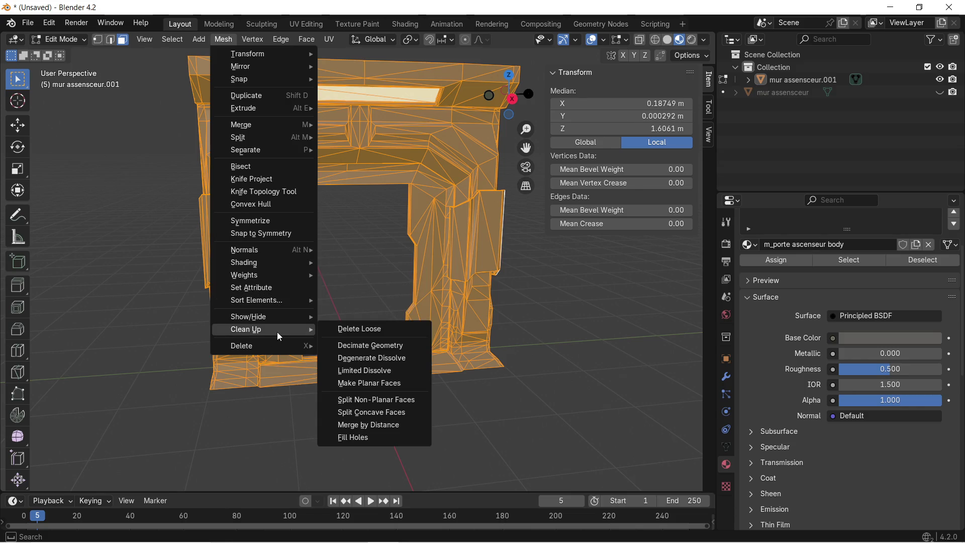
pyautogui.click(344, 332)
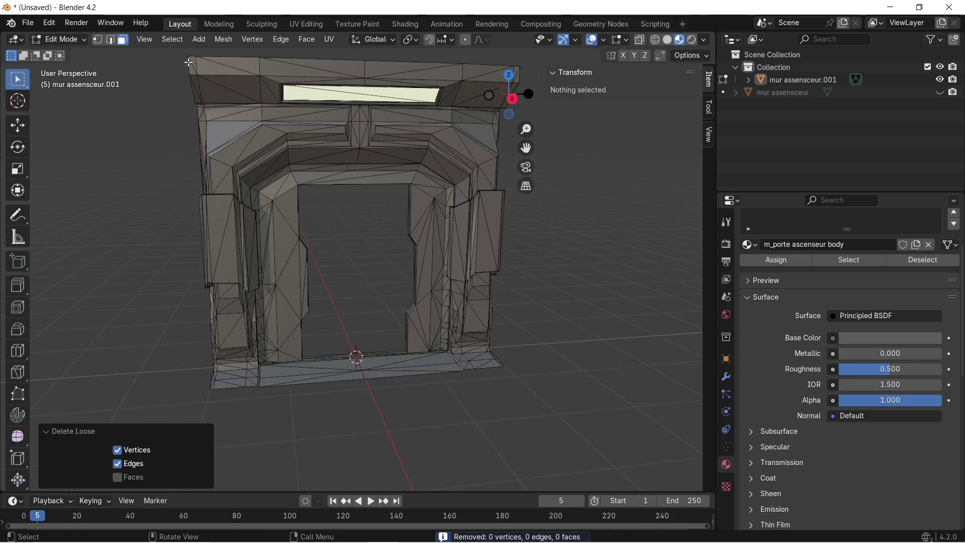
# Step: Run Degenerate Dissolve at 0.0001 m on the whole mesh
pyautogui.press('a')
pyautogui.click(229, 42)
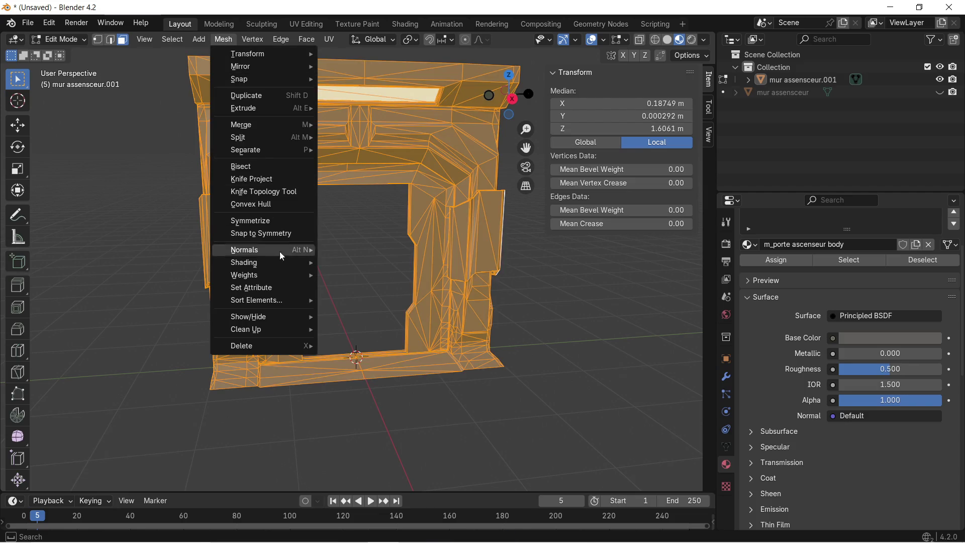
pyautogui.moveTo(283, 332)
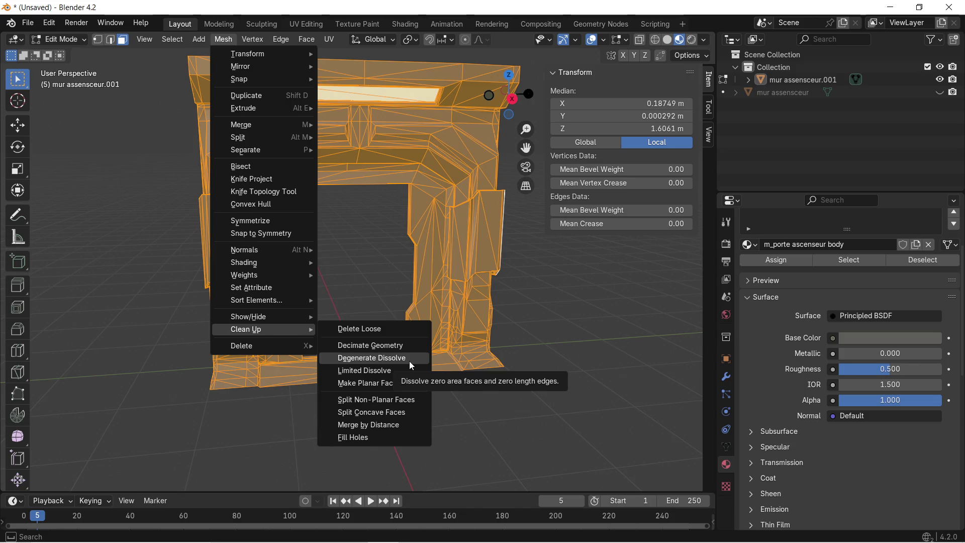
pyautogui.click(412, 363)
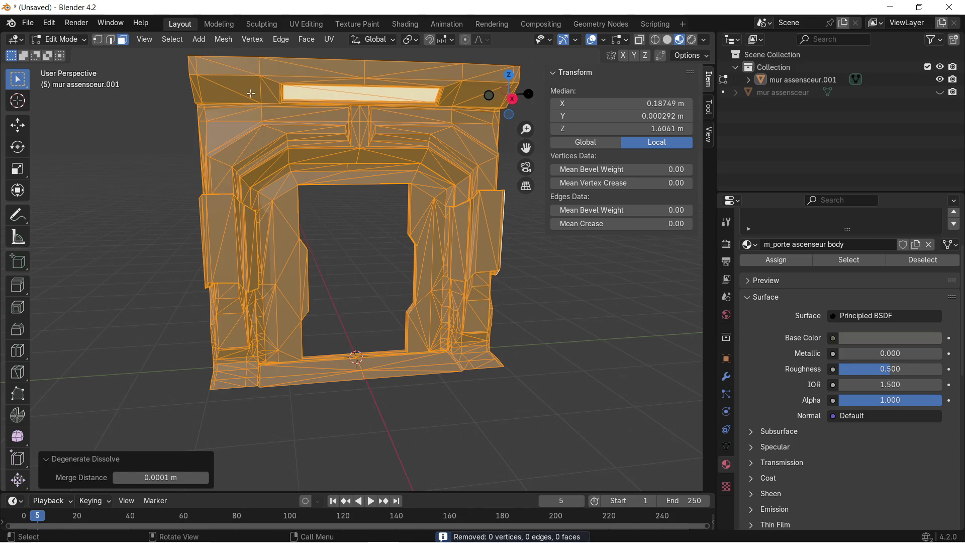
# Step: Split the mesh's concave faces into convex ones
pyautogui.click(217, 42)
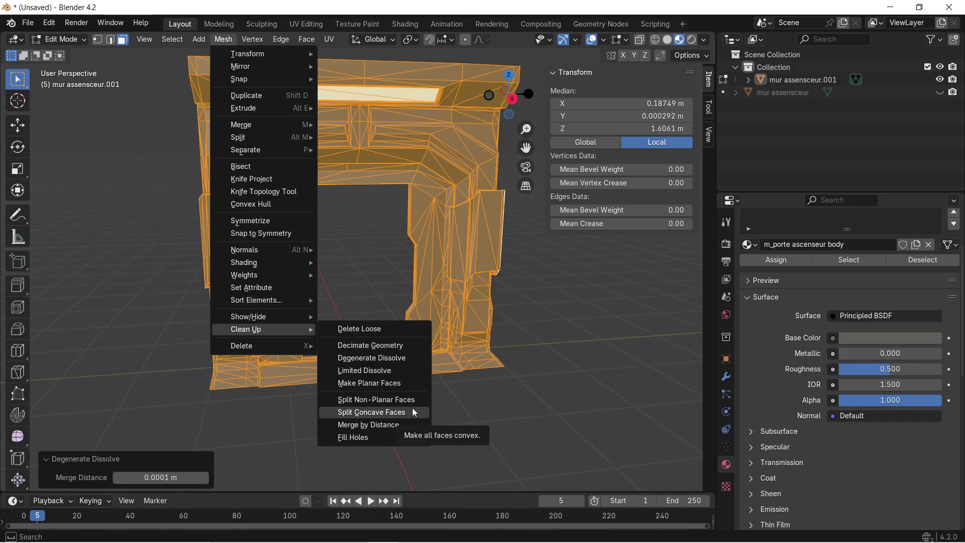
pyautogui.click(415, 413)
pyautogui.moveTo(271, 306)
pyautogui.mouseDown(button='middle')
pyautogui.moveTo(352, 310)
pyautogui.moveTo(302, 311)
pyautogui.mouseUp(button='middle')
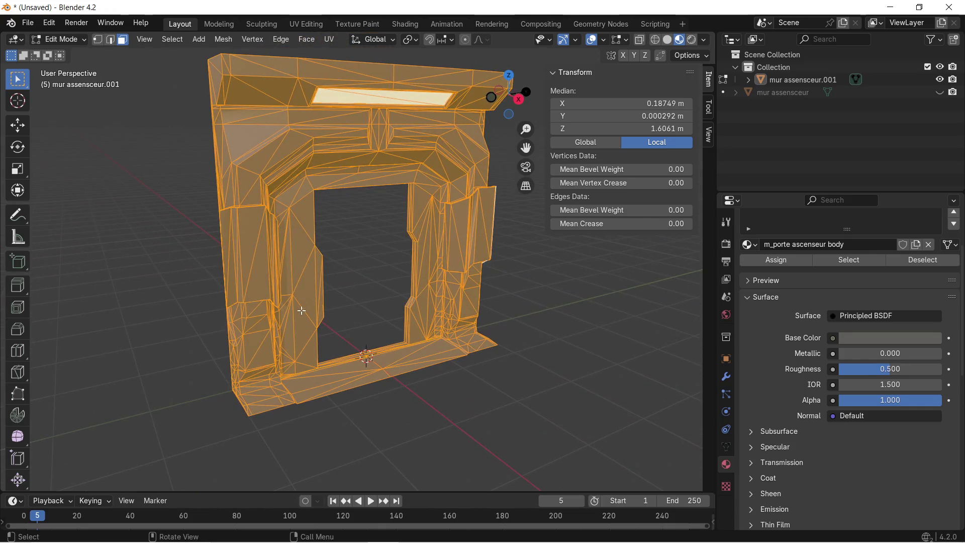
# Step: Run Split Non-Planar Faces at a 5° max angle on the mesh, then deselect everything
pyautogui.click(222, 42)
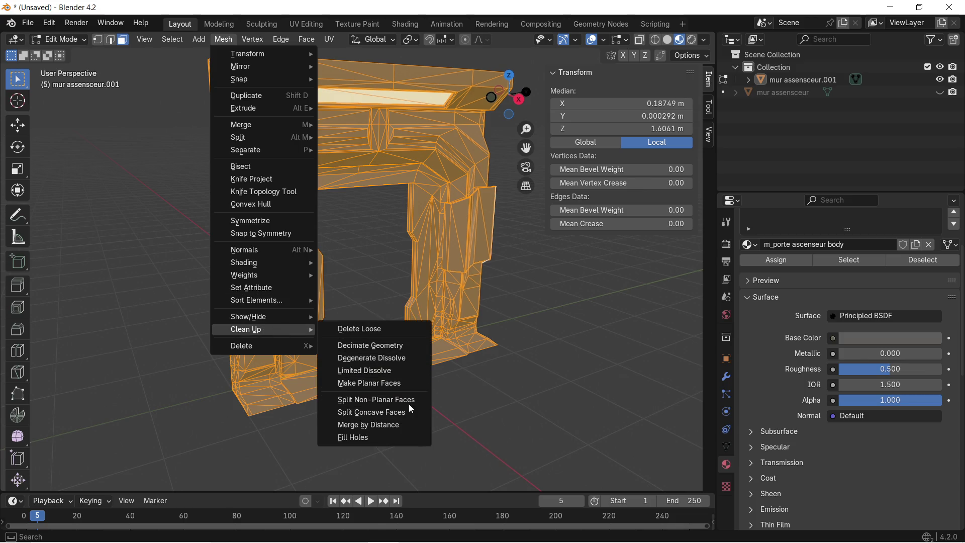
pyautogui.click(406, 401)
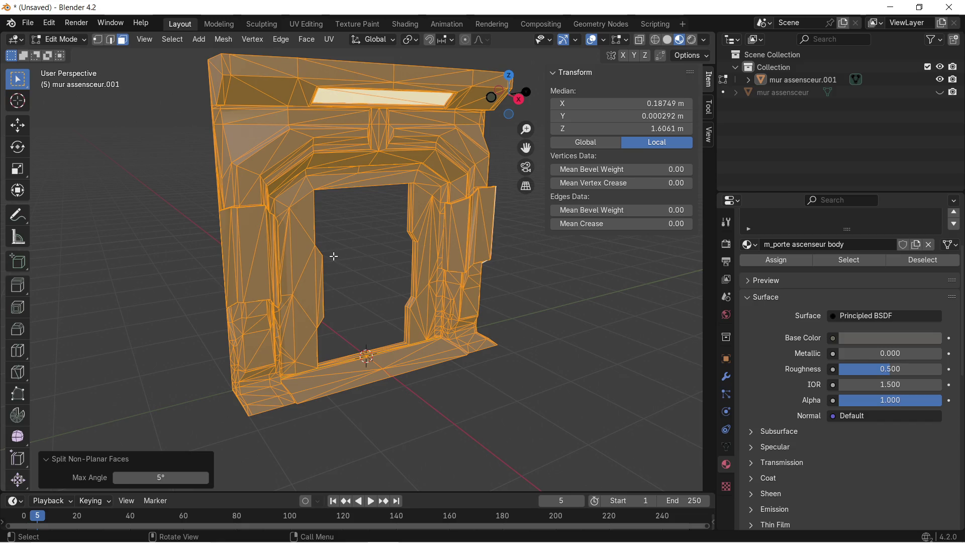
pyautogui.click(158, 412)
pyautogui.moveTo(393, 212)
pyautogui.mouseDown(button='middle')
pyautogui.moveTo(342, 240)
pyautogui.moveTo(376, 217)
pyautogui.moveTo(340, 194)
pyautogui.mouseUp(button='middle')
# Step: Zoom and orbit in on the door frame's side to find the interior triangles
pyautogui.scroll(5, 591, 273)
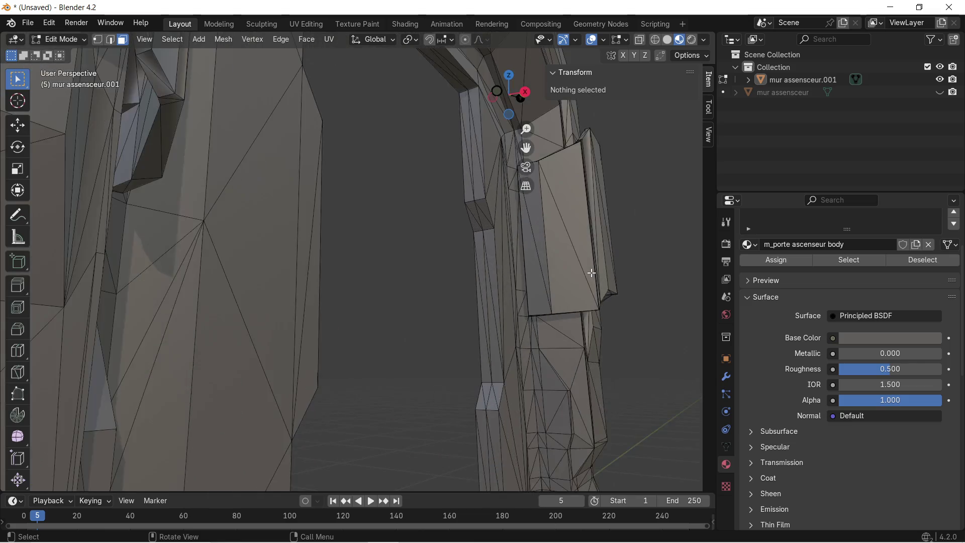
pyautogui.scroll(3, 591, 273)
pyautogui.moveTo(592, 273)
pyautogui.keyDown('shift'); pyautogui.mouseDown(button='middle')
pyautogui.moveTo(445, 254)
pyautogui.moveTo(511, 283)
pyautogui.moveTo(394, 259)
pyautogui.moveTo(407, 211)
pyautogui.moveTo(380, 271)
pyautogui.moveTo(389, 261)
pyautogui.moveTo(399, 312)
pyautogui.moveTo(367, 205)
pyautogui.moveTo(403, 483)
pyautogui.moveTo(408, 5)
pyautogui.mouseUp(button='middle'); pyautogui.keyUp('shift')
pyautogui.scroll(2, 449, 252)
pyautogui.click(511, 283)
pyautogui.scroll(-2, 408, 211)
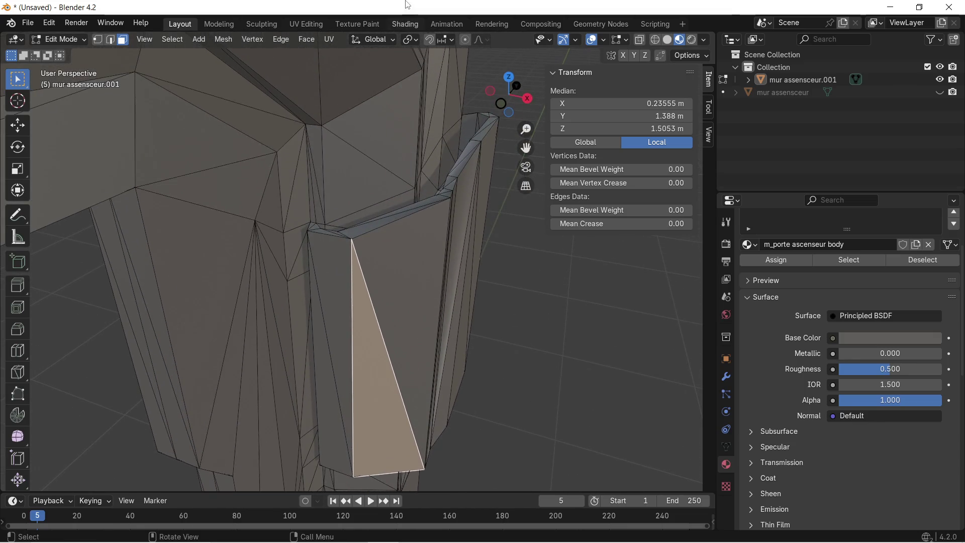
pyautogui.moveTo(380, 206)
pyautogui.mouseDown(button='middle')
pyautogui.moveTo(345, 263)
pyautogui.moveTo(215, 241)
pyautogui.moveTo(157, 201)
pyautogui.moveTo(179, 208)
pyautogui.moveTo(185, 216)
pyautogui.moveTo(125, 201)
pyautogui.moveTo(194, 229)
pyautogui.mouseUp(button='middle')
pyautogui.moveTo(528, 308)
pyautogui.mouseDown(button='middle')
pyautogui.moveTo(413, 216)
pyautogui.moveTo(443, 322)
pyautogui.moveTo(597, 338)
pyautogui.moveTo(466, 276)
pyautogui.moveTo(409, 226)
pyautogui.moveTo(476, 319)
pyautogui.moveTo(443, 338)
pyautogui.mouseUp(button='middle')
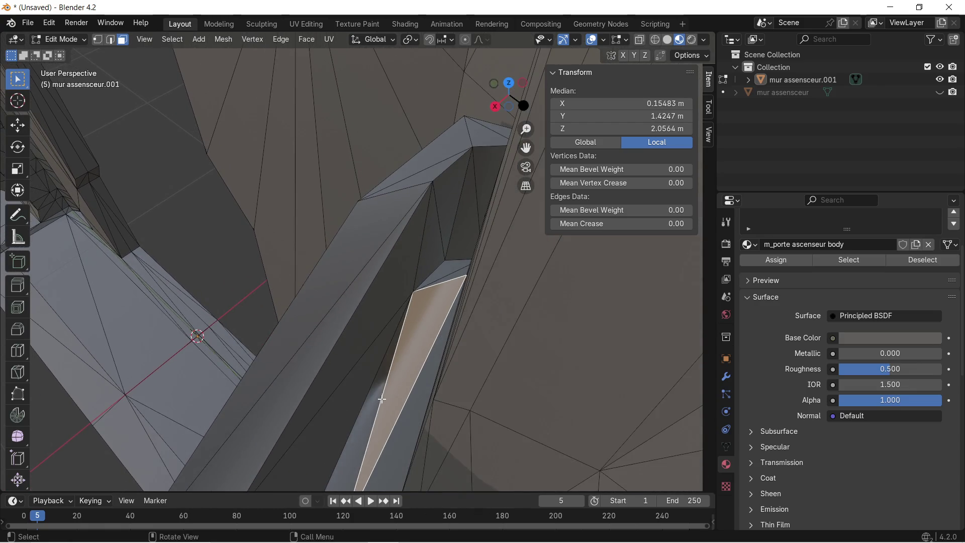
pyautogui.moveTo(309, 327)
pyautogui.mouseDown(button='middle')
pyautogui.moveTo(368, 306)
pyautogui.moveTo(431, 263)
pyautogui.moveTo(403, 353)
pyautogui.moveTo(360, 294)
pyautogui.moveTo(307, 282)
pyautogui.moveTo(276, 330)
pyautogui.moveTo(270, 405)
pyautogui.moveTo(366, 388)
pyautogui.moveTo(377, 345)
pyautogui.moveTo(347, 376)
pyautogui.moveTo(384, 355)
pyautogui.moveTo(446, 368)
pyautogui.moveTo(494, 362)
pyautogui.moveTo(524, 297)
pyautogui.moveTo(331, 341)
pyautogui.moveTo(295, 313)
pyautogui.moveTo(293, 269)
pyautogui.moveTo(317, 233)
pyautogui.moveTo(349, 221)
pyautogui.moveTo(345, 267)
pyautogui.moveTo(377, 199)
pyautogui.mouseUp(button='middle')
pyautogui.moveTo(352, 252)
pyautogui.mouseDown(button='middle')
pyautogui.moveTo(390, 239)
pyautogui.moveTo(405, 207)
pyautogui.moveTo(401, 175)
pyautogui.moveTo(351, 228)
pyautogui.moveTo(340, 200)
pyautogui.mouseUp(button='middle')
# Step: Delete the two long triangular interior faces inside the frame side
pyautogui.click(342, 204)
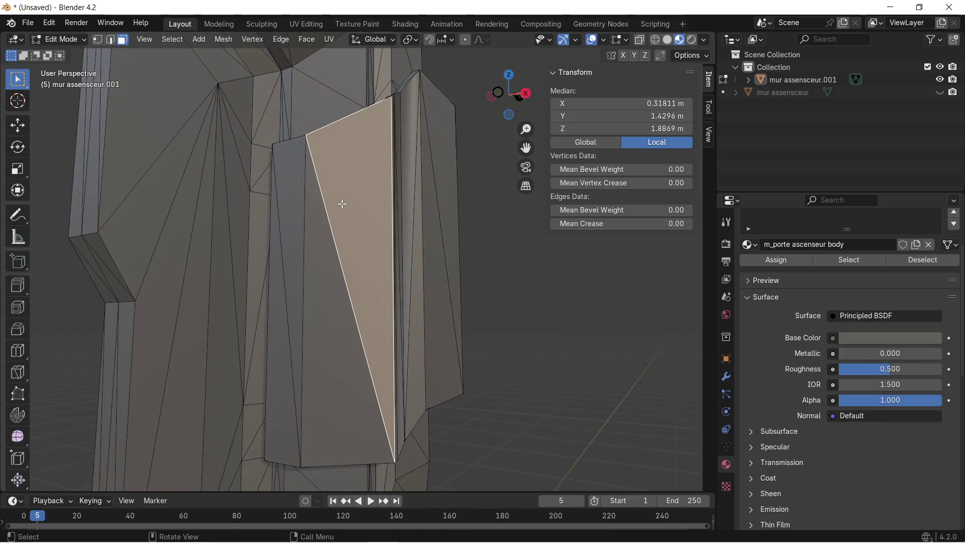
pyautogui.press('x')
pyautogui.click(328, 288)
pyautogui.moveTo(327, 256)
pyautogui.mouseDown(button='middle')
pyautogui.moveTo(322, 210)
pyautogui.moveTo(265, 261)
pyautogui.moveTo(330, 231)
pyautogui.moveTo(359, 202)
pyautogui.mouseUp(button='middle')
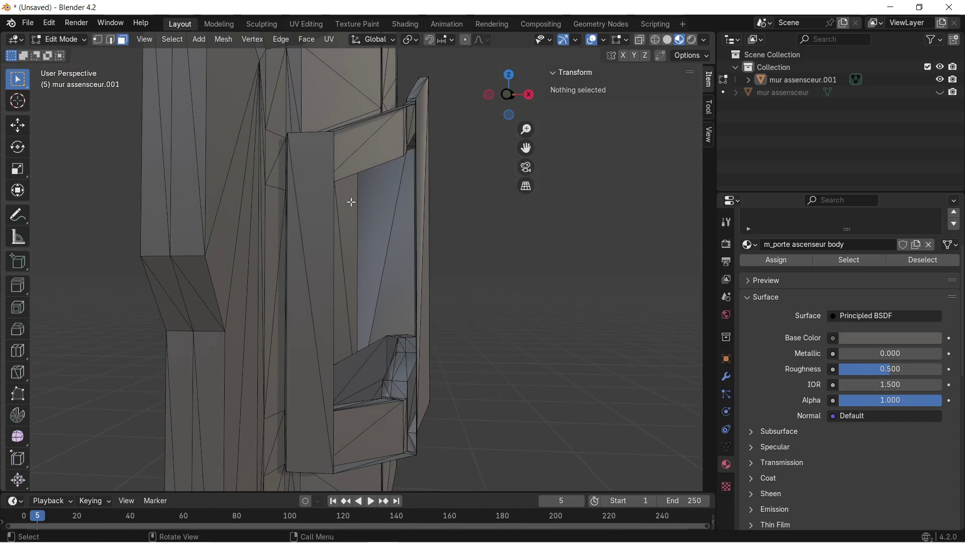
pyautogui.click(318, 214)
pyautogui.press('x')
pyautogui.click(303, 319)
# Step: Orbit over the wall ledge and select a corner vertex of its opening
pyautogui.moveTo(303, 318)
pyautogui.mouseDown(button='middle')
pyautogui.moveTo(306, 265)
pyautogui.moveTo(280, 180)
pyautogui.mouseUp(button='middle')
pyautogui.scroll(2, 280, 180)
pyautogui.moveTo(220, 135)
pyautogui.mouseDown(button='middle')
pyautogui.moveTo(239, 140)
pyautogui.moveTo(273, 224)
pyautogui.moveTo(258, 271)
pyautogui.moveTo(246, 274)
pyautogui.moveTo(239, 259)
pyautogui.moveTo(250, 112)
pyautogui.mouseUp(button='middle')
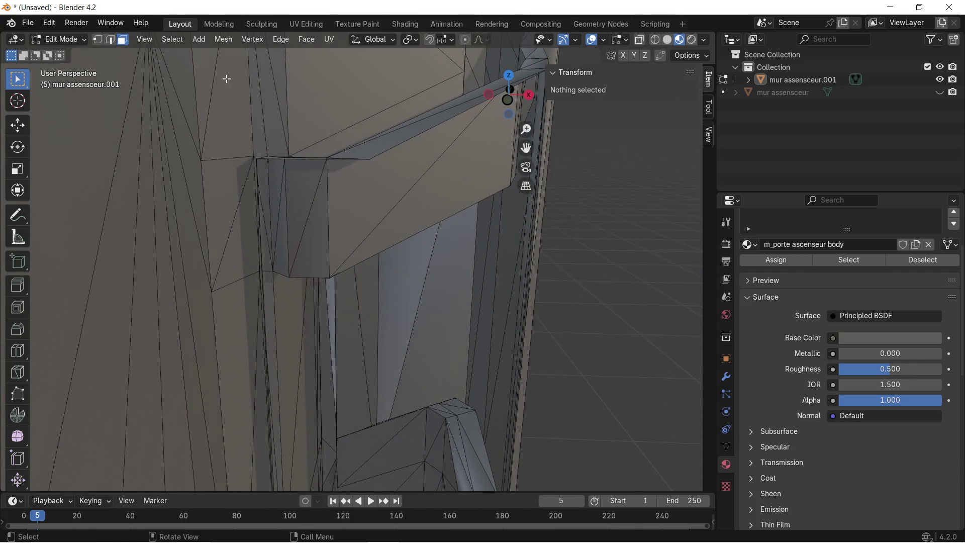
pyautogui.moveTo(246, 166)
pyautogui.mouseDown(button='middle')
pyautogui.moveTo(258, 164)
pyautogui.moveTo(263, 178)
pyautogui.mouseUp(button='middle')
pyautogui.click(262, 236)
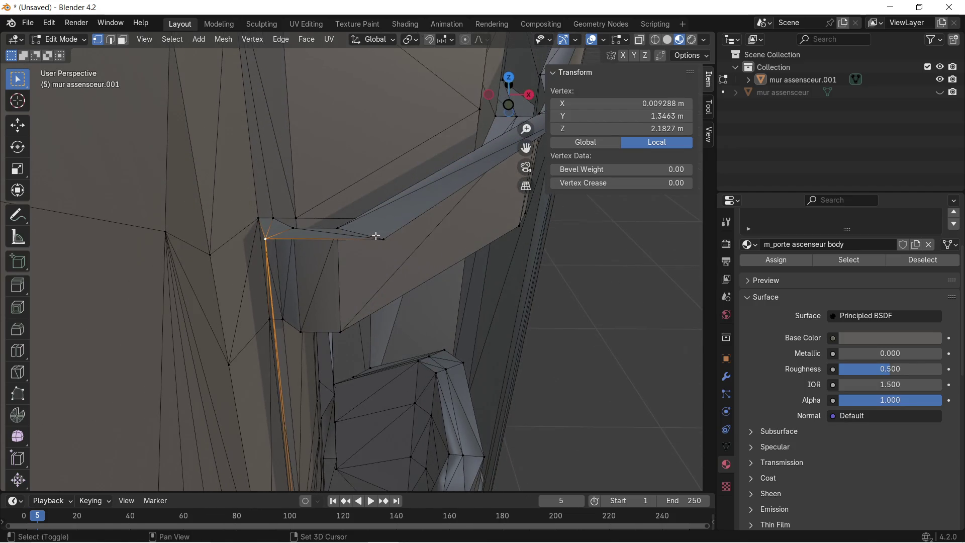
# Step: Select the vertices and face bordering the ledge opening
pyautogui.keyDown('shift'); pyautogui.click(383, 239); pyautogui.keyUp('shift')
pyautogui.moveTo(384, 330)
pyautogui.mouseDown(button='middle')
pyautogui.moveTo(389, 183)
pyautogui.moveTo(390, 194)
pyautogui.mouseUp(button='middle')
pyautogui.keyDown('shift'); pyautogui.click(223, 408); pyautogui.keyUp('shift')
pyautogui.keyDown('shift'); pyautogui.click(430, 413); pyautogui.keyUp('shift')
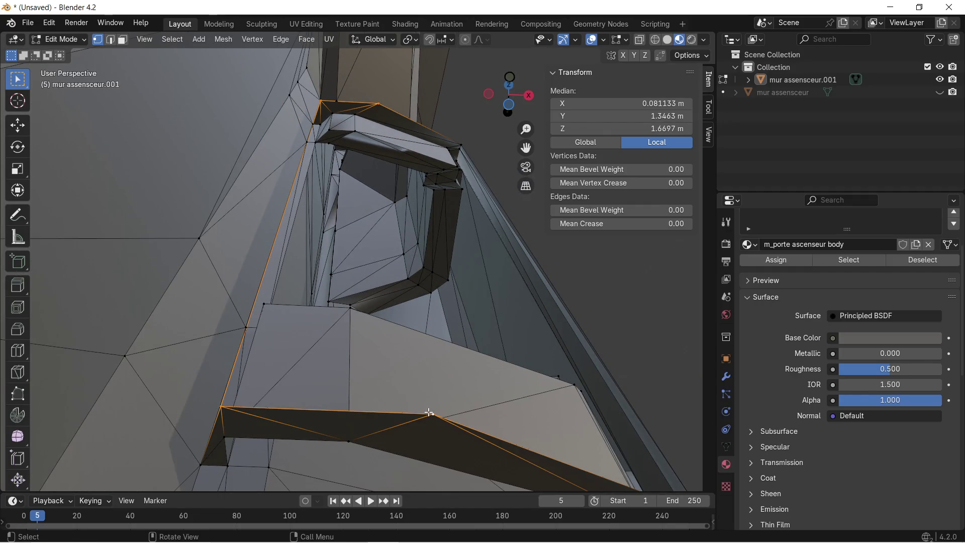
pyautogui.keyDown('shift'); pyautogui.click(430, 413); pyautogui.keyUp('shift')
pyautogui.moveTo(430, 412)
pyautogui.mouseDown(button='middle')
pyautogui.moveTo(441, 365)
pyautogui.moveTo(359, 351)
pyautogui.mouseUp(button='middle')
# Step: Fill the four-vertex hole at the ledge corner with a new face
pyautogui.click(346, 397)
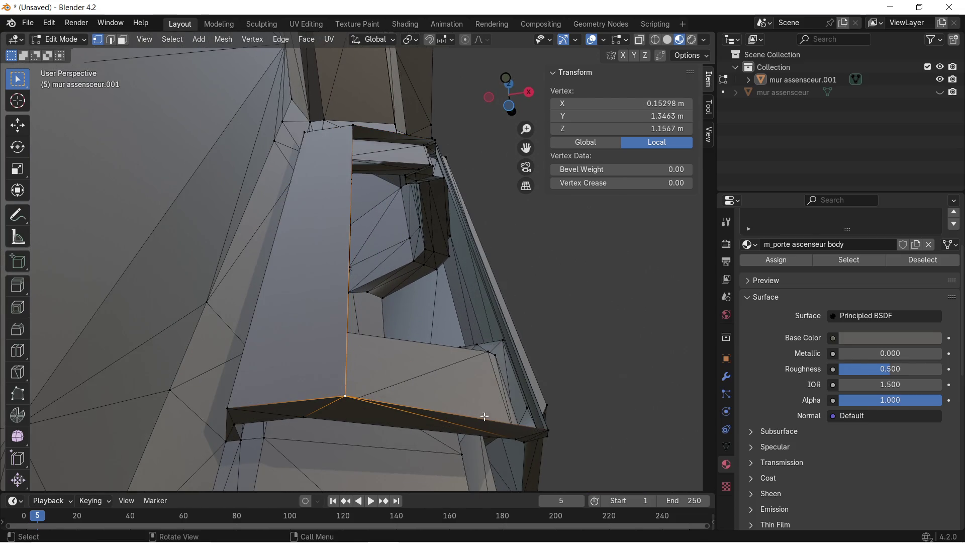
pyautogui.moveTo(540, 426)
pyautogui.mouseDown(button='middle')
pyautogui.moveTo(491, 421)
pyautogui.moveTo(483, 410)
pyautogui.mouseUp(button='middle')
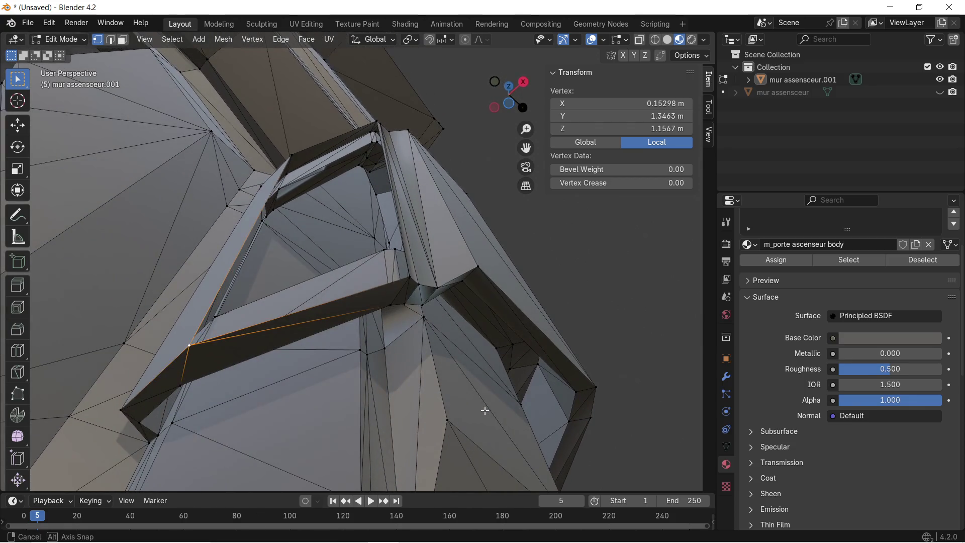
pyautogui.keyDown('shift'); pyautogui.click(411, 280); pyautogui.keyUp('shift')
pyautogui.moveTo(412, 280)
pyautogui.mouseDown(button='middle')
pyautogui.moveTo(427, 453)
pyautogui.moveTo(405, 390)
pyautogui.moveTo(425, 355)
pyautogui.mouseUp(button='middle')
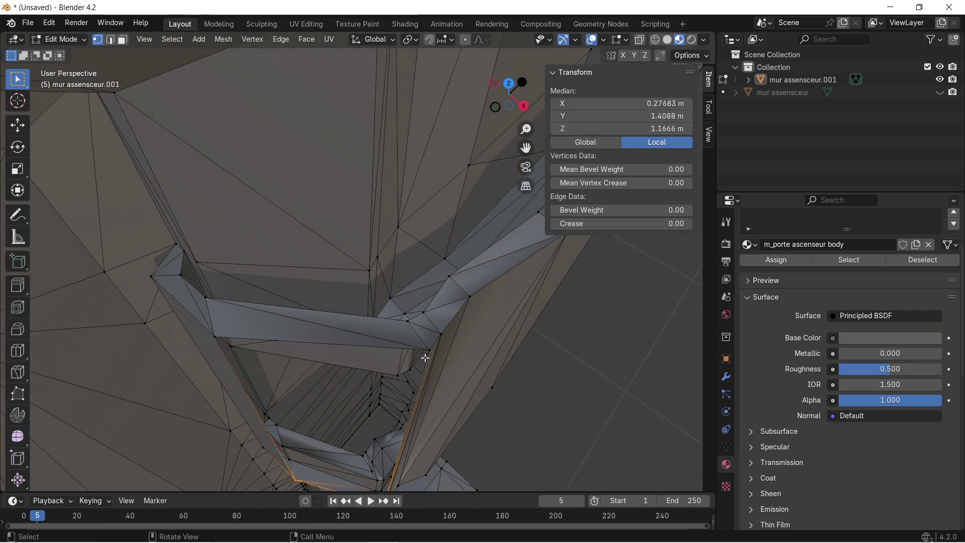
pyautogui.keyDown('shift'); pyautogui.click(429, 350); pyautogui.keyUp('shift')
pyautogui.keyDown('shift'); pyautogui.click(214, 335); pyautogui.keyUp('shift')
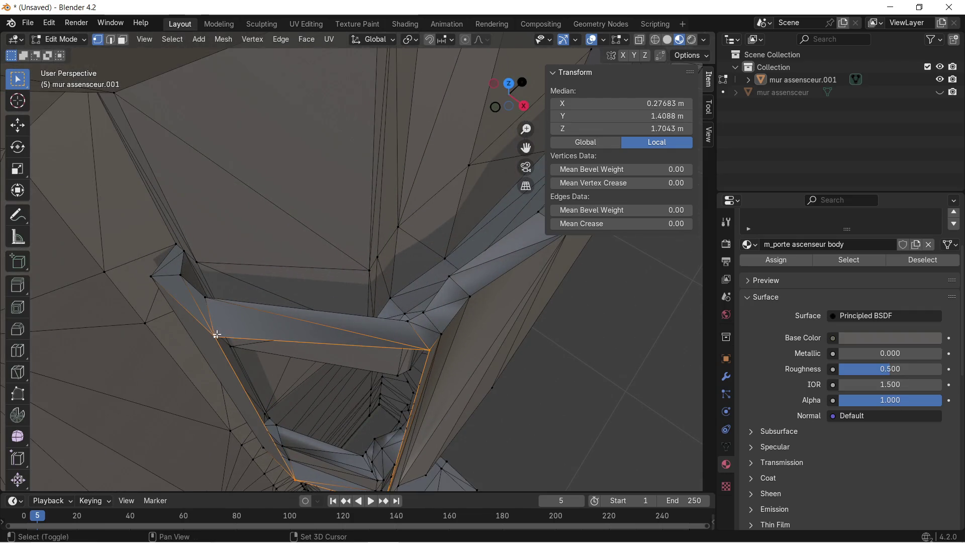
pyautogui.press('f')
pyautogui.moveTo(255, 335)
pyautogui.mouseDown(button='middle')
pyautogui.moveTo(263, 352)
pyautogui.moveTo(327, 292)
pyautogui.mouseUp(button='middle')
pyautogui.click(499, 315)
# Step: Delete the narrow face and the large door face beside the door panel
pyautogui.moveTo(497, 308); pyautogui.dragTo(433, 201, button='middle')
pyautogui.scroll(2, 390, 259)
pyautogui.moveTo(390, 258)
pyautogui.mouseDown(button='middle')
pyautogui.moveTo(400, 219)
pyautogui.moveTo(398, 280)
pyautogui.moveTo(379, 261)
pyautogui.moveTo(372, 356)
pyautogui.moveTo(380, 247)
pyautogui.mouseUp(button='middle')
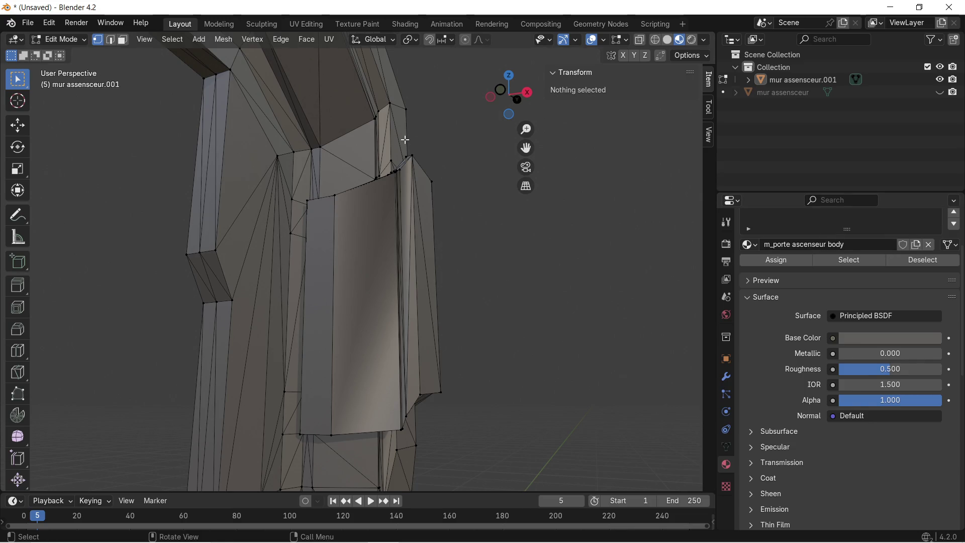
pyautogui.scroll(2, 413, 143)
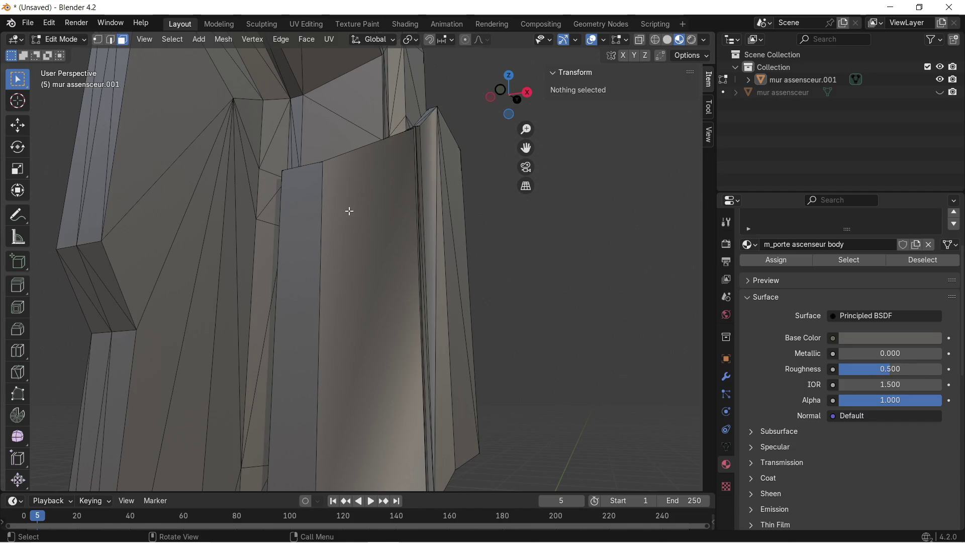
pyautogui.press('x')
pyautogui.click(376, 227)
pyautogui.click(302, 255)
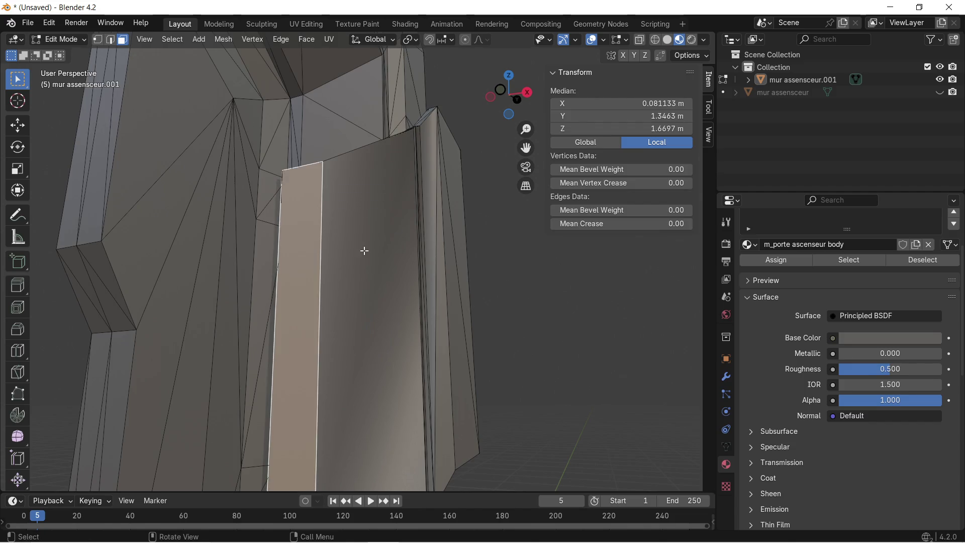
pyautogui.keyDown('shift'); pyautogui.click(364, 251); pyautogui.keyUp('shift')
pyautogui.press('x')
pyautogui.click(363, 252)
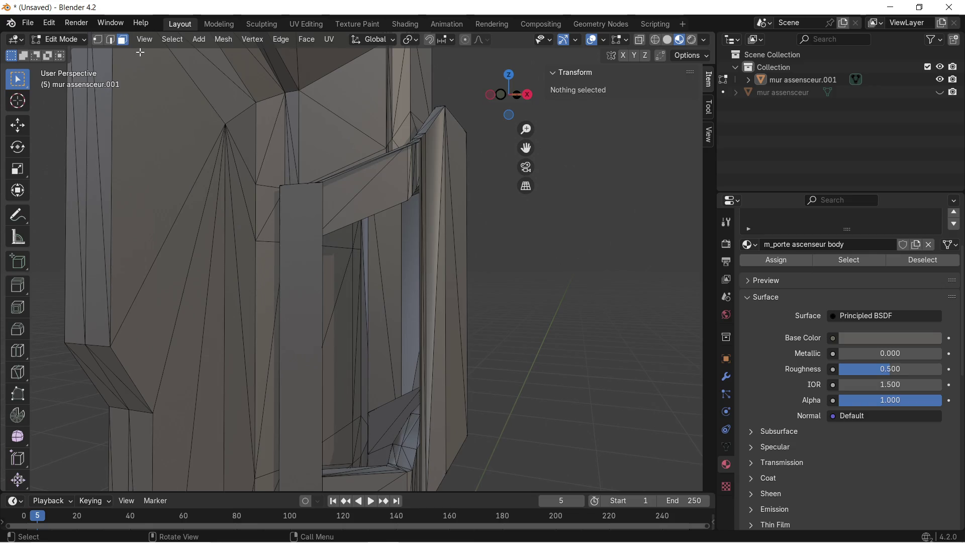
# Step: Fill the opening outlined down the pillar and along the bottom with a face
pyautogui.scroll(1, 248, 151)
pyautogui.click(316, 164)
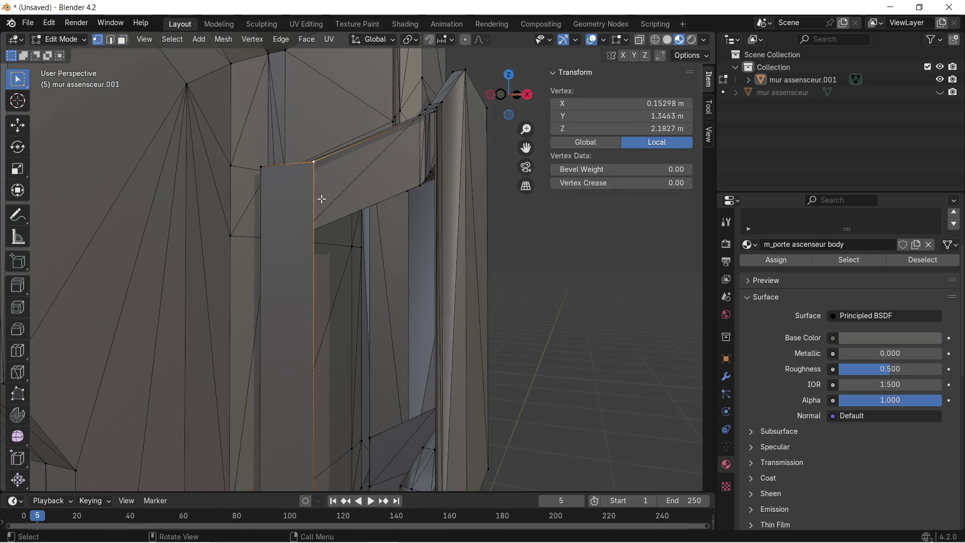
pyautogui.moveTo(366, 398); pyautogui.dragTo(365, 316, button='middle')
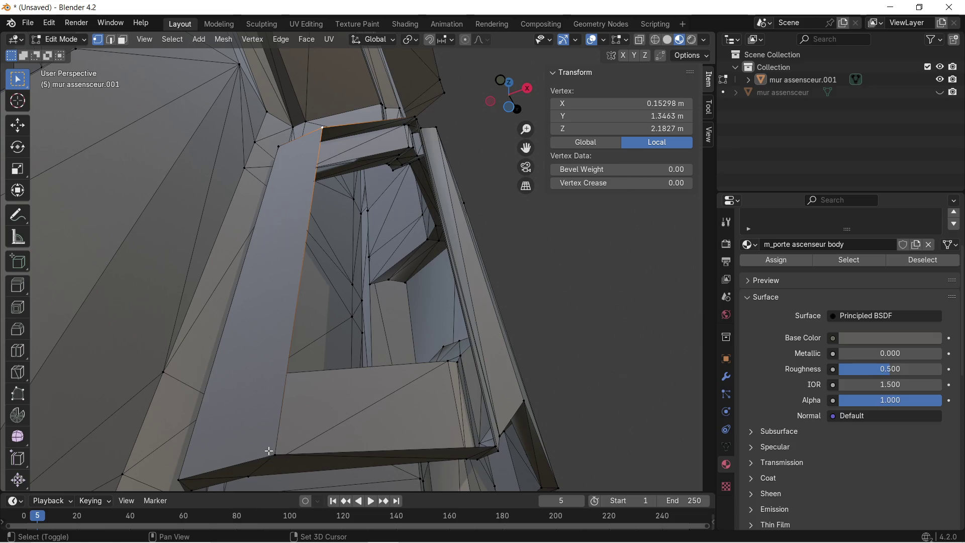
pyautogui.keyDown('ctrl'); pyautogui.click(479, 446); pyautogui.keyUp('ctrl')
pyautogui.keyDown('ctrl'); pyautogui.click(491, 442); pyautogui.keyUp('ctrl')
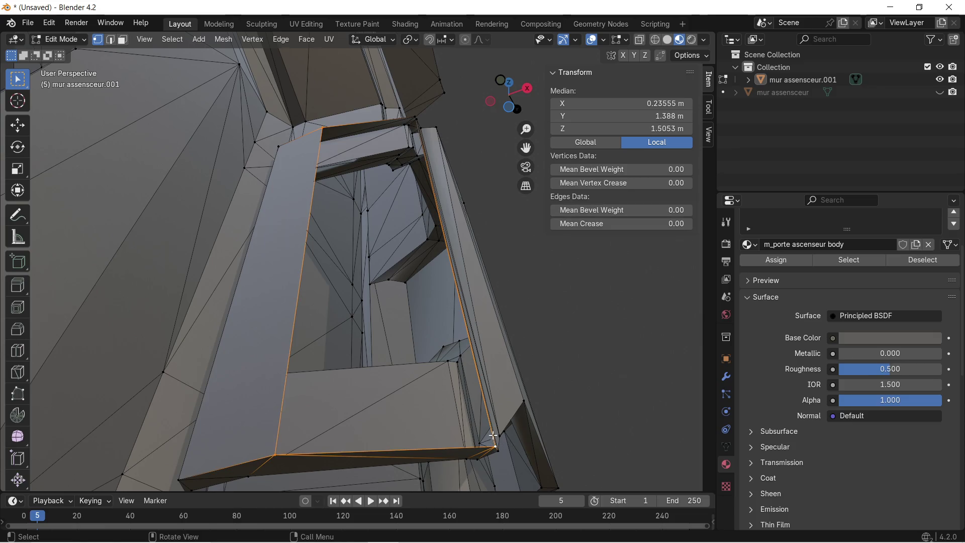
pyautogui.press('f')
pyautogui.moveTo(458, 390)
pyautogui.mouseDown(button='middle')
pyautogui.moveTo(445, 391)
pyautogui.moveTo(370, 311)
pyautogui.mouseUp(button='middle')
# Step: Patch the remaining frame gap with a face joining three vertices, then check it
pyautogui.click(374, 300)
pyautogui.moveTo(360, 211)
pyautogui.mouseDown(button='middle')
pyautogui.moveTo(391, 379)
pyautogui.moveTo(317, 314)
pyautogui.moveTo(290, 319)
pyautogui.mouseUp(button='middle')
pyautogui.keyDown('ctrl'); pyautogui.click(269, 320); pyautogui.keyUp('ctrl')
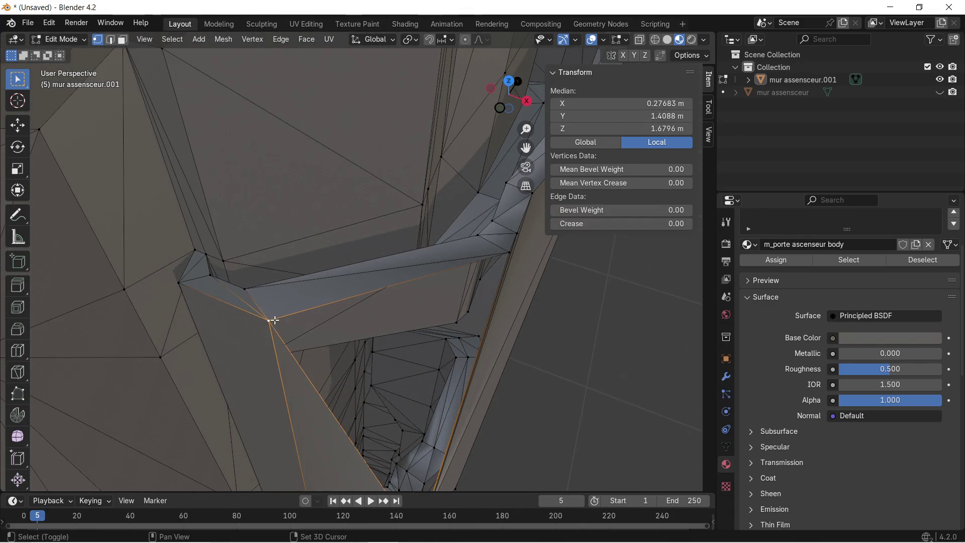
pyautogui.keyDown('shift'); pyautogui.click(509, 255); pyautogui.keyUp('shift')
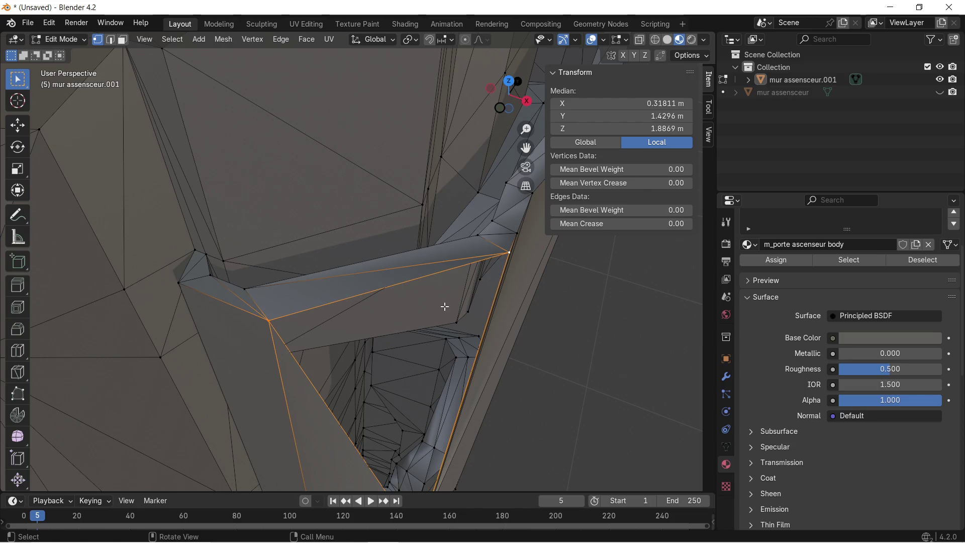
pyautogui.press('f')
pyautogui.moveTo(444, 305)
pyautogui.mouseDown(button='middle')
pyautogui.moveTo(431, 314)
pyautogui.moveTo(390, 280)
pyautogui.moveTo(433, 264)
pyautogui.mouseUp(button='middle')
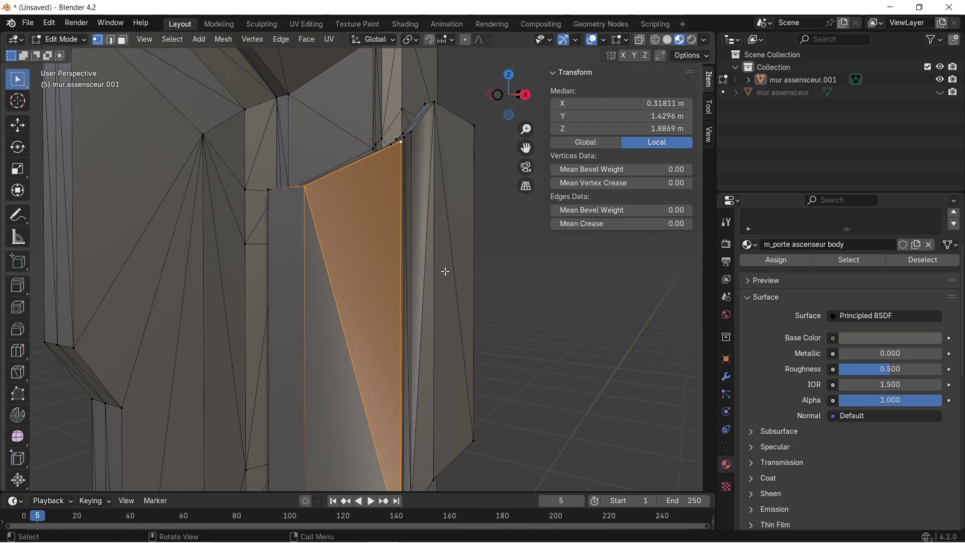
pyautogui.click(432, 264)
pyautogui.moveTo(532, 317)
pyautogui.mouseDown(button='middle')
pyautogui.moveTo(510, 306)
pyautogui.moveTo(519, 243)
pyautogui.moveTo(448, 276)
pyautogui.moveTo(438, 317)
pyautogui.moveTo(489, 357)
pyautogui.moveTo(508, 297)
pyautogui.moveTo(498, 308)
pyautogui.moveTo(528, 282)
pyautogui.moveTo(462, 343)
pyautogui.moveTo(529, 312)
pyautogui.mouseUp(button='middle')
pyautogui.moveTo(552, 291); pyautogui.dragTo(493, 347, button='middle')
# Step: Read ChatGPT's 'Recalcule les normales' tip, minimize Chrome, and select the entire door mesh
pyautogui.click(259, 532)
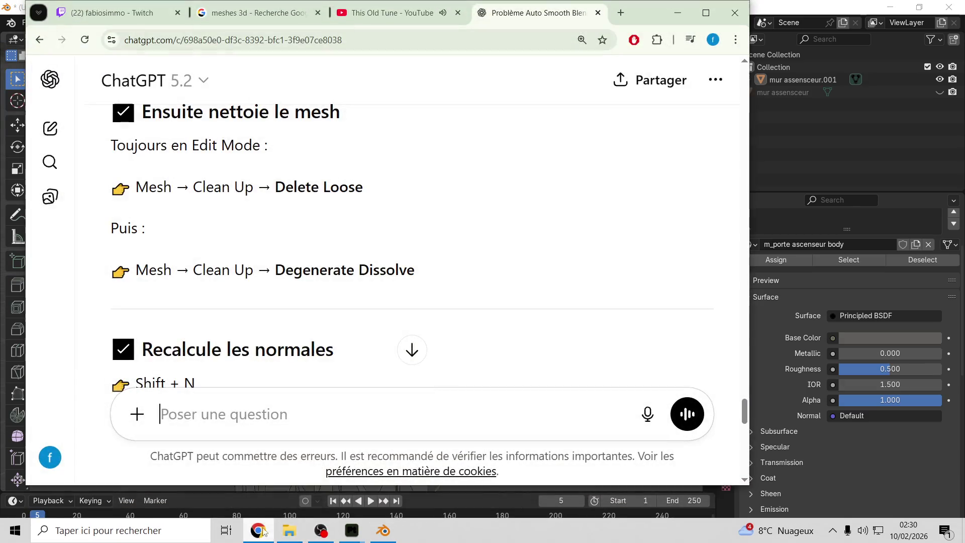
pyautogui.scroll(-1, 308, 342)
pyautogui.scroll(-1, 309, 342)
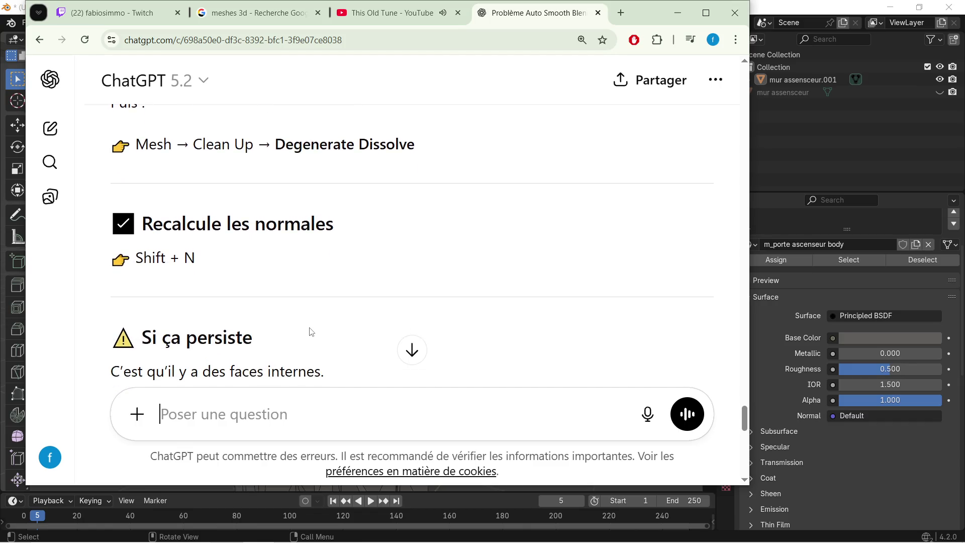
pyautogui.click(678, 12)
pyautogui.scroll(-5, 237, 242)
pyautogui.press('a')
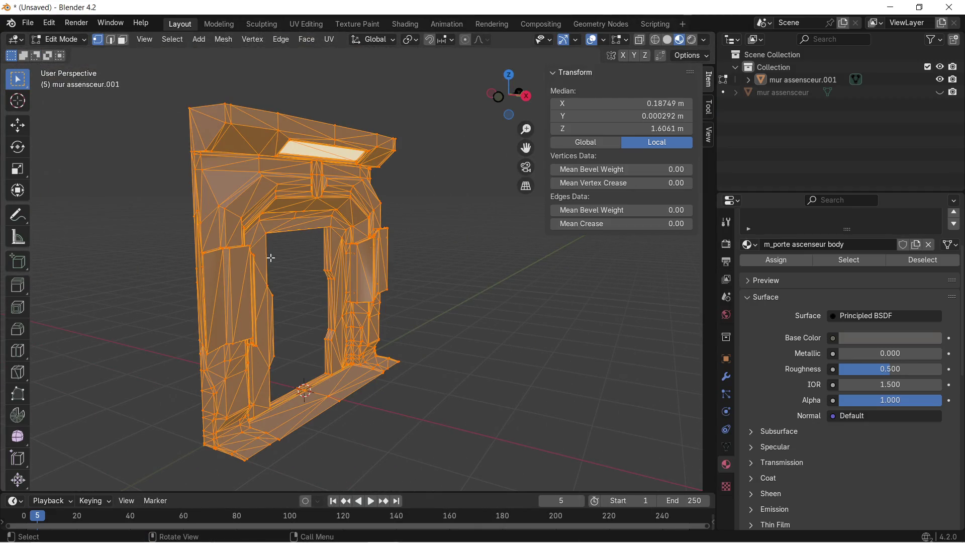
# Step: Recalculate normals with Inside toggled and turn on the Face Orientation overlay
pyautogui.hotkey('shift', 'n')
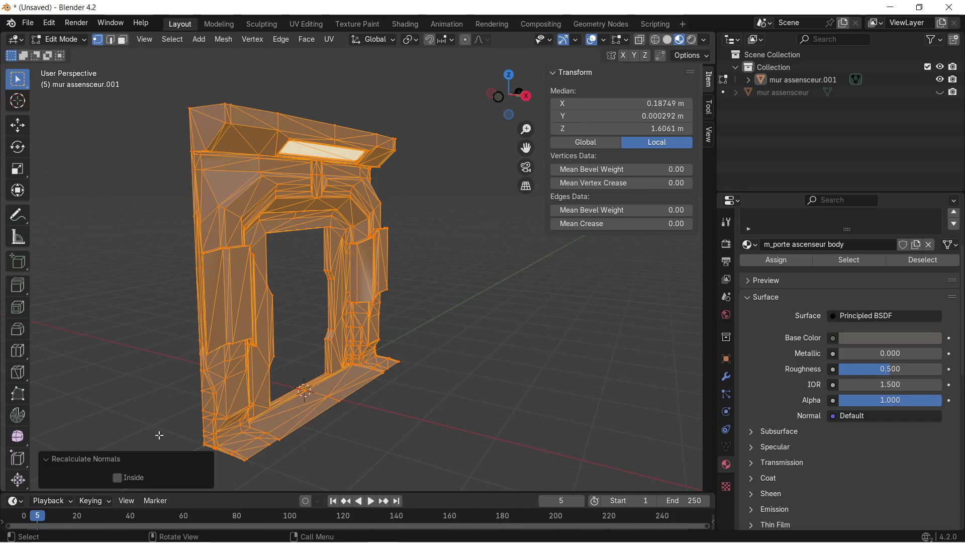
pyautogui.click(117, 477)
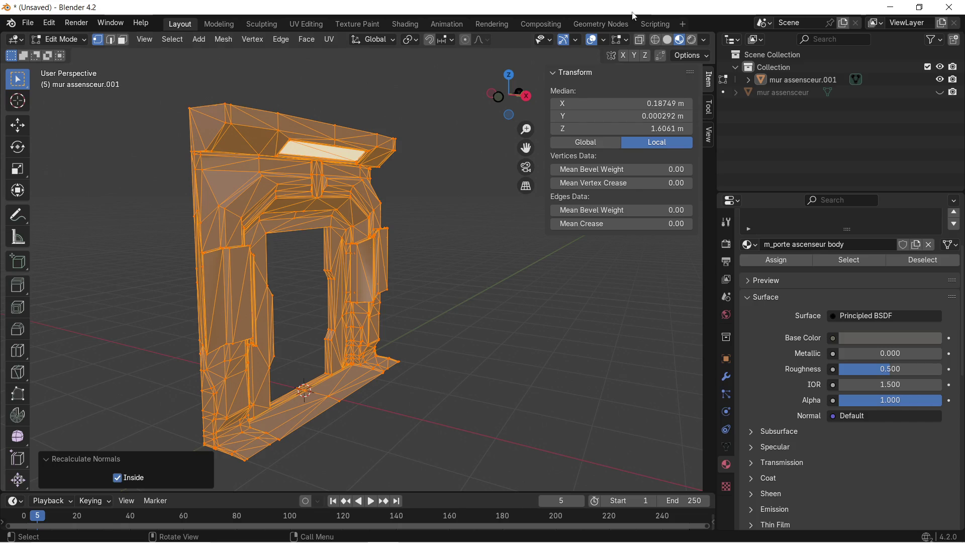
pyautogui.click(605, 39)
pyautogui.click(526, 290)
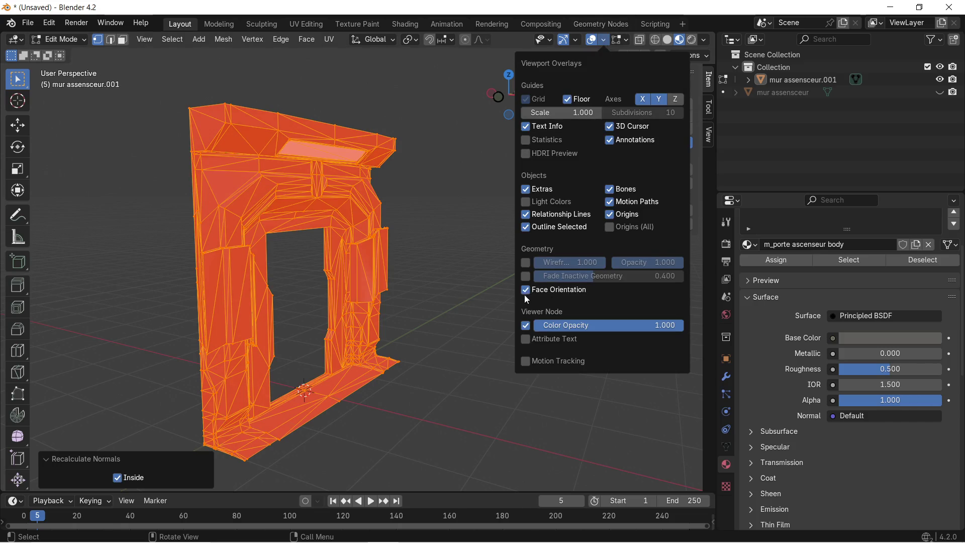
pyautogui.click(437, 280)
pyautogui.moveTo(438, 280)
pyautogui.mouseDown(button='middle')
pyautogui.moveTo(263, 265)
pyautogui.moveTo(480, 263)
pyautogui.moveTo(424, 248)
pyautogui.mouseUp(button='middle')
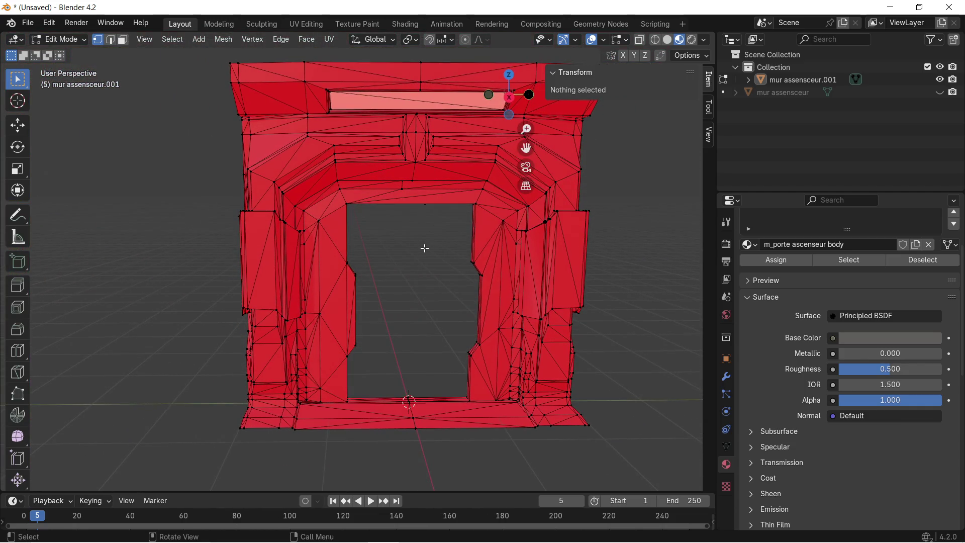
# Step: Recalculate all normals outward so every face shows blue, then zoom in on the pillar
pyautogui.press('a')
pyautogui.hotkey('shift', 'n')
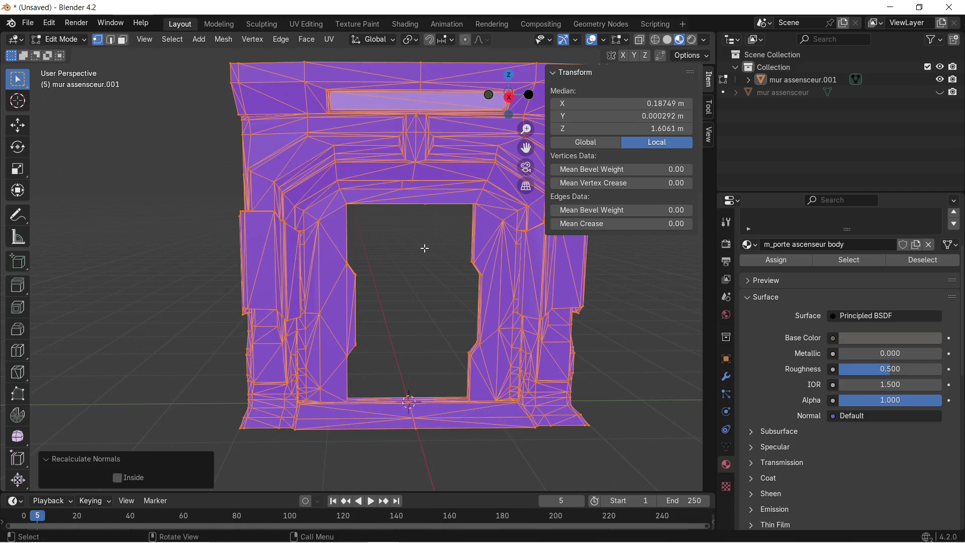
pyautogui.click(427, 258)
pyautogui.moveTo(452, 243)
pyautogui.mouseDown(button='middle')
pyautogui.moveTo(541, 240)
pyautogui.moveTo(345, 295)
pyautogui.moveTo(271, 293)
pyautogui.moveTo(487, 264)
pyautogui.moveTo(436, 263)
pyautogui.moveTo(447, 257)
pyautogui.moveTo(398, 240)
pyautogui.moveTo(403, 247)
pyautogui.moveTo(428, 230)
pyautogui.mouseUp(button='middle')
pyautogui.scroll(5, 541, 240)
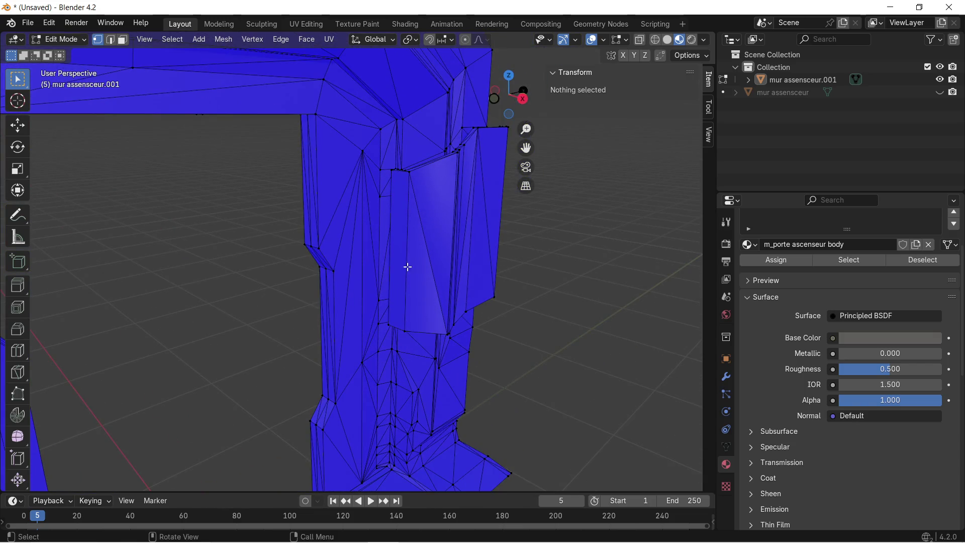
# Step: Snip the pillar close-up, copy it to the clipboard, and bring ChatGPT back up
pyautogui.press('super+shift+s')
pyautogui.moveTo(338, 137)
pyautogui.mouseDown()
pyautogui.moveTo(485, 254)
pyautogui.moveTo(517, 401)
pyautogui.mouseUp()
pyautogui.click(731, 343)
pyautogui.click(878, 118)
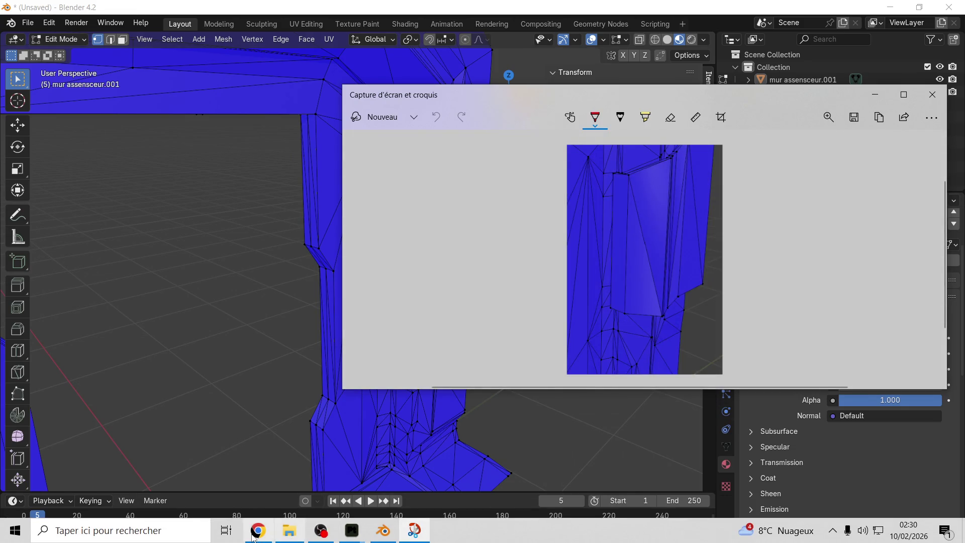
pyautogui.click(258, 530)
# Step: Find ChatGPT's 'Si ça persiste' advice and select its Interior Faces deletion steps to quote
pyautogui.scroll(-3, 362, 309)
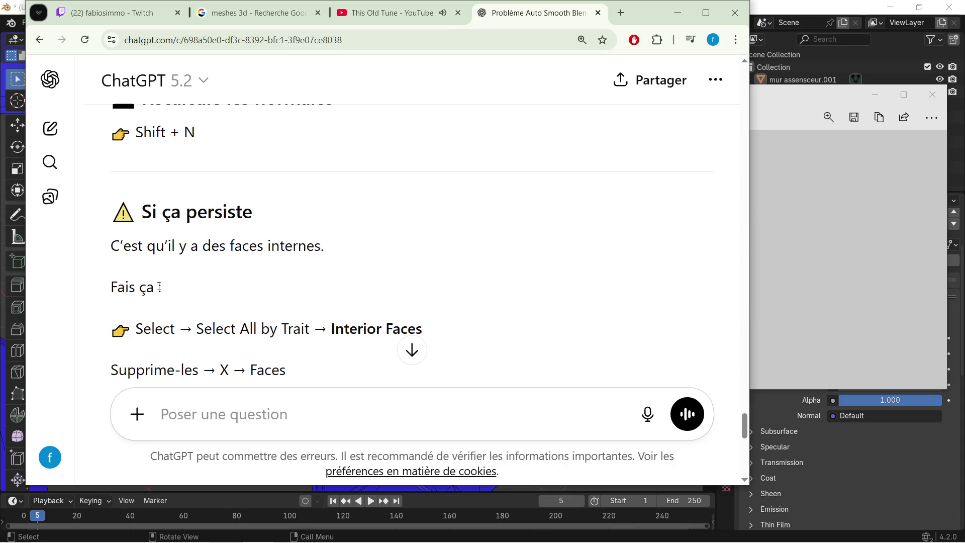
pyautogui.scroll(-1, 173, 284)
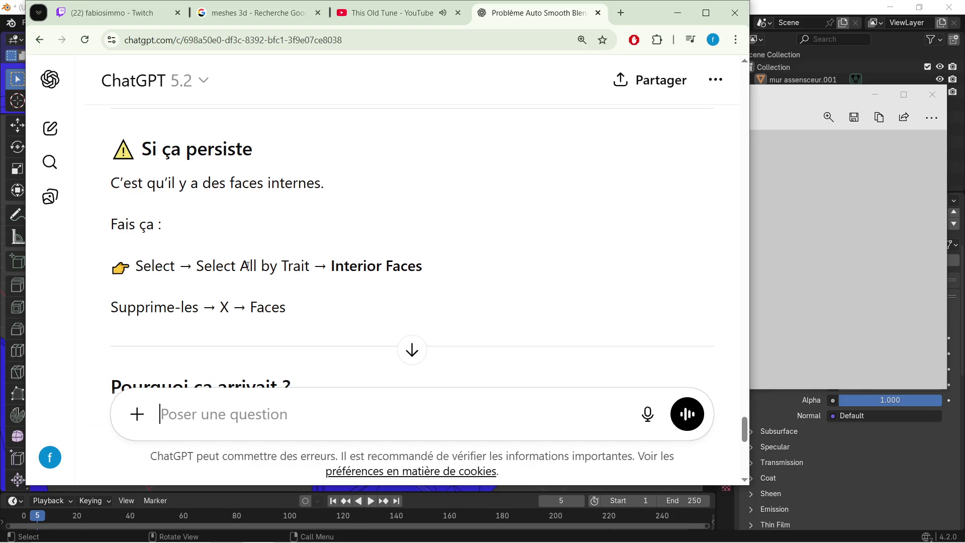
pyautogui.scroll(-1, 216, 305)
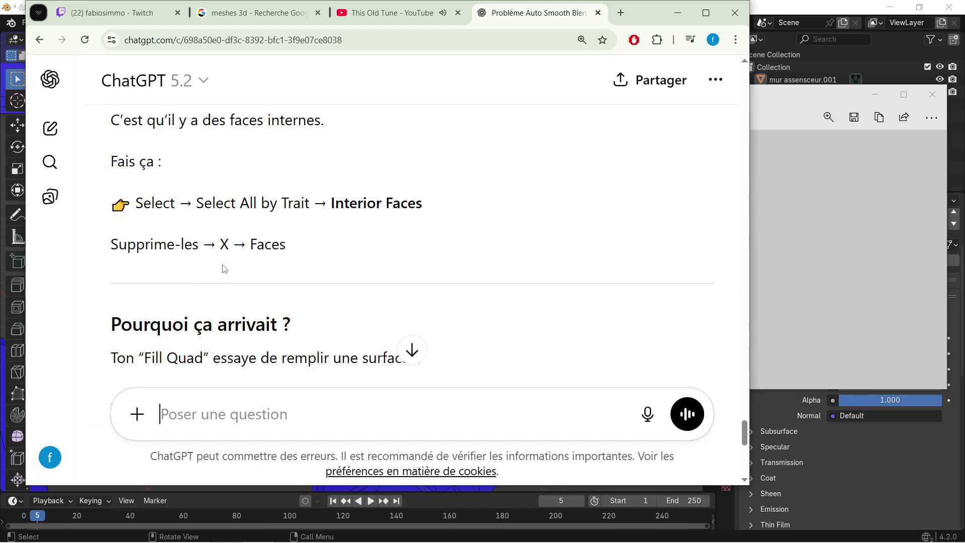
pyautogui.scroll(-1, 196, 286)
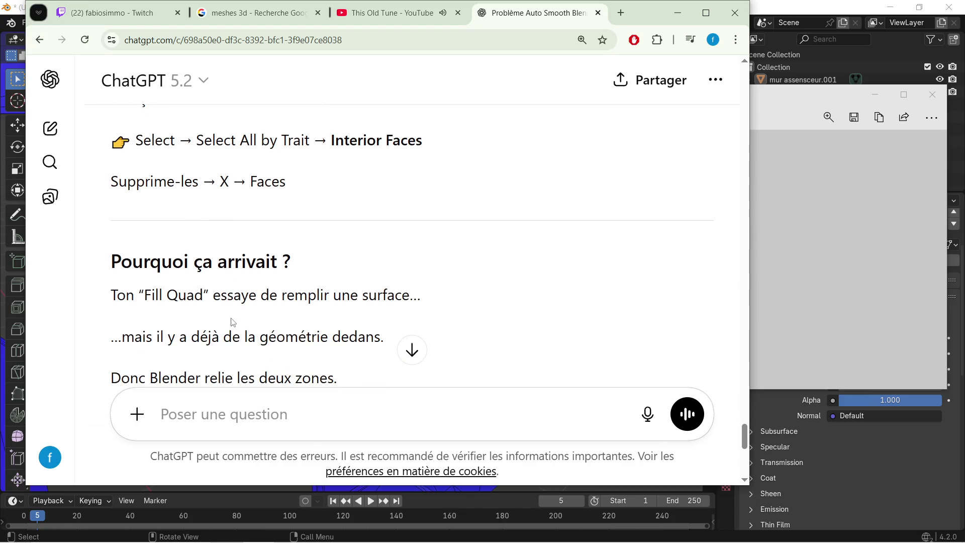
pyautogui.scroll(-1, 261, 315)
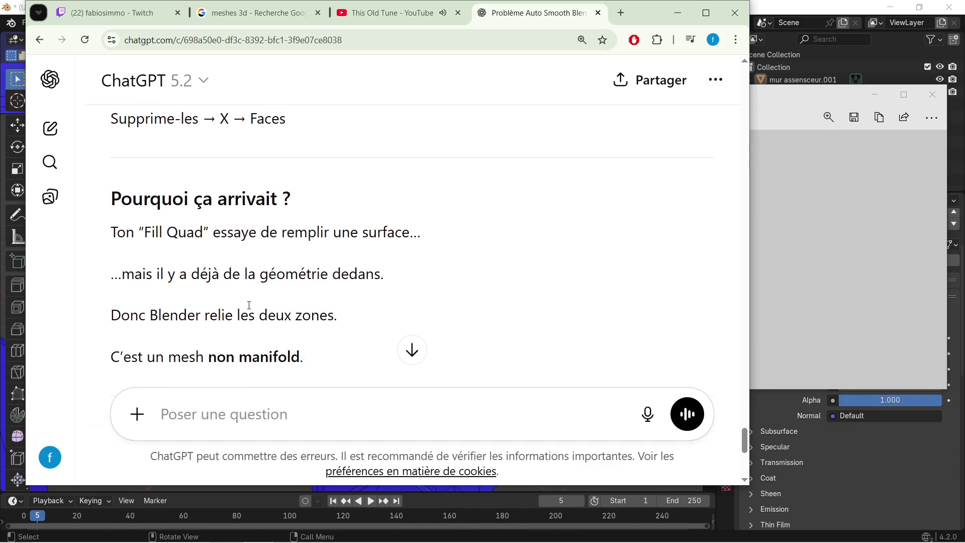
pyautogui.scroll(-1, 249, 305)
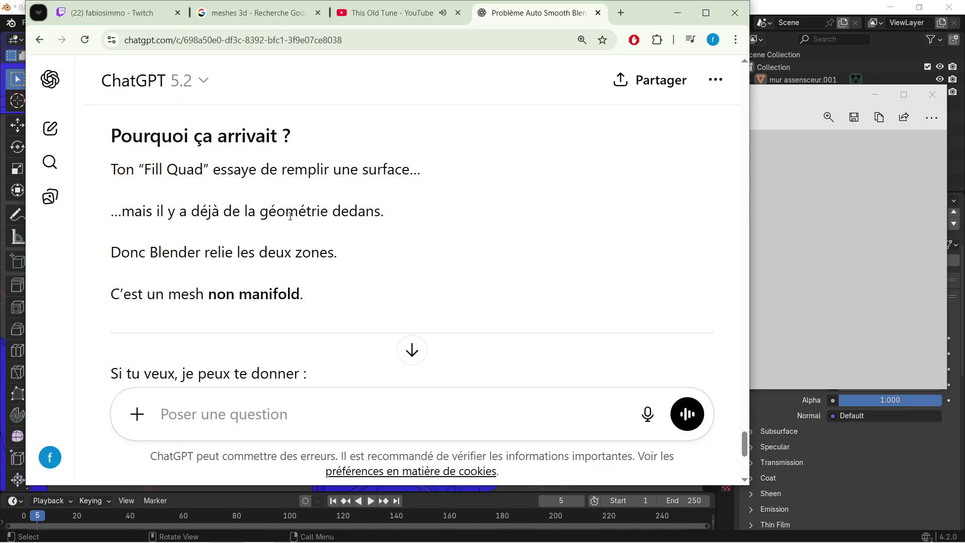
pyautogui.scroll(4, 155, 204)
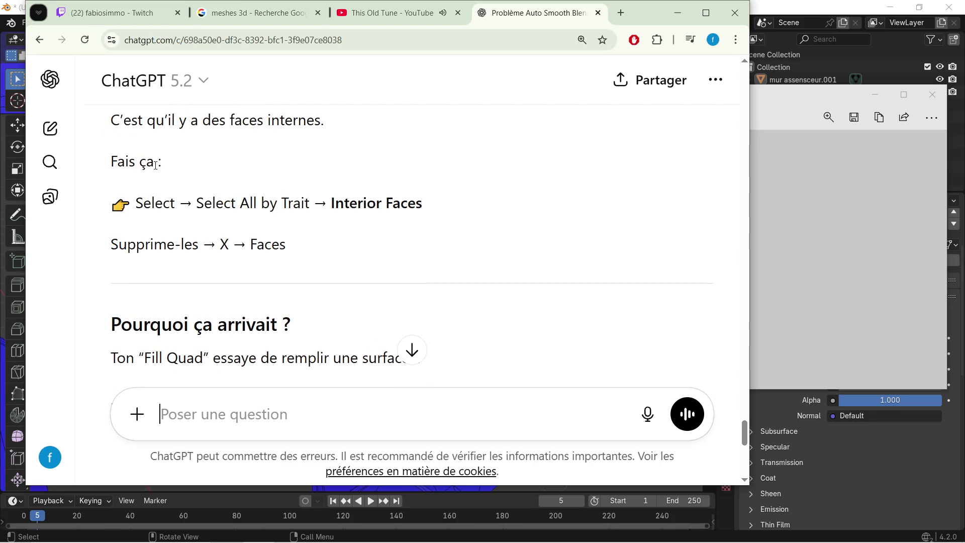
pyautogui.scroll(-3, 186, 186)
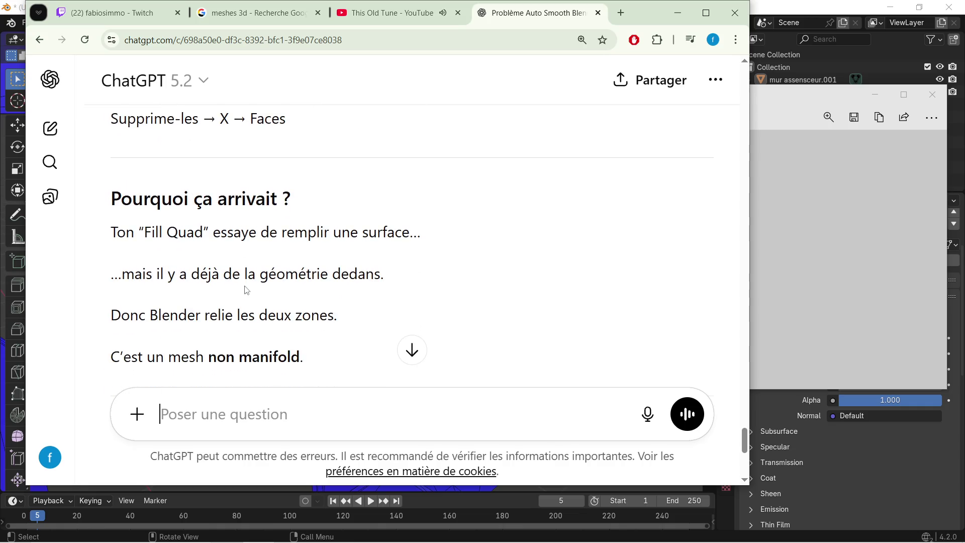
pyautogui.scroll(2, 132, 181)
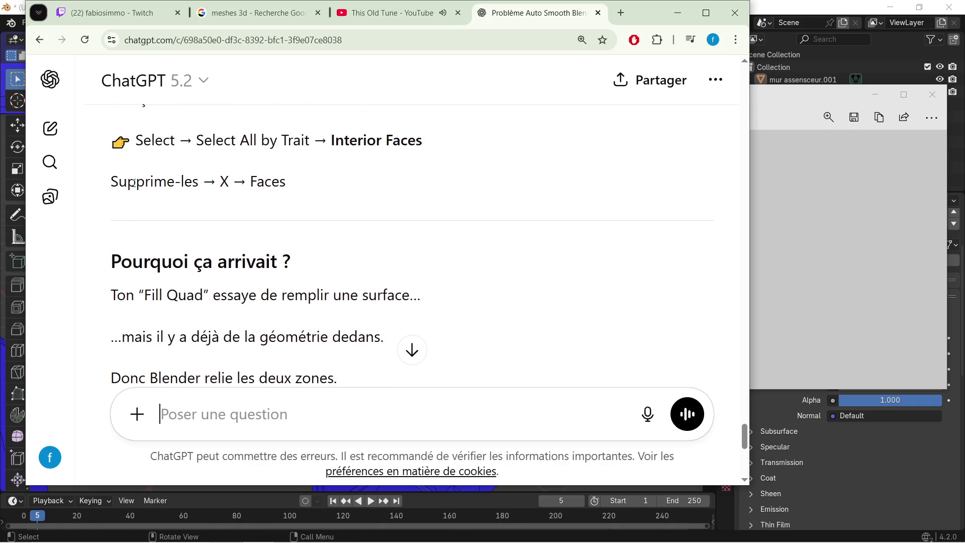
pyautogui.scroll(2, 133, 184)
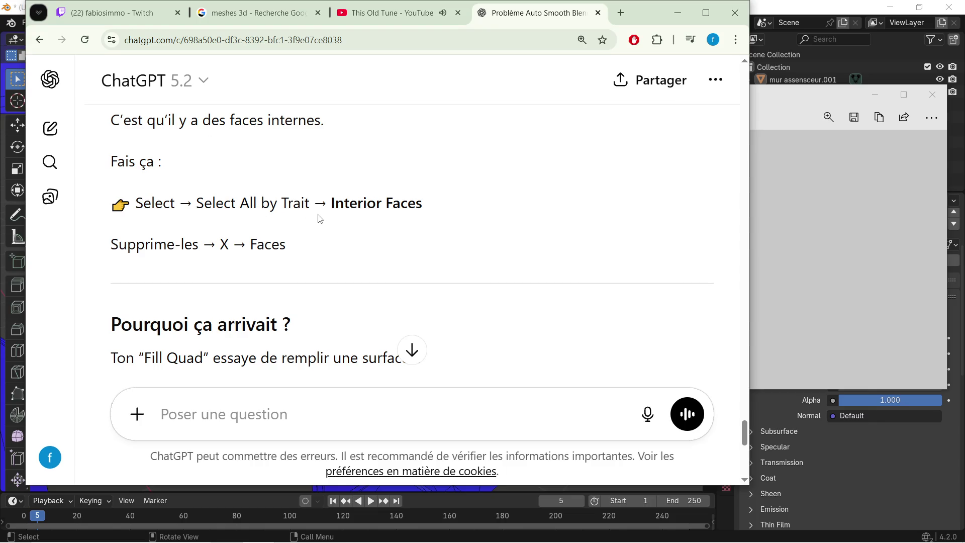
pyautogui.moveTo(117, 195); pyautogui.dragTo(482, 242)
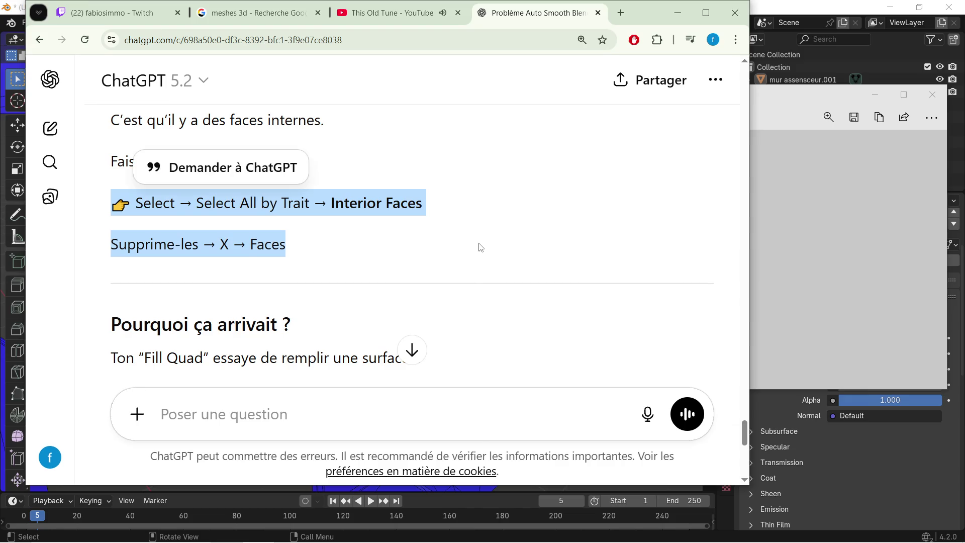
pyautogui.click(298, 427)
# Step: Send the quoted Interior Faces steps to ChatGPT with the question 'comment je fai sa'
pyautogui.hotkey('ctrl', 'v')
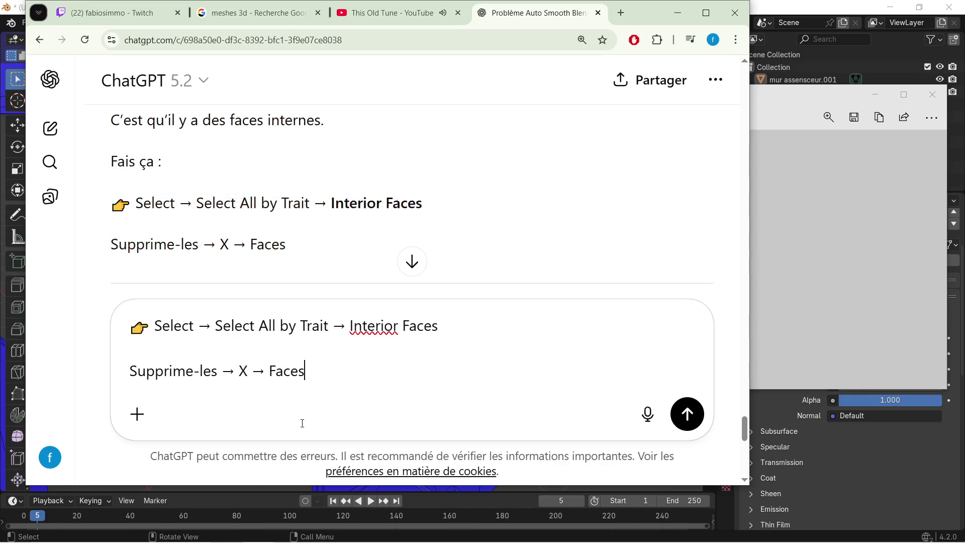
pyautogui.write('comment je f')
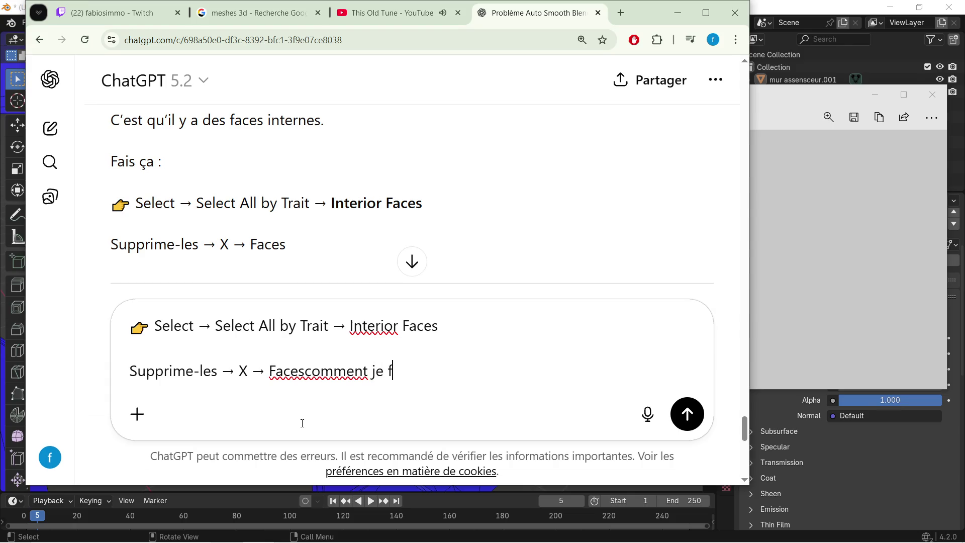
pyautogui.write('ai sa')
pyautogui.press('Return')
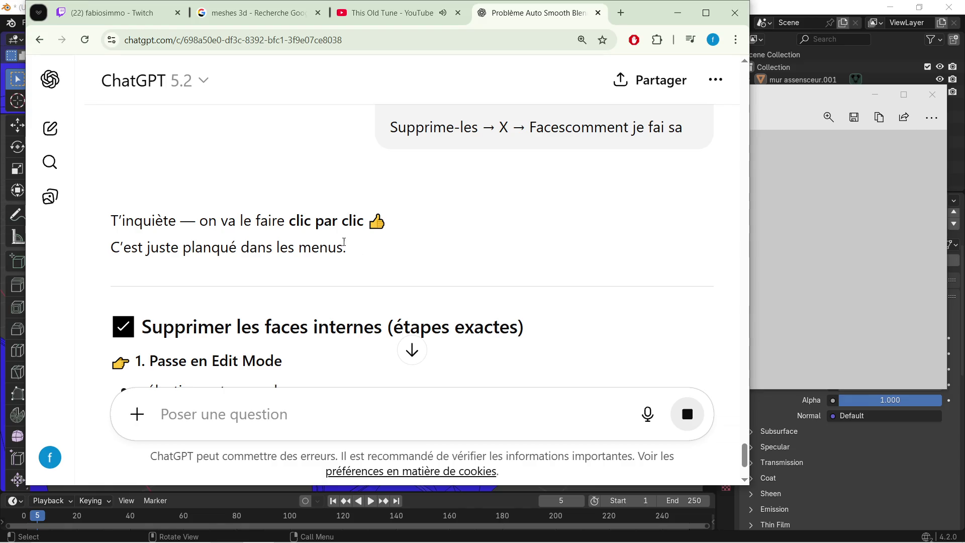
# Step: Read the answer down to Select > Select All by Trait > Interior Faces, then minimize Chrome
pyautogui.scroll(-3, 340, 220)
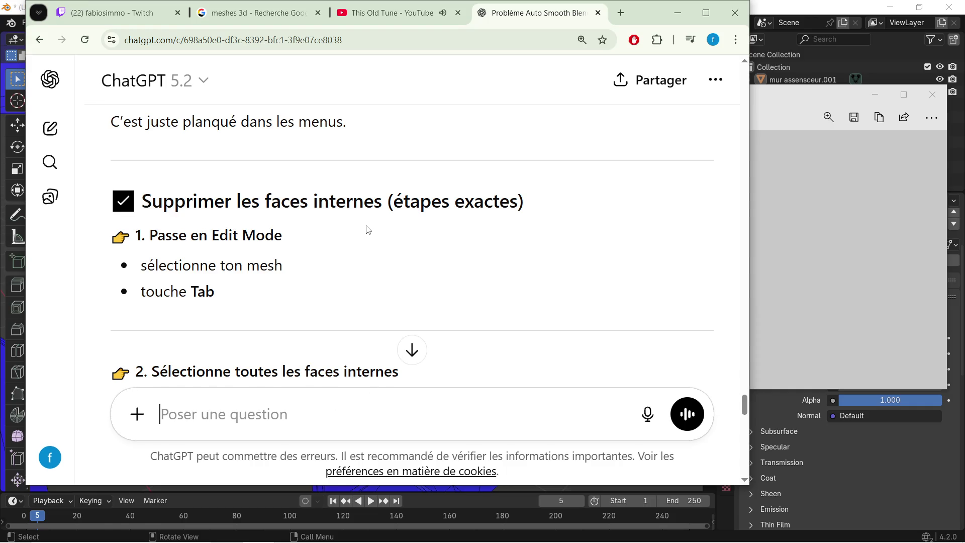
pyautogui.scroll(-1, 248, 251)
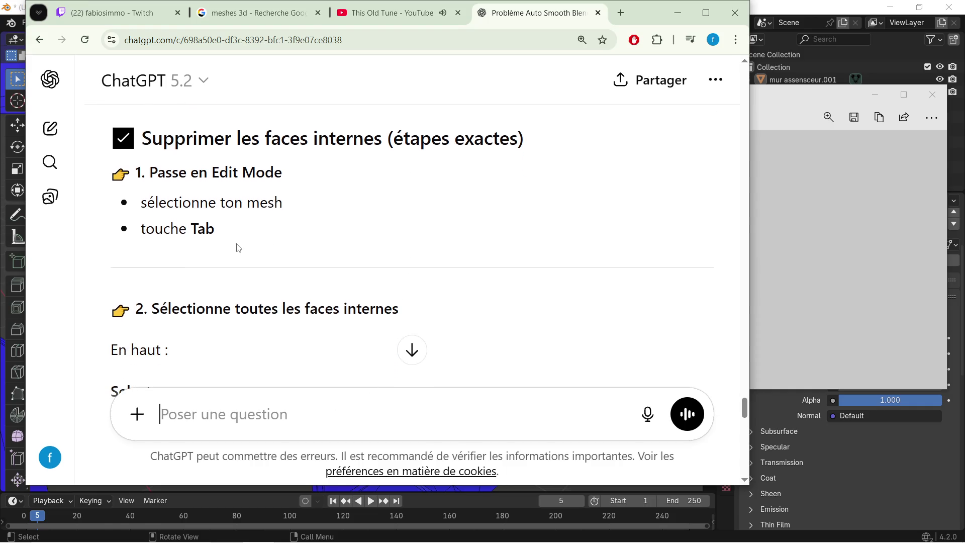
pyautogui.scroll(-1, 229, 224)
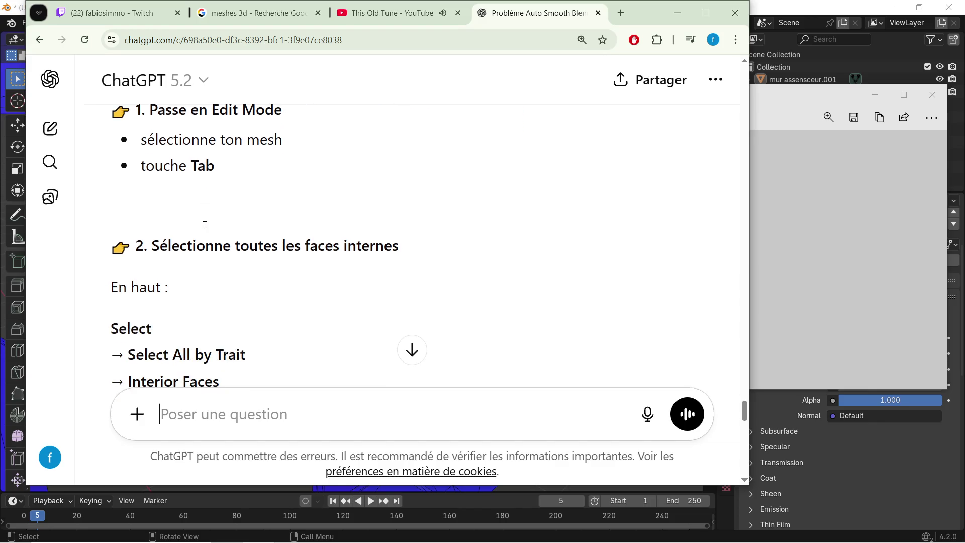
pyautogui.scroll(-1, 199, 220)
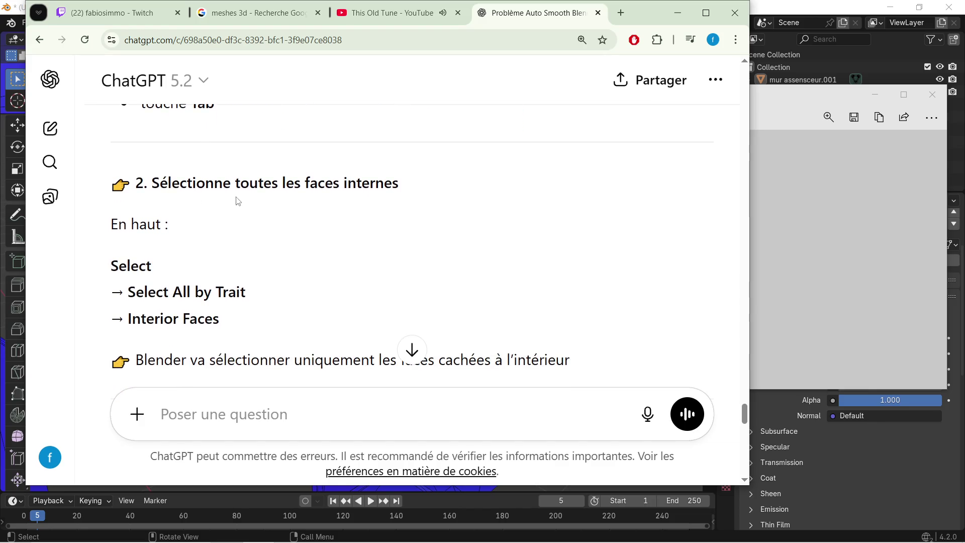
pyautogui.scroll(-1, 216, 220)
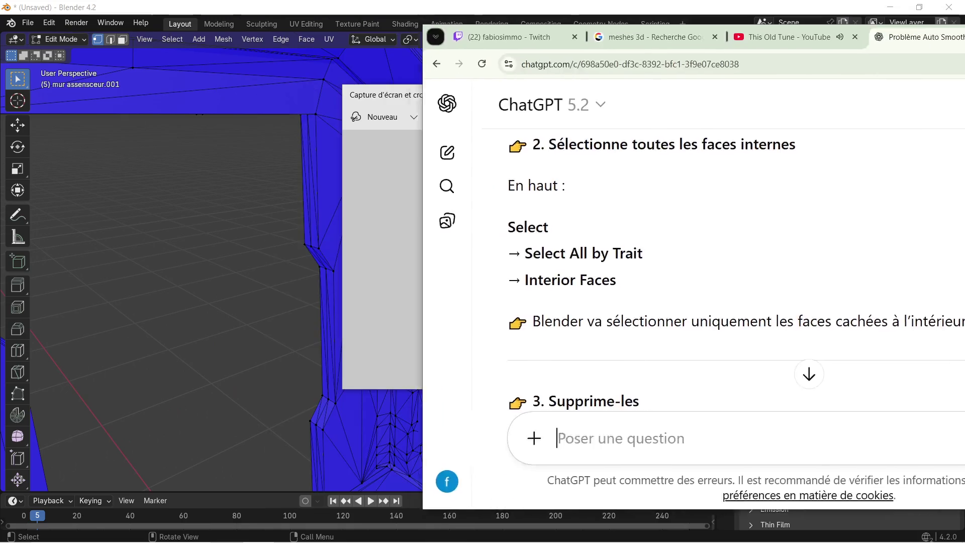
pyautogui.click(677, 12)
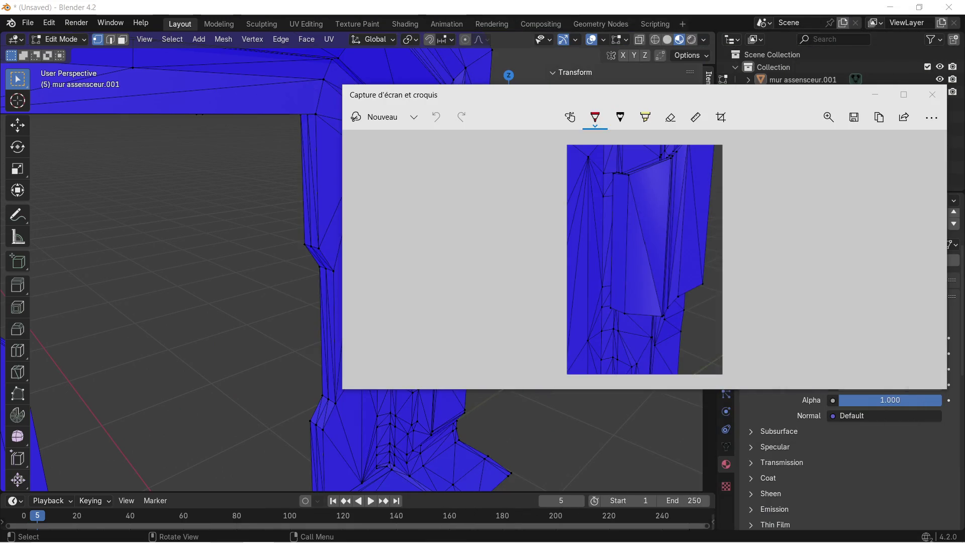
# Step: Close Snip & Sketch, turn off Face Orientation in Viewport Overlays, and select the whole mesh
pyautogui.click(933, 94)
pyautogui.moveTo(381, 173)
pyautogui.mouseDown(button='middle')
pyautogui.moveTo(355, 201)
pyautogui.moveTo(293, 227)
pyautogui.moveTo(286, 198)
pyautogui.moveTo(367, 243)
pyautogui.moveTo(382, 221)
pyautogui.mouseUp(button='middle')
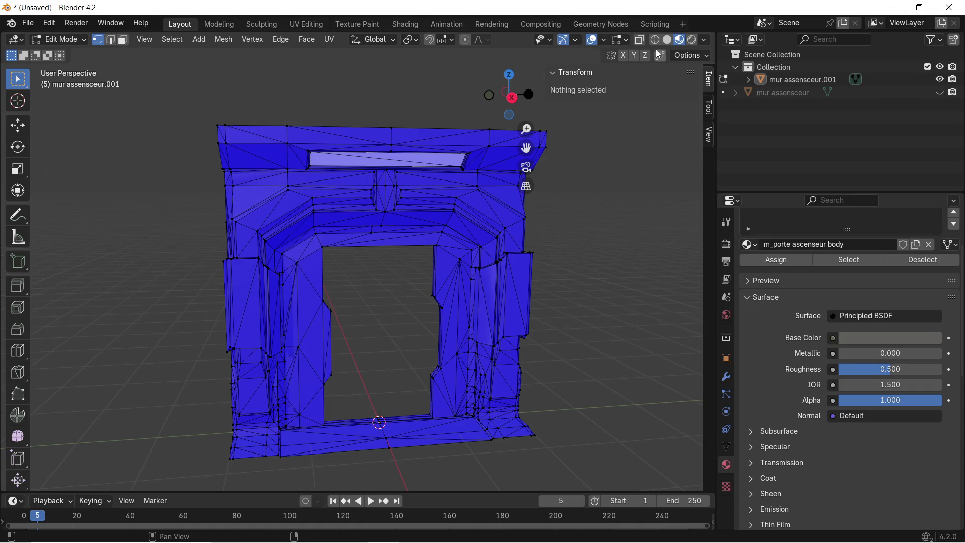
pyautogui.click(606, 39)
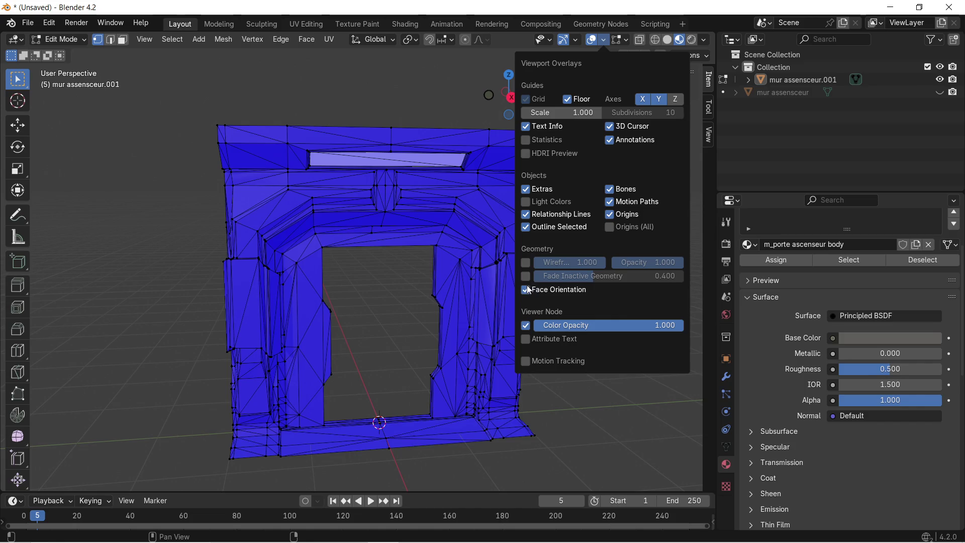
pyautogui.click(526, 289)
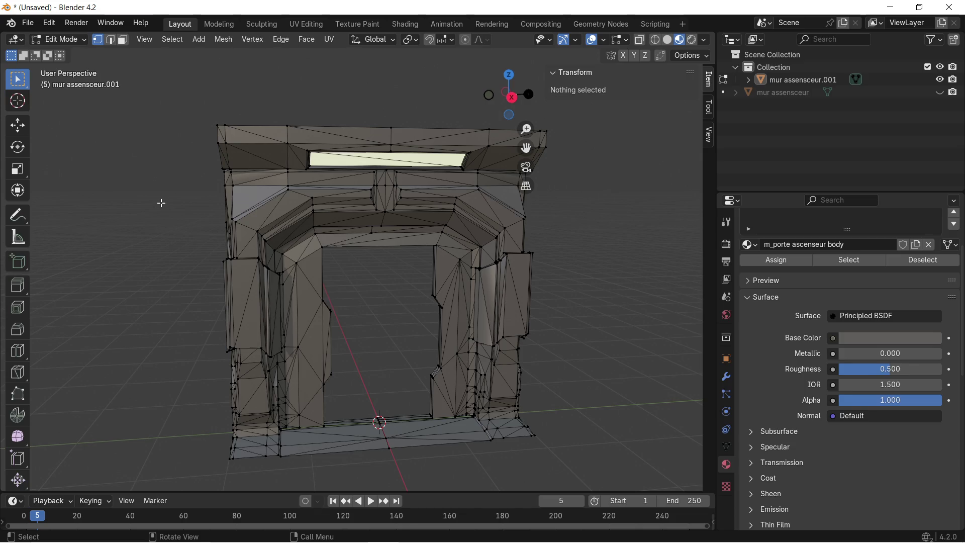
pyautogui.press('a')
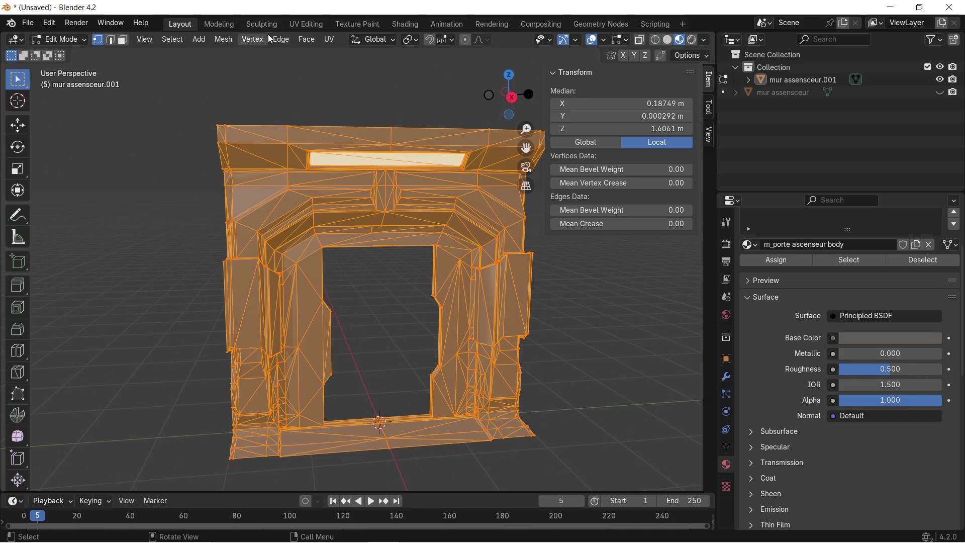
# Step: Deselect, run Select All by Trait > Interior Faces, and zoom in on the selected pillar edges
pyautogui.click(173, 40)
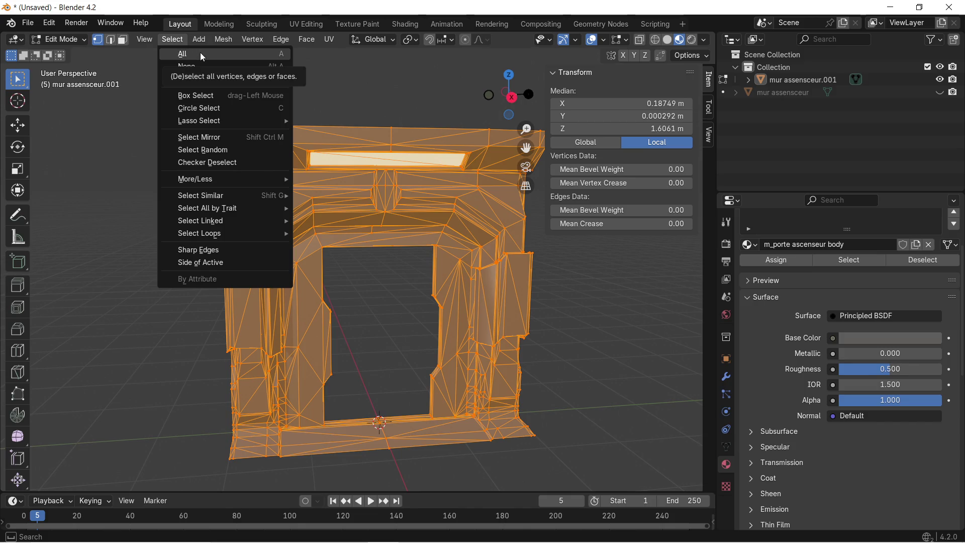
pyautogui.moveTo(253, 198)
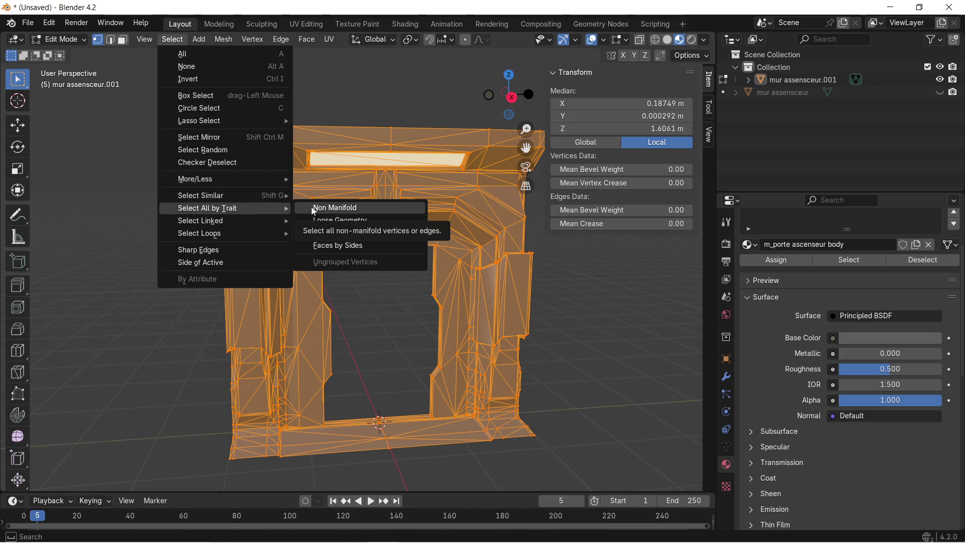
pyautogui.click(373, 230)
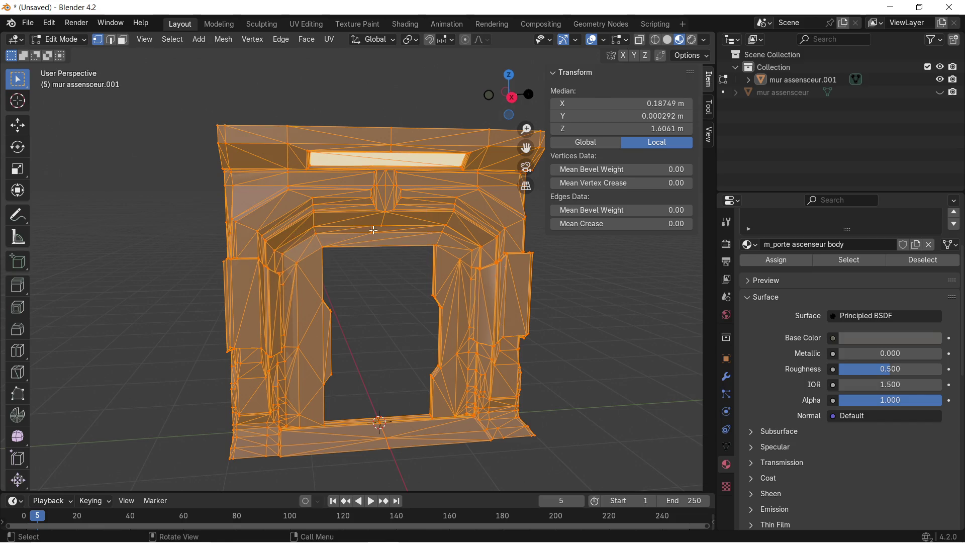
pyautogui.click(159, 213)
pyautogui.click(180, 41)
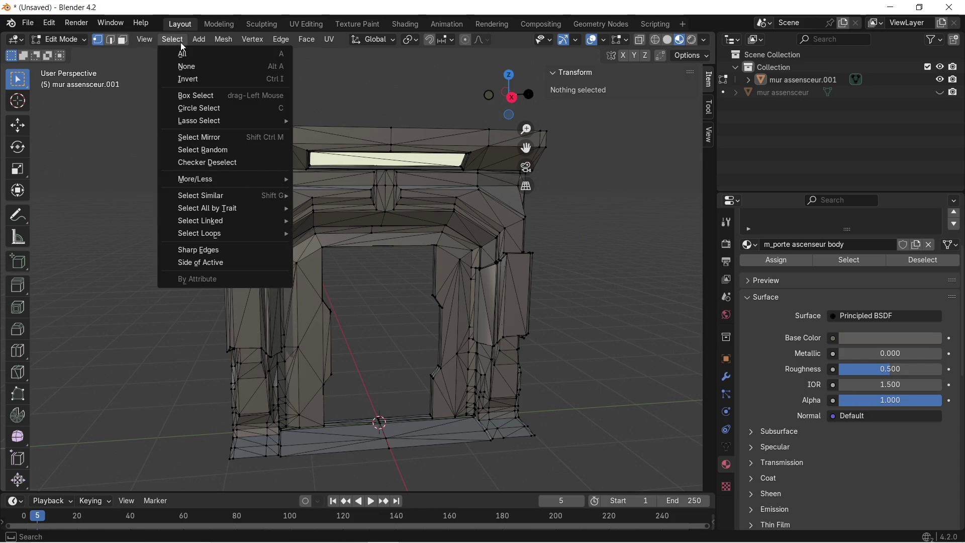
pyautogui.moveTo(234, 197)
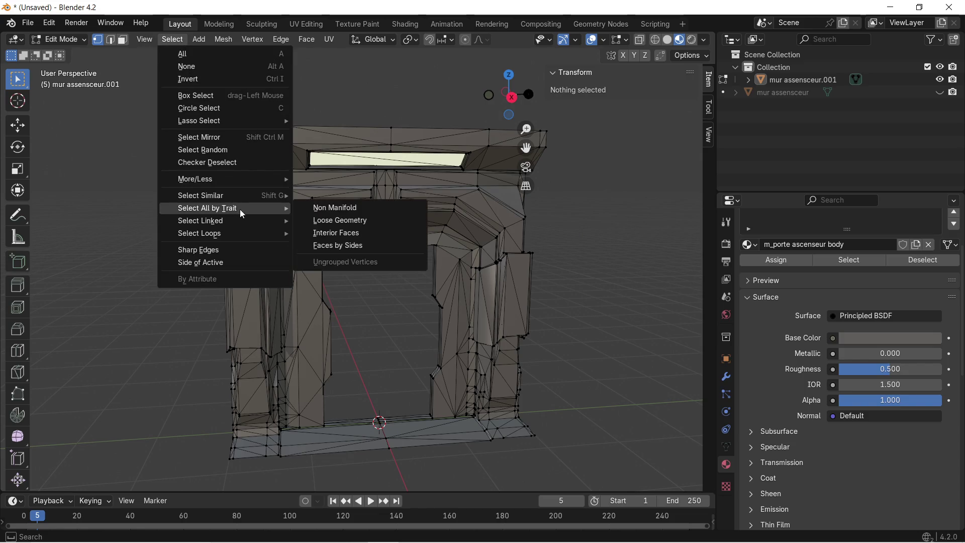
pyautogui.click(381, 240)
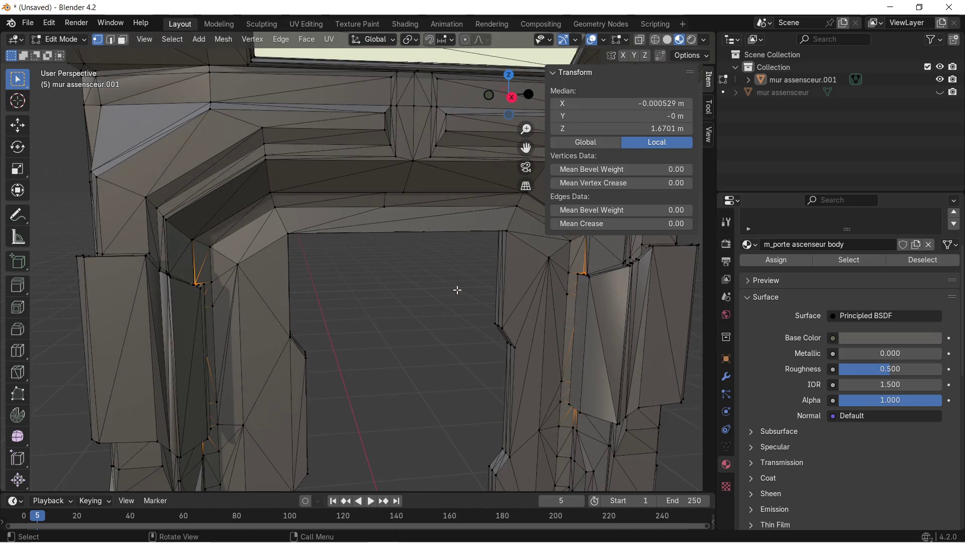
pyautogui.scroll(5, 457, 289)
pyautogui.moveTo(457, 289)
pyautogui.mouseDown(button='middle')
pyautogui.moveTo(430, 287)
pyautogui.moveTo(493, 297)
pyautogui.moveTo(515, 289)
pyautogui.moveTo(454, 285)
pyautogui.mouseUp(button='middle')
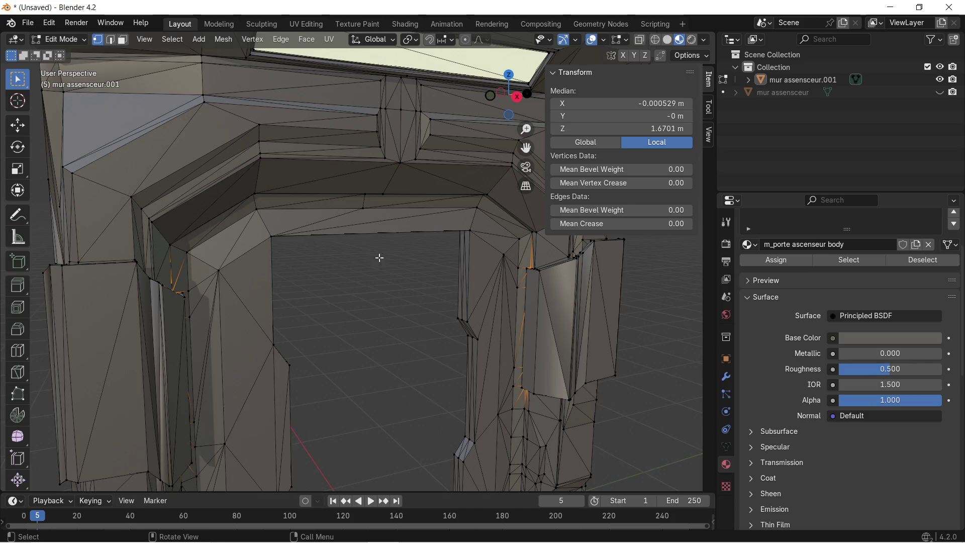
# Step: Delete the selected interior faces with X > Faces and orbit to check the doorway
pyautogui.press('x')
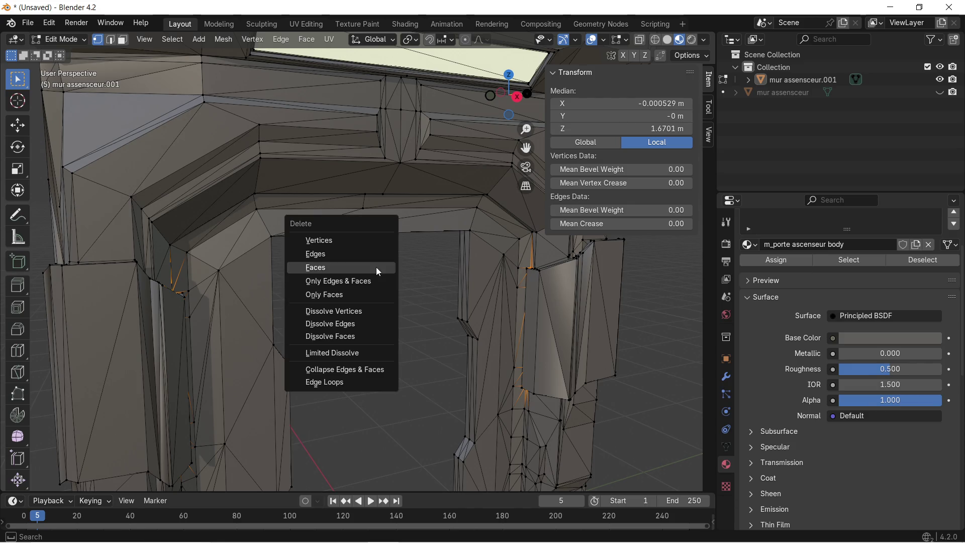
pyautogui.click(377, 268)
pyautogui.scroll(3, 377, 268)
pyautogui.moveTo(373, 271)
pyautogui.mouseDown(button='middle')
pyautogui.moveTo(325, 295)
pyautogui.moveTo(379, 276)
pyautogui.mouseUp(button='middle')
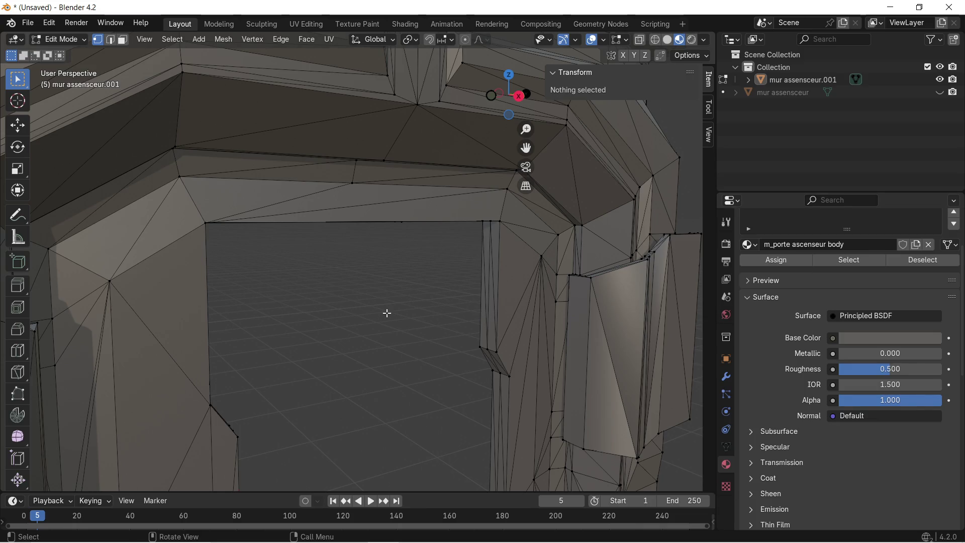
pyautogui.scroll(-4, 388, 314)
# Step: Select all and Merge by Distance at 0.01 m, which removes 0 vertices
pyautogui.press('a')
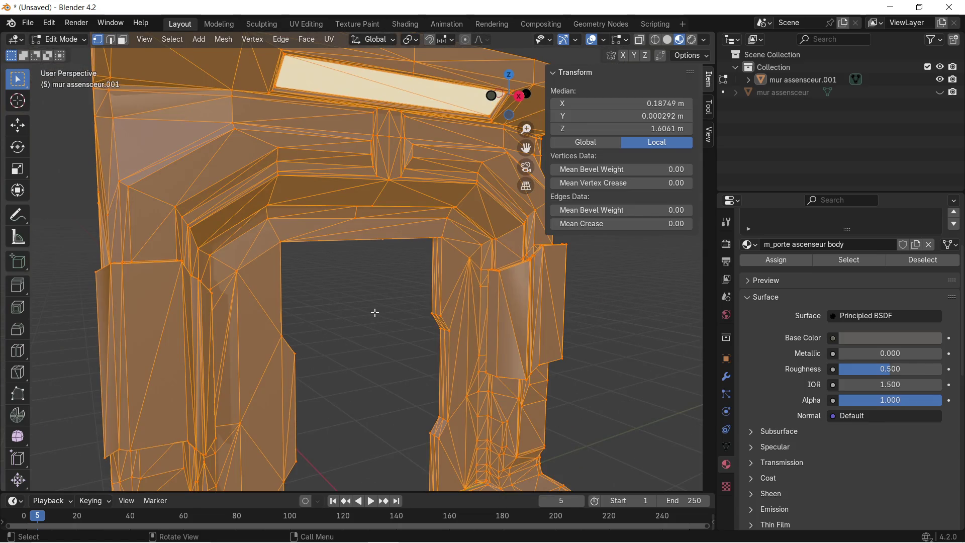
pyautogui.press('m')
pyautogui.click(375, 313)
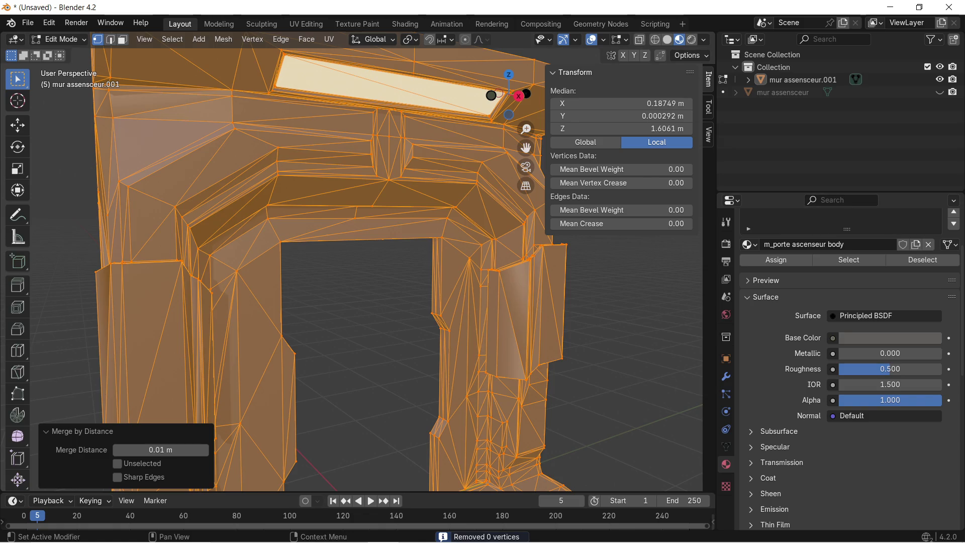
pyautogui.scroll(-3, 251, 319)
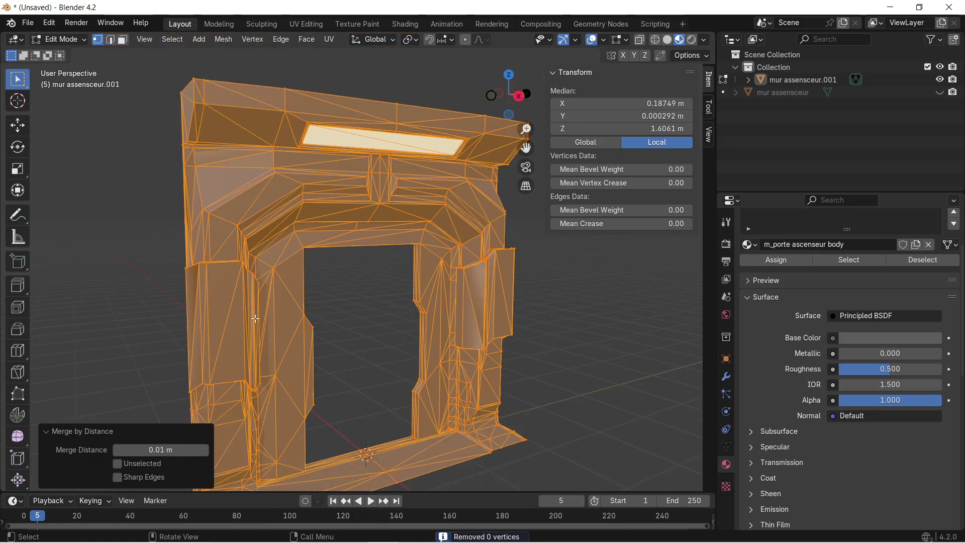
pyautogui.moveTo(364, 339)
pyautogui.mouseDown(button='middle')
pyautogui.moveTo(419, 307)
pyautogui.moveTo(323, 319)
pyautogui.mouseUp(button='middle')
pyautogui.click(327, 43)
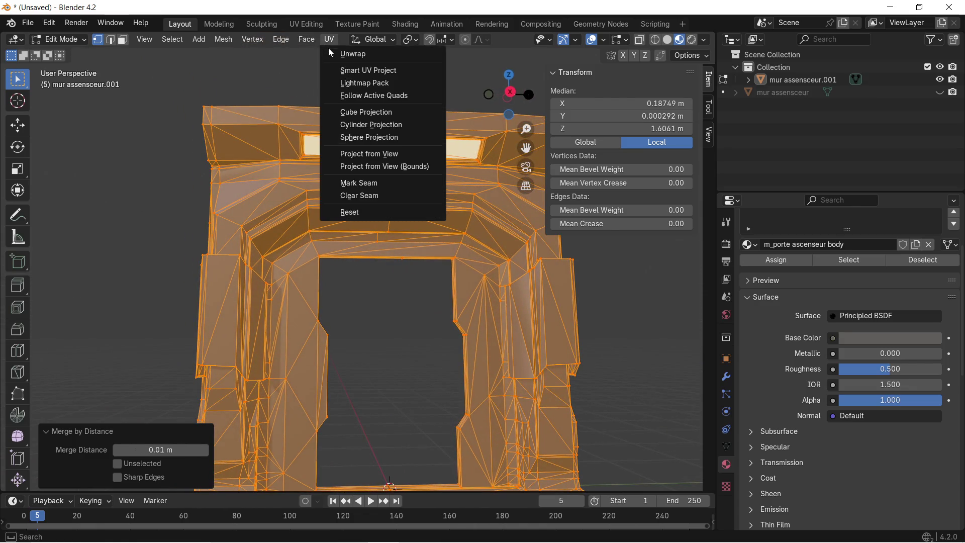
# Step: Smart UV Project the door frame with 66° angle limit and 0.020 island margin, then deselect
pyautogui.click(352, 54)
pyautogui.click(330, 40)
pyautogui.click(352, 71)
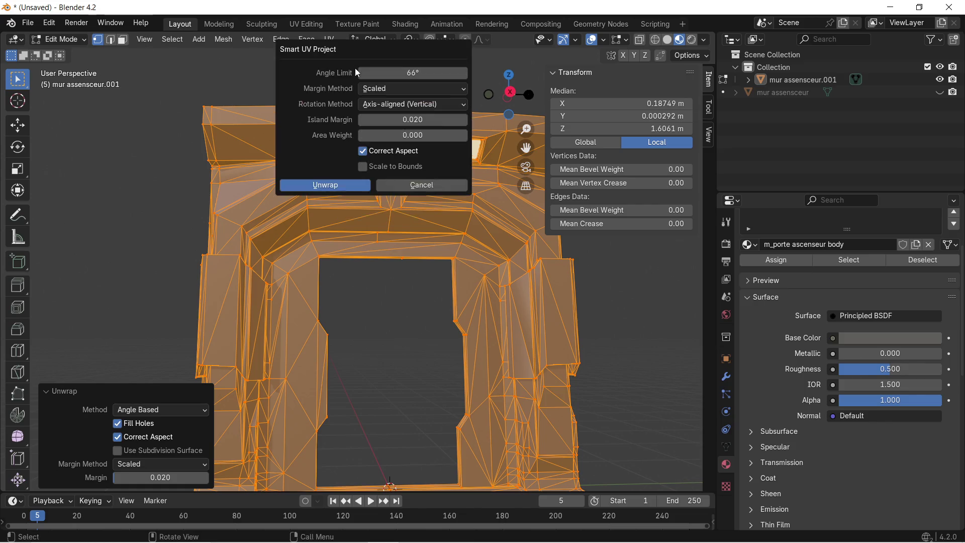
pyautogui.click(323, 184)
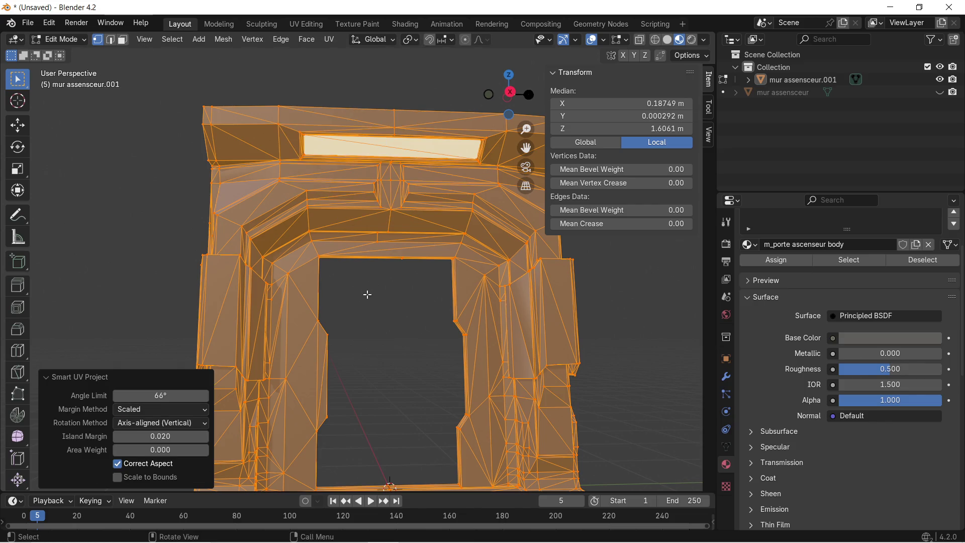
pyautogui.click(365, 314)
pyautogui.scroll(2, 372, 315)
pyautogui.moveTo(372, 314)
pyautogui.mouseDown(button='middle')
pyautogui.moveTo(523, 311)
pyautogui.moveTo(442, 289)
pyautogui.mouseUp(button='middle')
pyautogui.scroll(3, 403, 278)
pyautogui.scroll(-1, 405, 281)
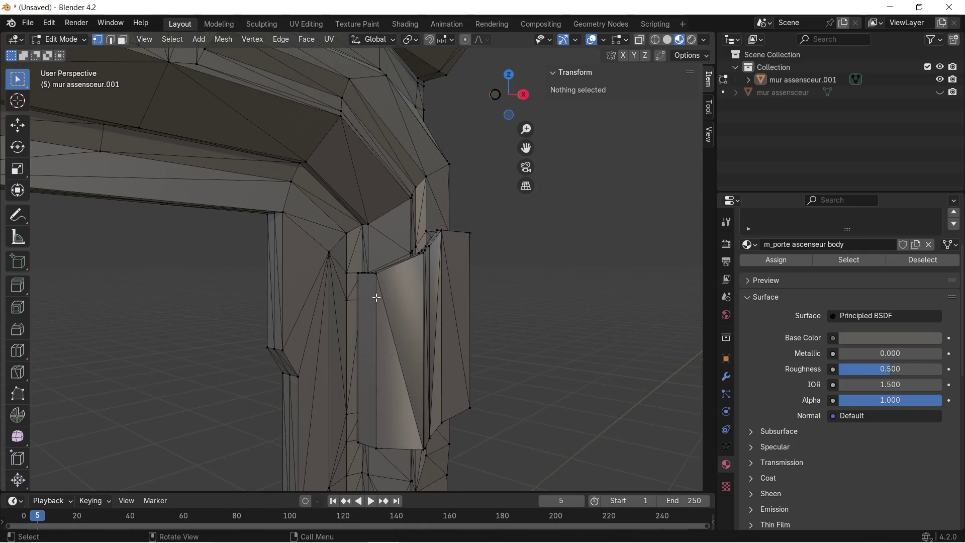
pyautogui.press('super+shift+s')
pyautogui.moveTo(303, 147); pyautogui.dragTo(513, 489)
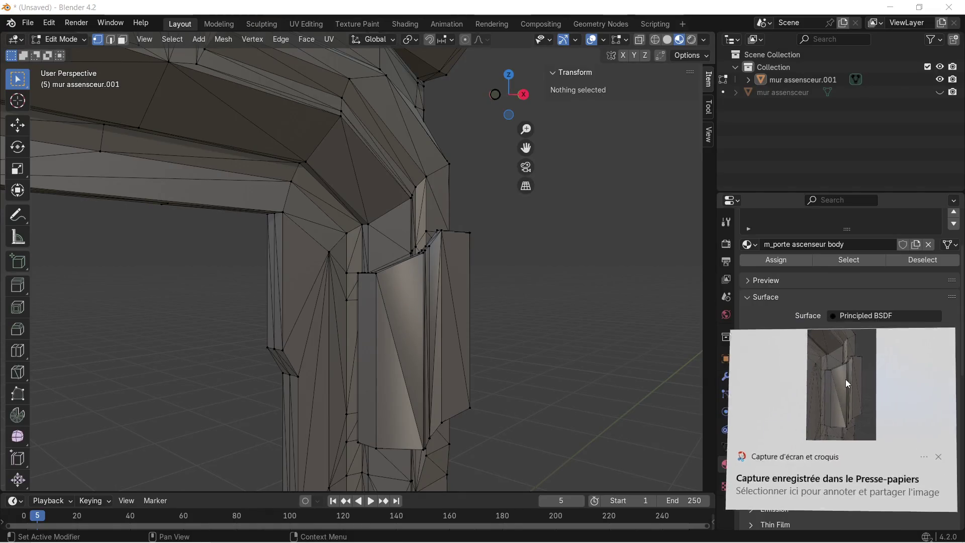
pyautogui.click(846, 379)
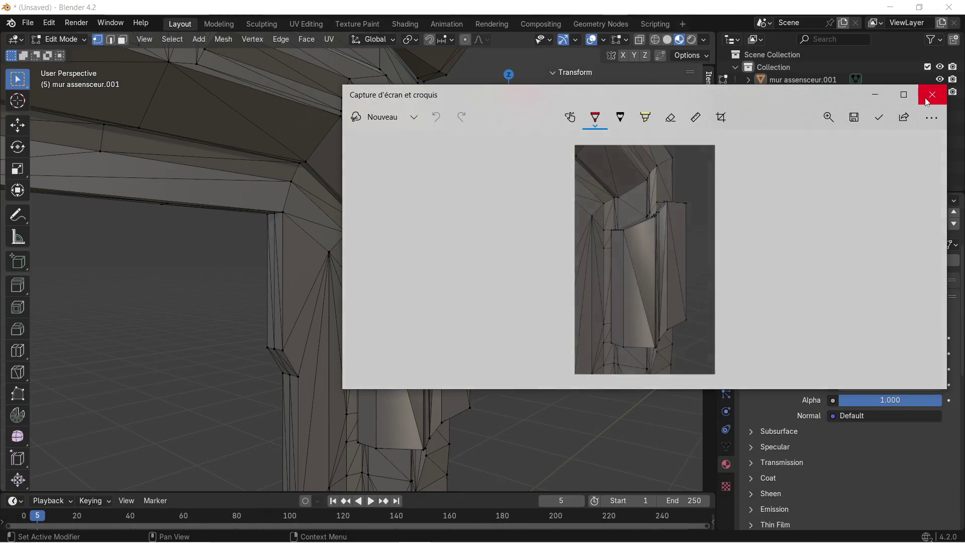
pyautogui.click(931, 95)
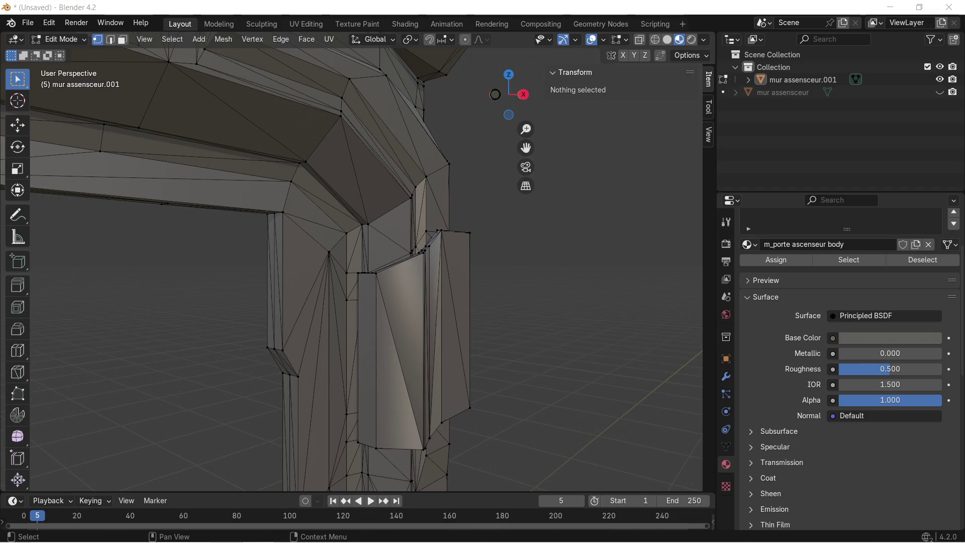
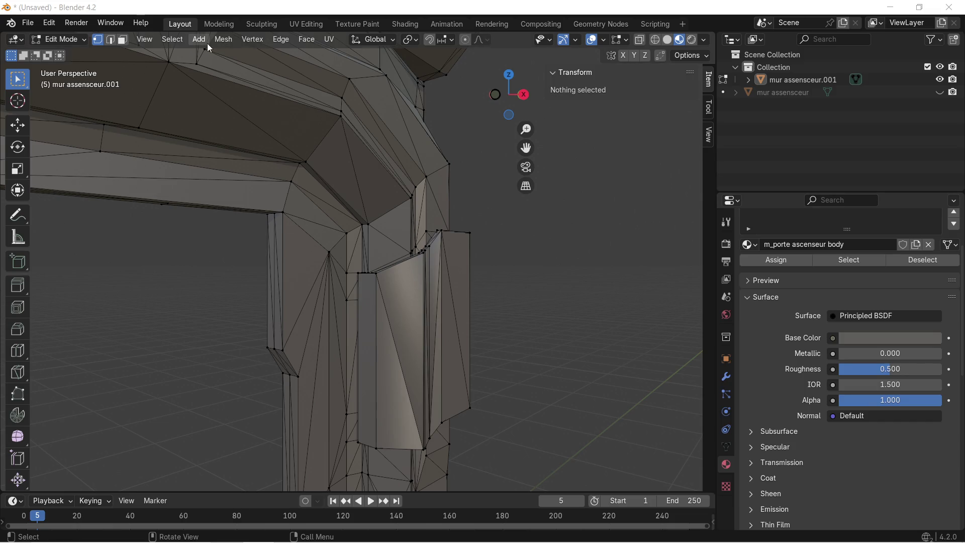
# Step: Select all non-manifold edges of the mur assensceur.001 mesh via Select All by Trait
pyautogui.click(184, 43)
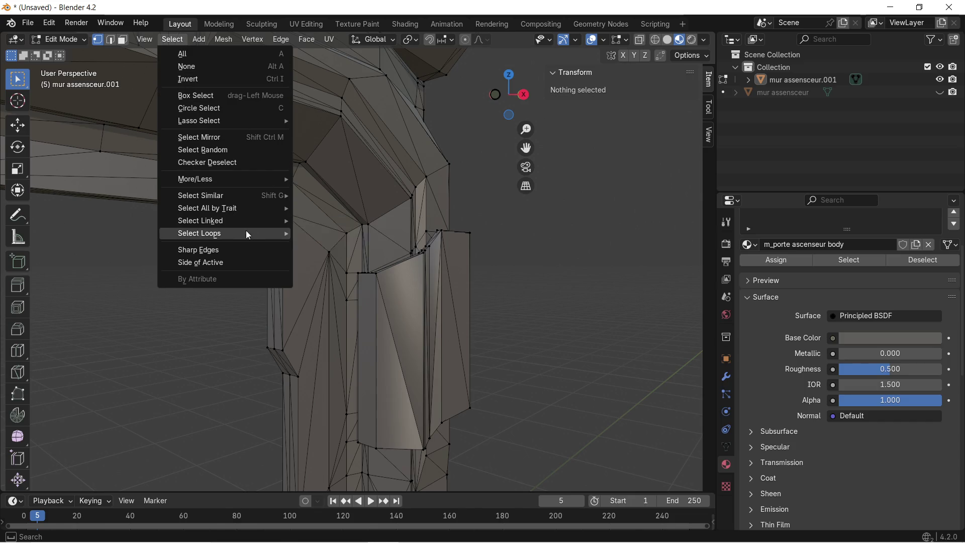
pyautogui.moveTo(247, 211)
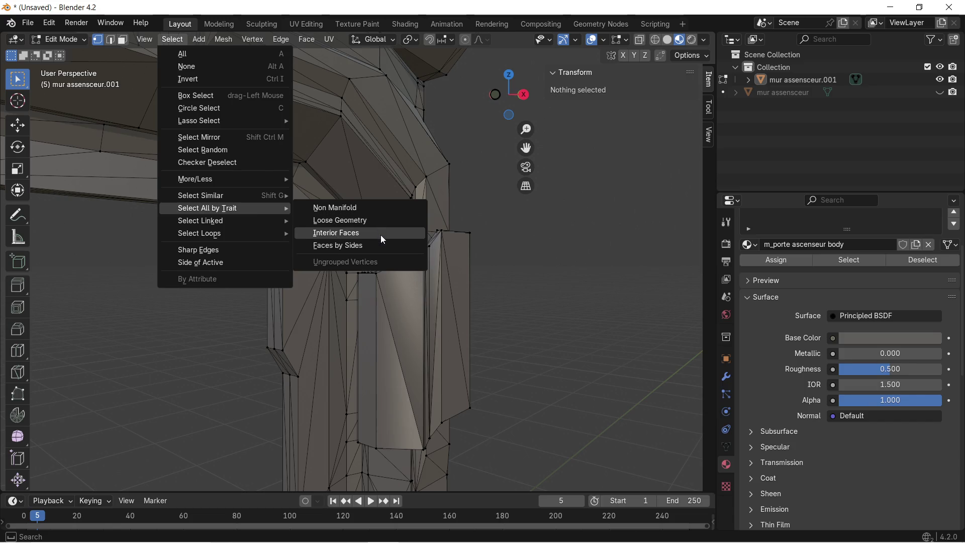
pyautogui.click(385, 215)
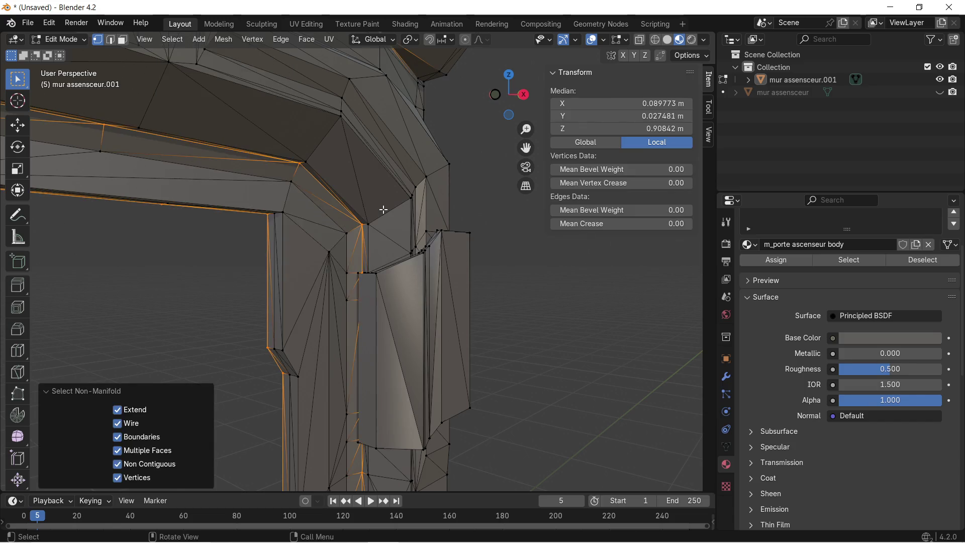
# Step: Inspect the open non-manifold edges around the door frame and along its side pillar
pyautogui.scroll(-3, 382, 211)
pyautogui.moveTo(375, 216)
pyautogui.mouseDown(button='middle')
pyautogui.moveTo(375, 230)
pyautogui.moveTo(289, 231)
pyautogui.mouseUp(button='middle')
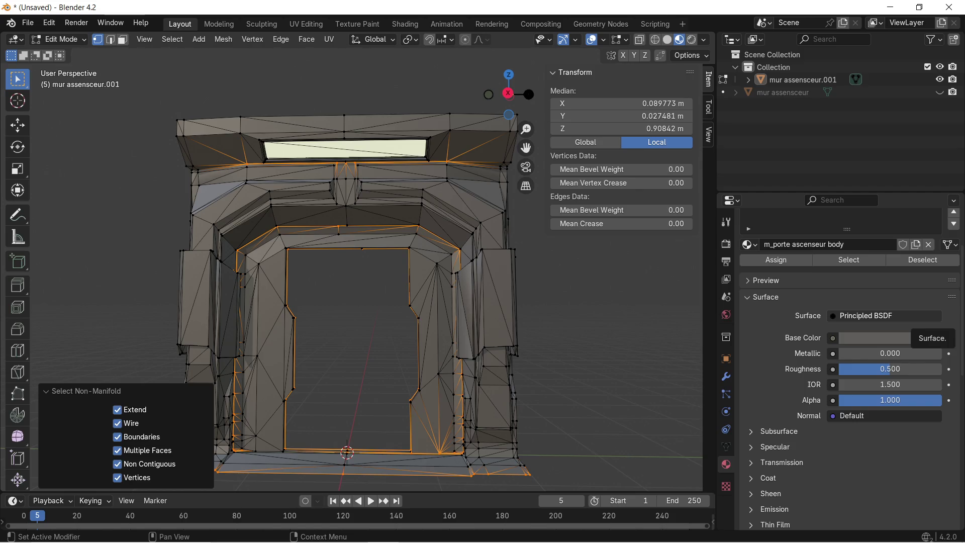
pyautogui.scroll(3, 410, 309)
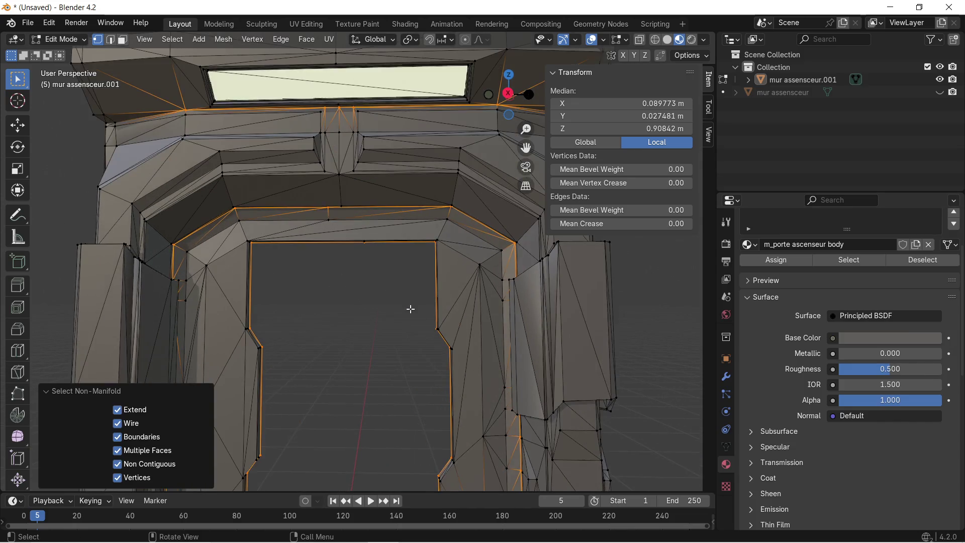
pyautogui.moveTo(411, 308); pyautogui.dragTo(493, 323, button='middle')
pyautogui.scroll(5, 439, 317)
pyautogui.keyDown('shift'); pyautogui.moveTo(311, 299); pyautogui.dragTo(343, 304, button='middle'); pyautogui.keyUp('shift')
pyautogui.moveTo(247, 290)
pyautogui.keyDown('shift'); pyautogui.mouseDown(button='middle')
pyautogui.moveTo(394, 284)
pyautogui.moveTo(335, 160)
pyautogui.mouseUp(button='middle'); pyautogui.keyUp('shift')
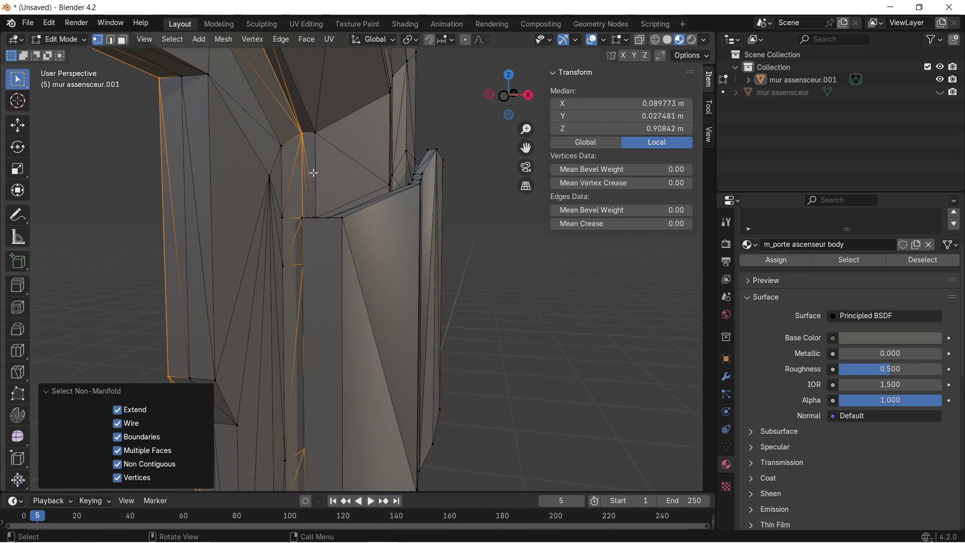
pyautogui.keyDown('shift'); pyautogui.moveTo(200, 221); pyautogui.dragTo(332, 228, button='middle'); pyautogui.keyUp('shift')
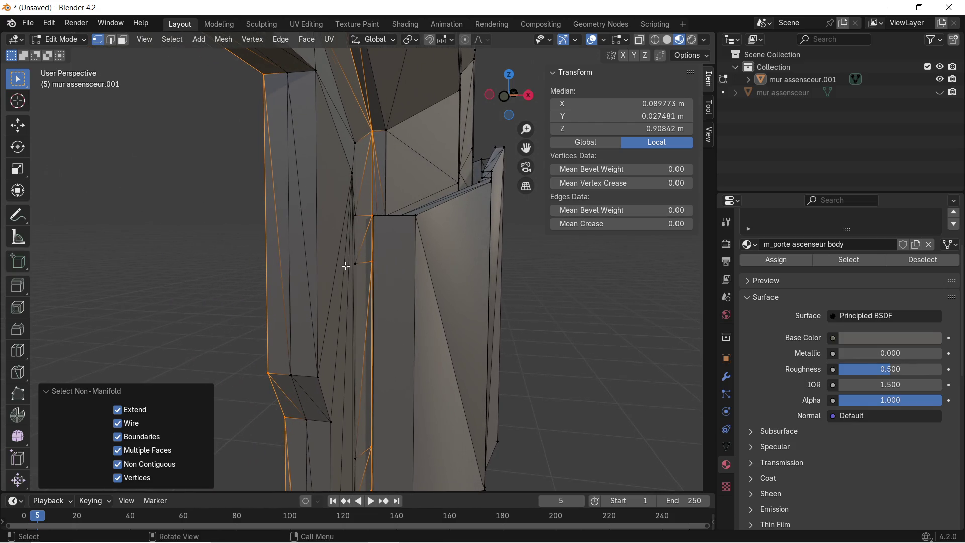
# Step: Clear the edge selection and switch to Face select mode
pyautogui.scroll(-2, 346, 265)
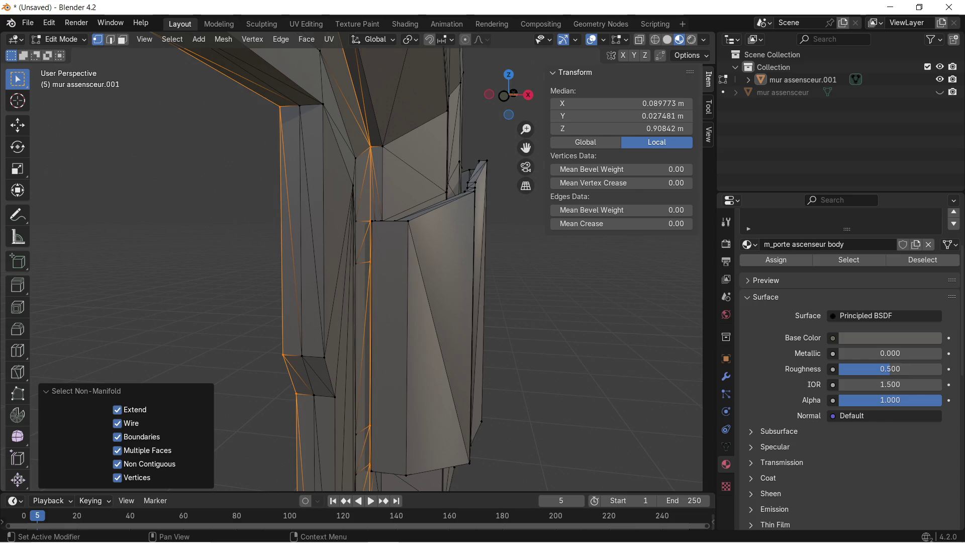
pyautogui.scroll(1, 569, 299)
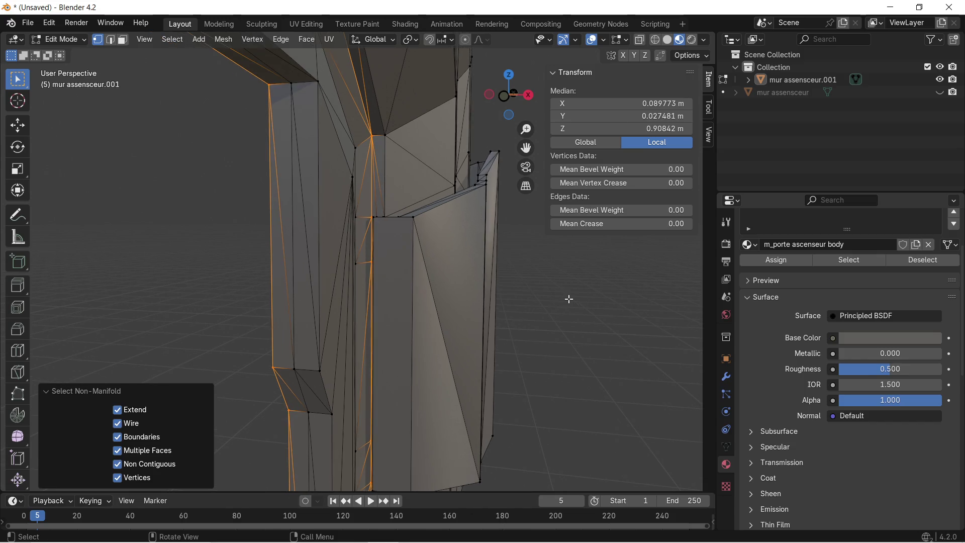
pyautogui.click(577, 301)
pyautogui.click(123, 39)
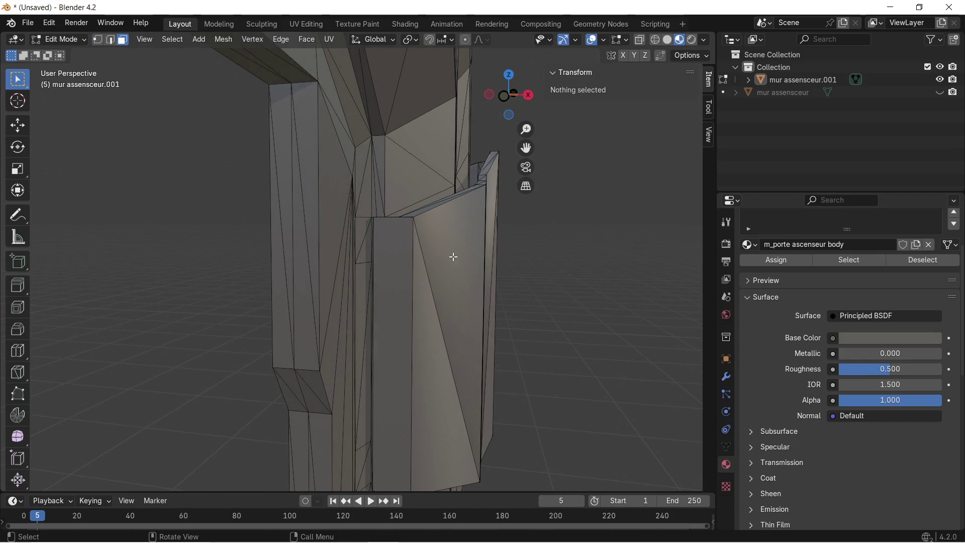
# Step: Triangulate the two selected faces of the side panel beside the pillar
pyautogui.click(453, 257)
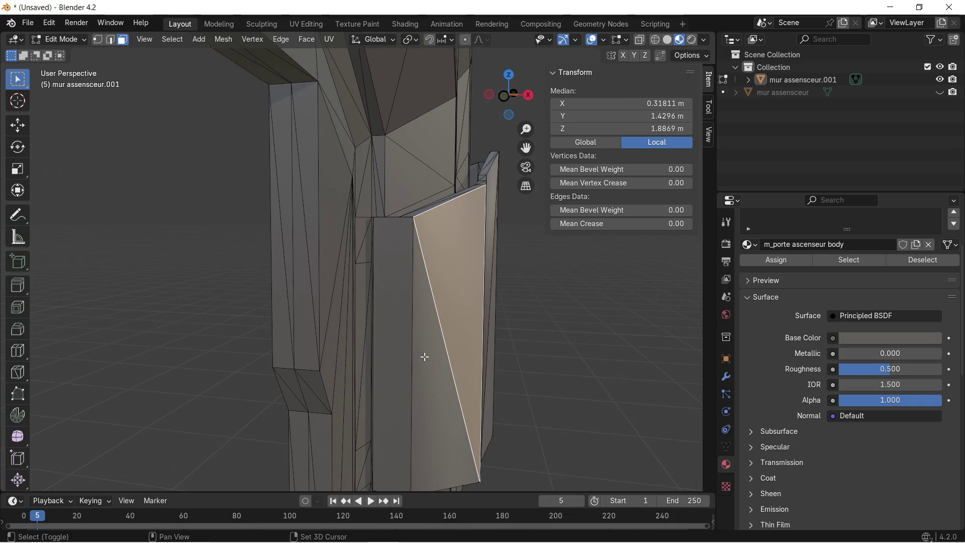
pyautogui.keyDown('shift'); pyautogui.click(425, 356); pyautogui.keyUp('shift')
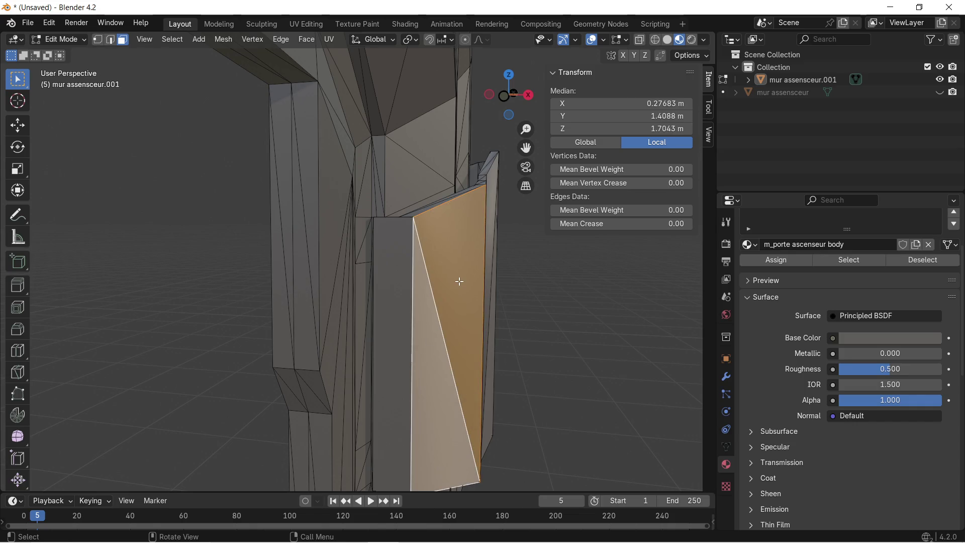
pyautogui.hotkey('ctrl', 't')
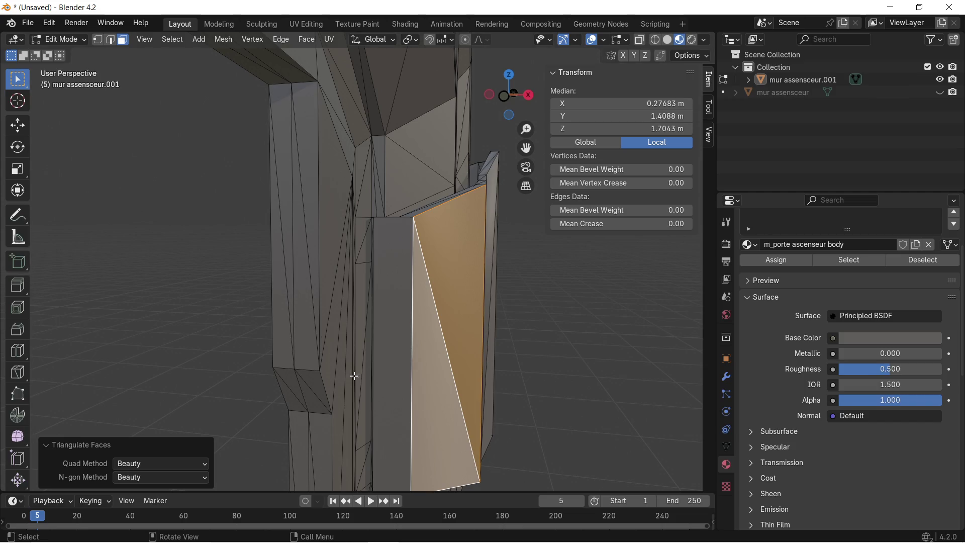
# Step: View the triangulated panel from another angle and select one of its triangle faces
pyautogui.click(585, 326)
pyautogui.moveTo(589, 323)
pyautogui.mouseDown(button='middle')
pyautogui.moveTo(531, 330)
pyautogui.moveTo(627, 324)
pyautogui.moveTo(239, 270)
pyautogui.moveTo(657, 188)
pyautogui.moveTo(602, 262)
pyautogui.moveTo(356, 155)
pyautogui.mouseUp(button='middle')
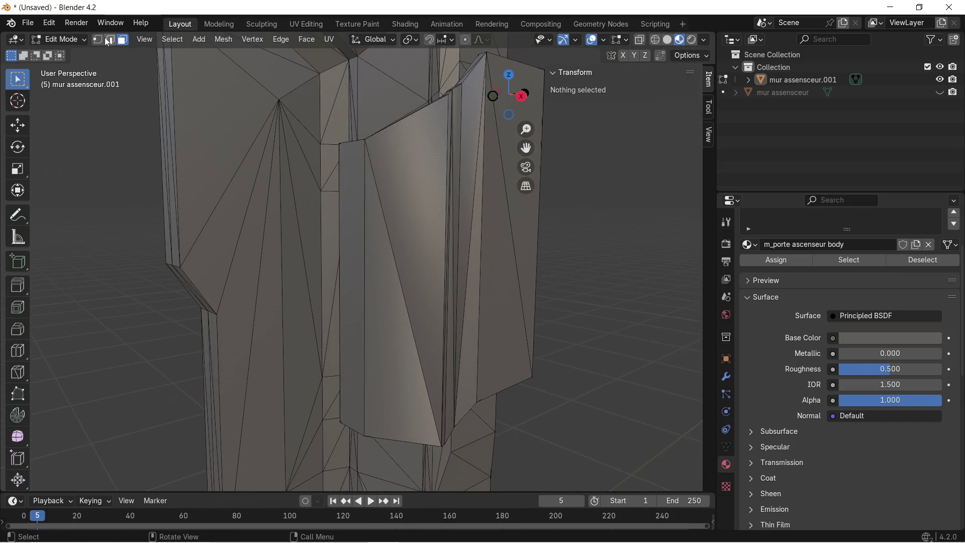
pyautogui.click(409, 183)
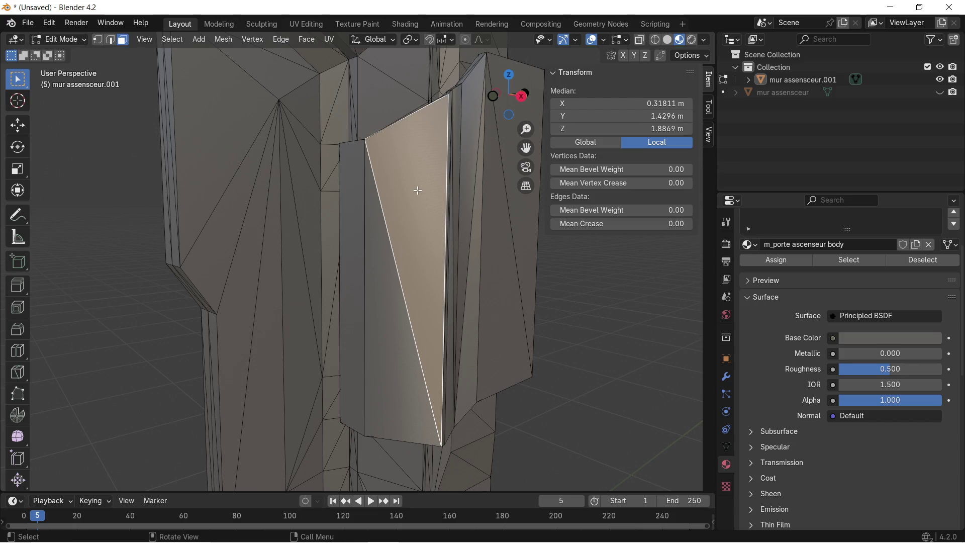
pyautogui.press('z')
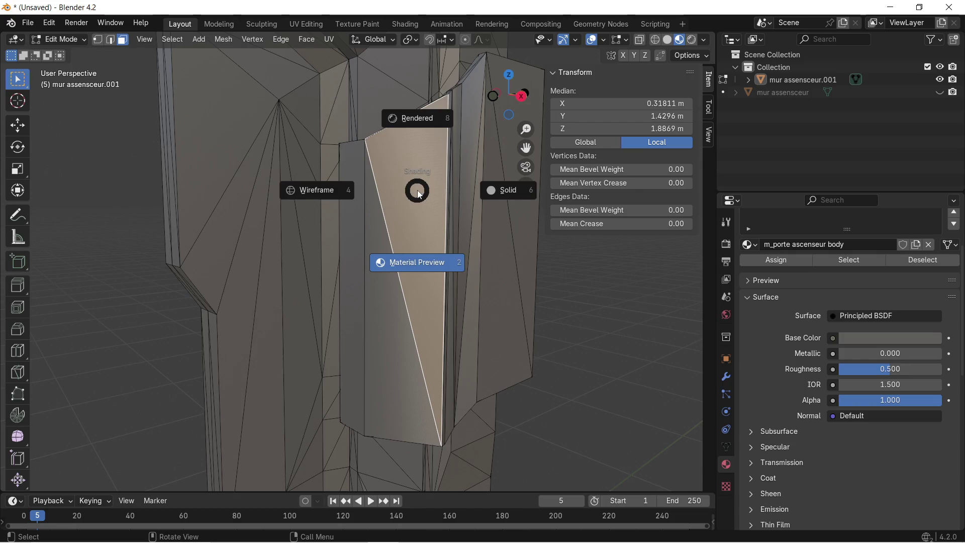
pyautogui.click(420, 194)
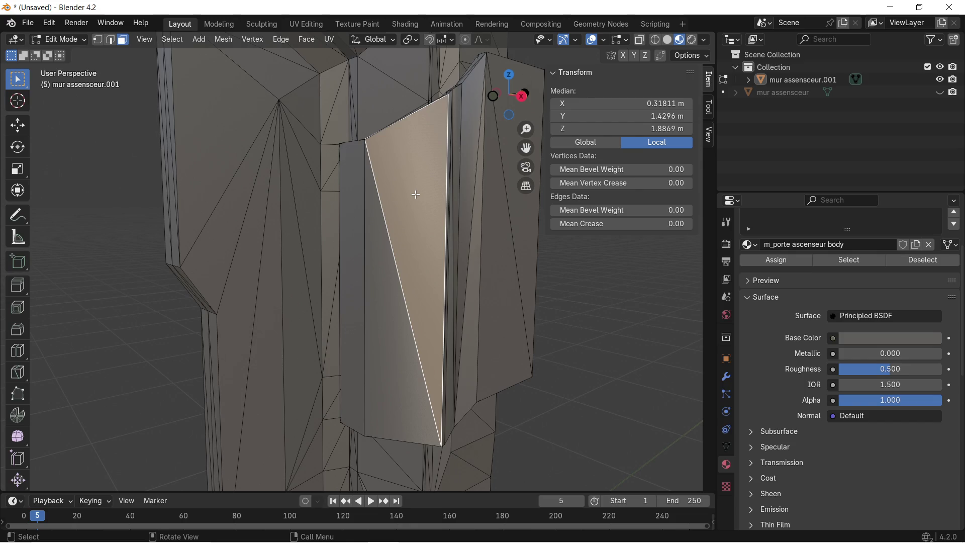
pyautogui.press('s')
pyautogui.write('z')
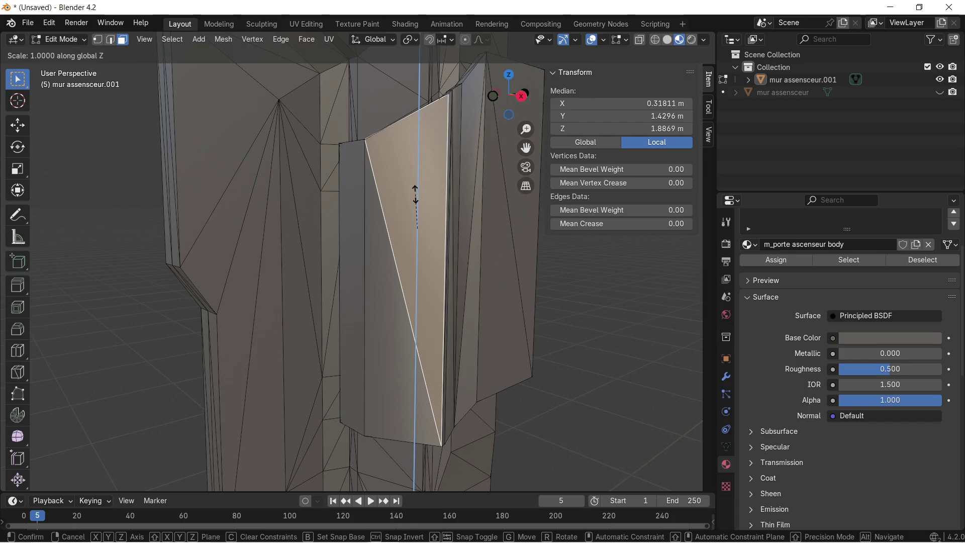
pyautogui.write('0')
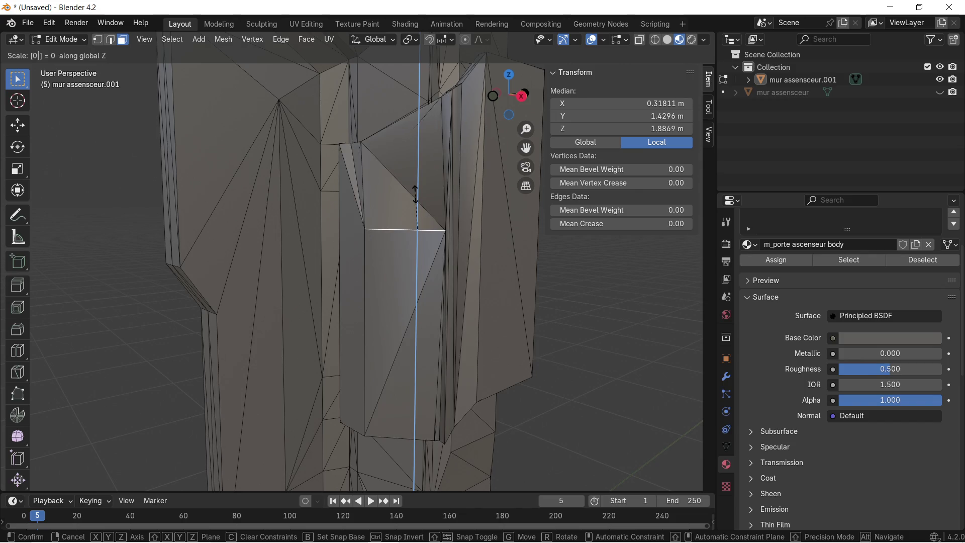
pyautogui.press('Return')
pyautogui.moveTo(419, 191)
pyautogui.mouseDown(button='middle')
pyautogui.moveTo(509, 222)
pyautogui.moveTo(223, 124)
pyautogui.moveTo(216, 136)
pyautogui.moveTo(399, 171)
pyautogui.moveTo(405, 183)
pyautogui.moveTo(151, 121)
pyautogui.mouseUp(button='middle')
pyautogui.keyDown('shift'); pyautogui.click(411, 284); pyautogui.keyUp('shift')
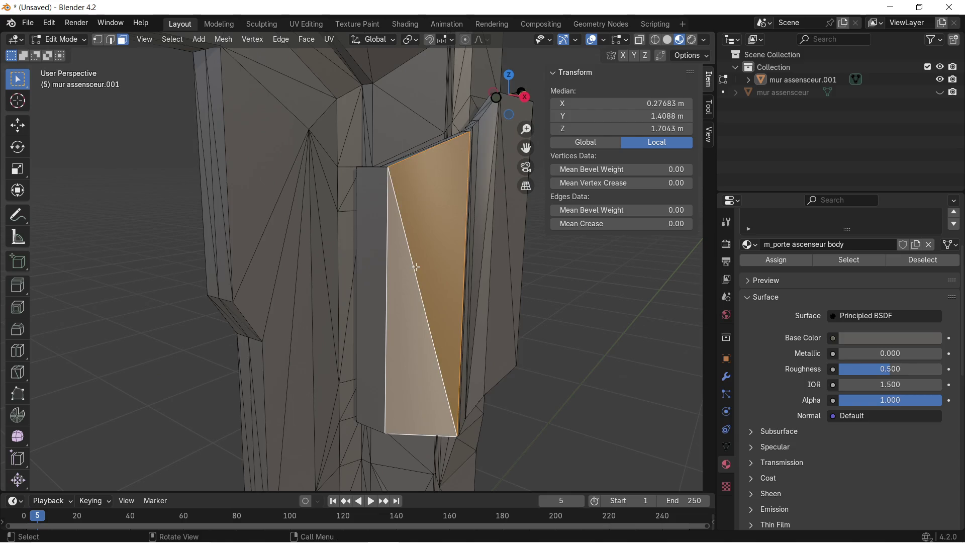
pyautogui.write('gz')
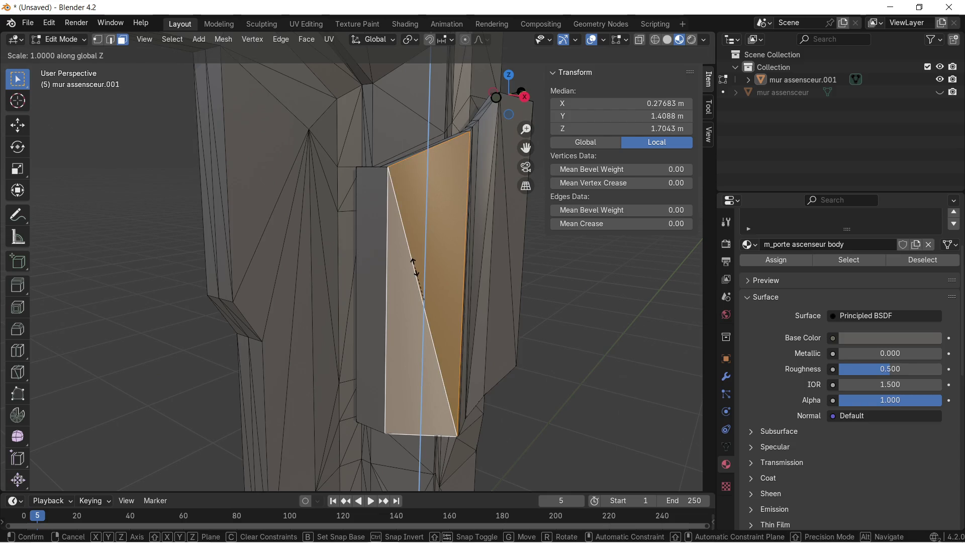
pyautogui.write('0')
pyautogui.press('Return')
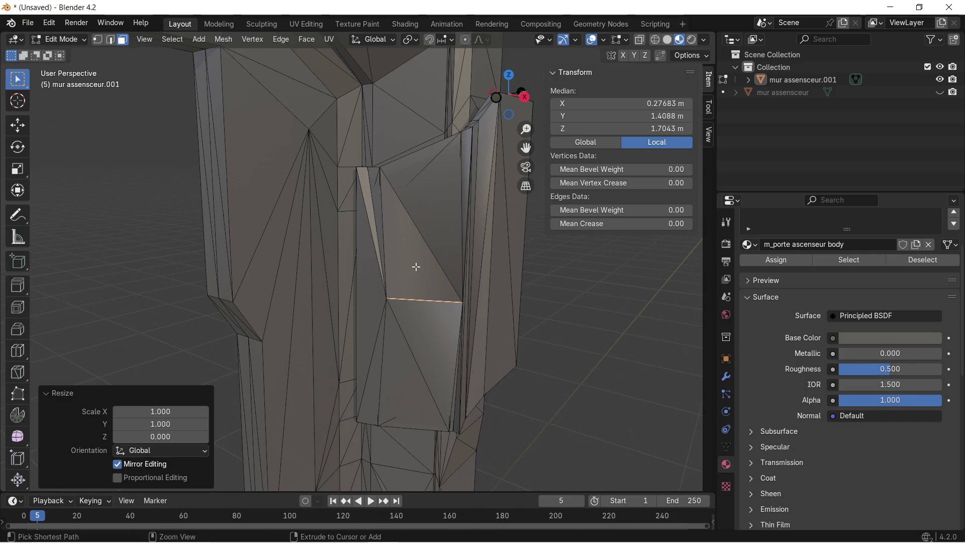
pyautogui.hotkey('ctrl', 'z')
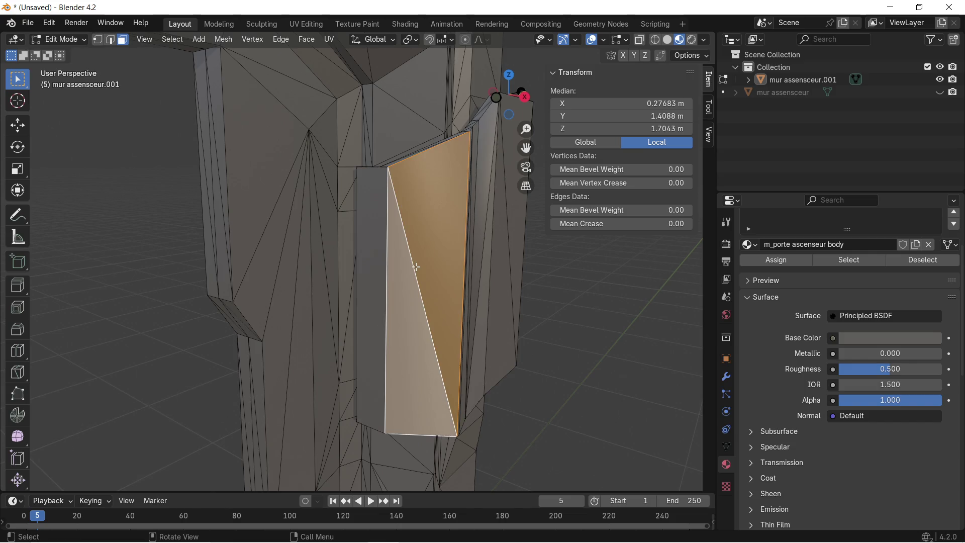
pyautogui.write('sx')
pyautogui.write('0')
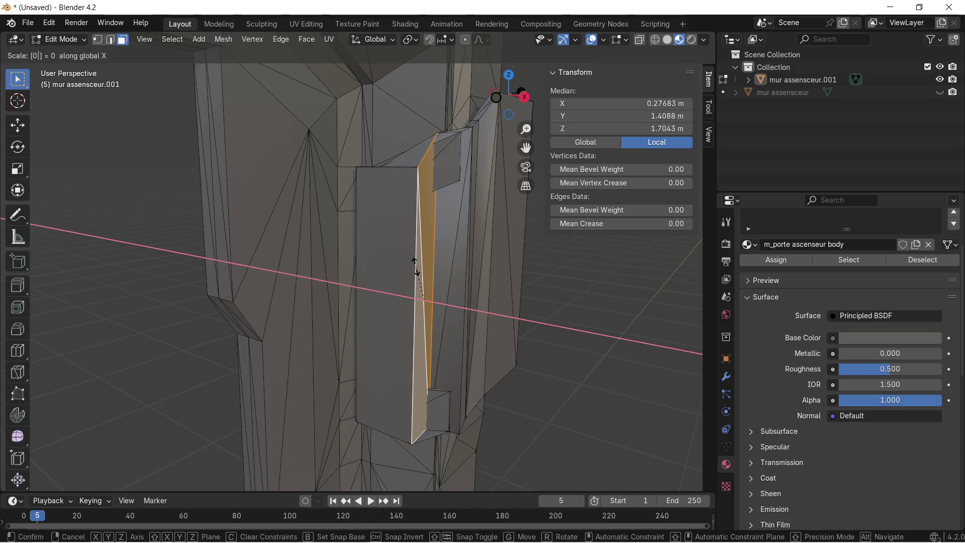
pyautogui.press('Return')
pyautogui.hotkey('ctrl', 'z')
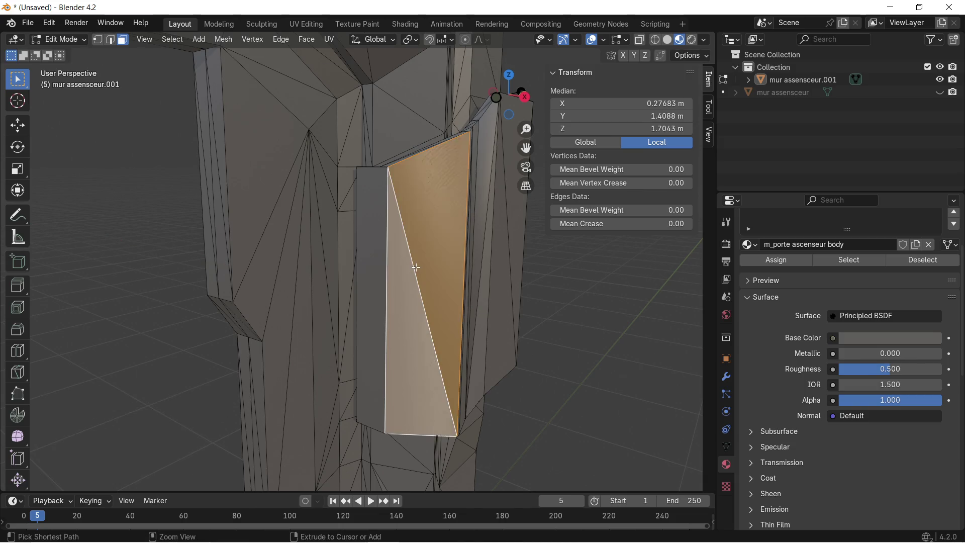
pyautogui.write('sy')
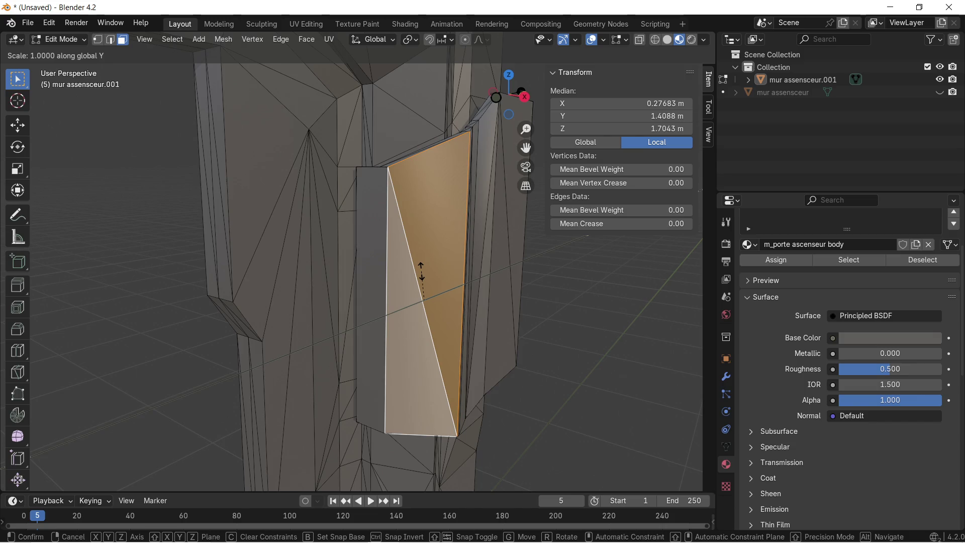
pyautogui.write('0')
pyautogui.press('Return')
pyautogui.moveTo(423, 270)
pyautogui.mouseDown(button='middle')
pyautogui.moveTo(382, 267)
pyautogui.moveTo(427, 258)
pyautogui.mouseUp(button='middle')
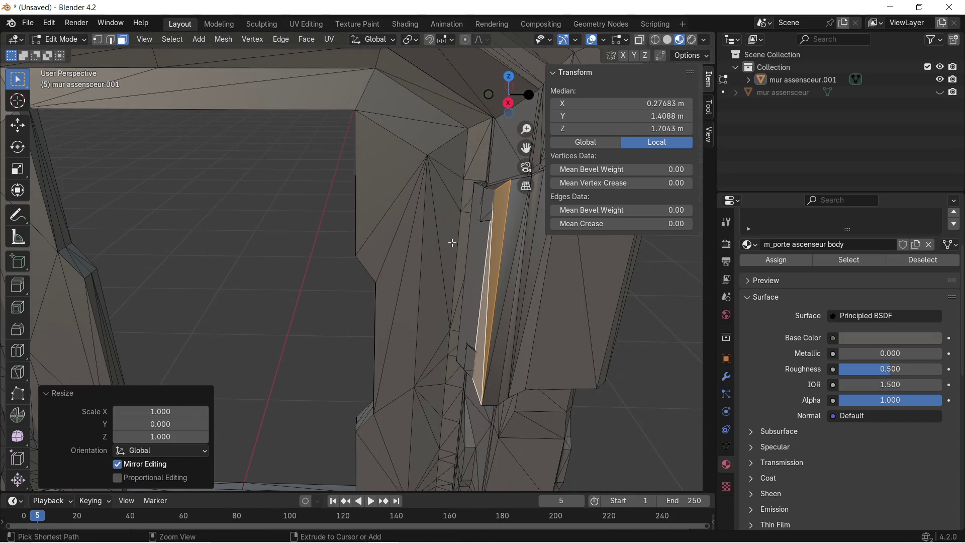
pyautogui.hotkey('ctrl', 'z')
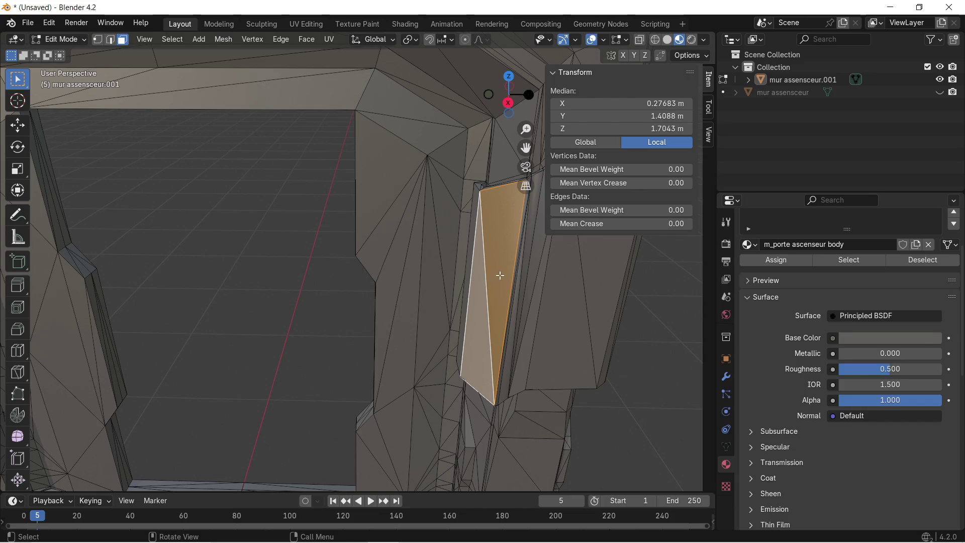
# Step: Merge the door panel's triangle pair into a quad with Tris to Quads
pyautogui.hotkey('alt', 'j')
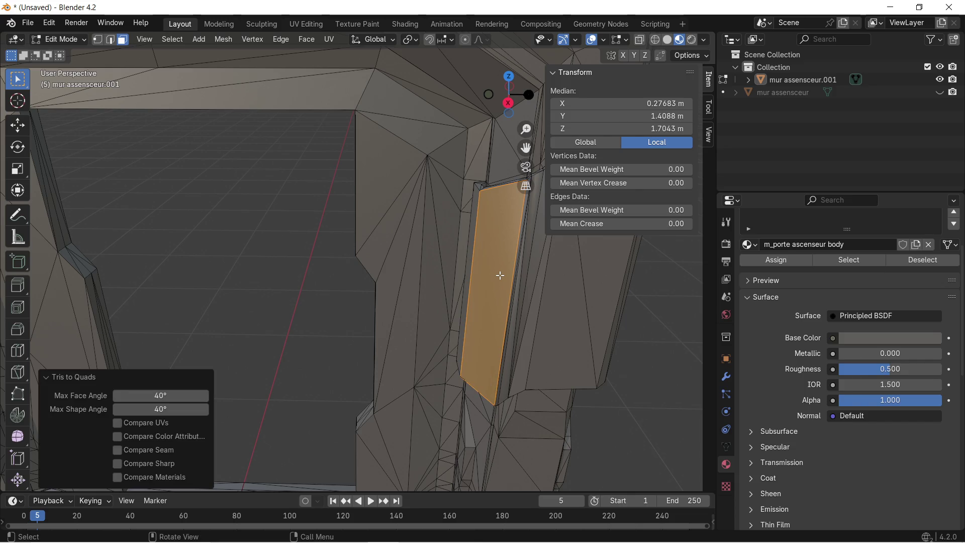
pyautogui.moveTo(391, 280); pyautogui.dragTo(395, 282, button='middle')
pyautogui.scroll(4, 388, 274)
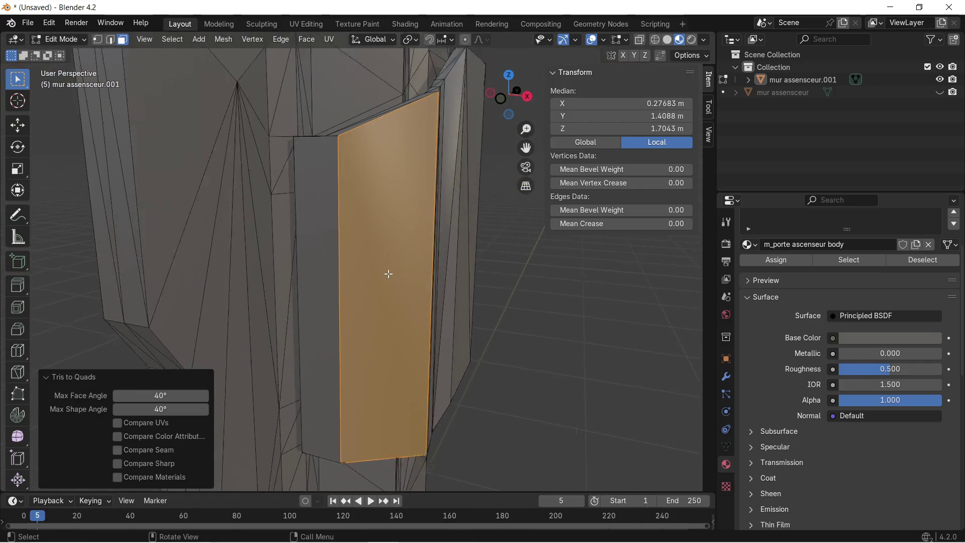
pyautogui.click(524, 275)
pyautogui.moveTo(456, 292)
pyautogui.mouseDown(button='middle')
pyautogui.moveTo(489, 234)
pyautogui.moveTo(399, 345)
pyautogui.moveTo(439, 216)
pyautogui.moveTo(492, 130)
pyautogui.mouseUp(button='middle')
pyautogui.moveTo(464, 189)
pyautogui.mouseDown(button='middle')
pyautogui.moveTo(384, 201)
pyautogui.moveTo(392, 210)
pyautogui.moveTo(379, 242)
pyautogui.moveTo(416, 209)
pyautogui.mouseUp(button='middle')
pyautogui.scroll(4, 352, 289)
pyautogui.scroll(2, 382, 231)
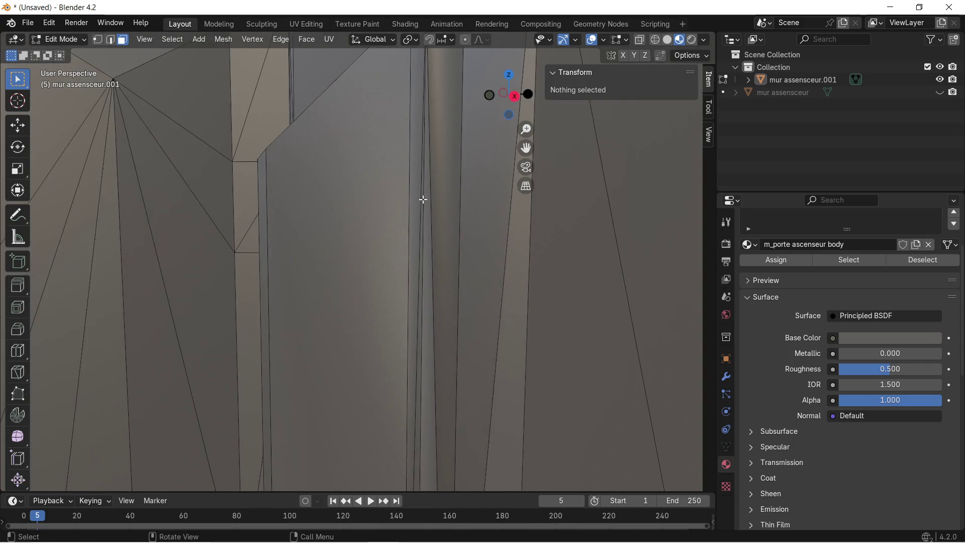
pyautogui.scroll(-1, 421, 201)
# Step: Convert the wide, narrow and dark strip faces along the door edge into quads
pyautogui.click(447, 175)
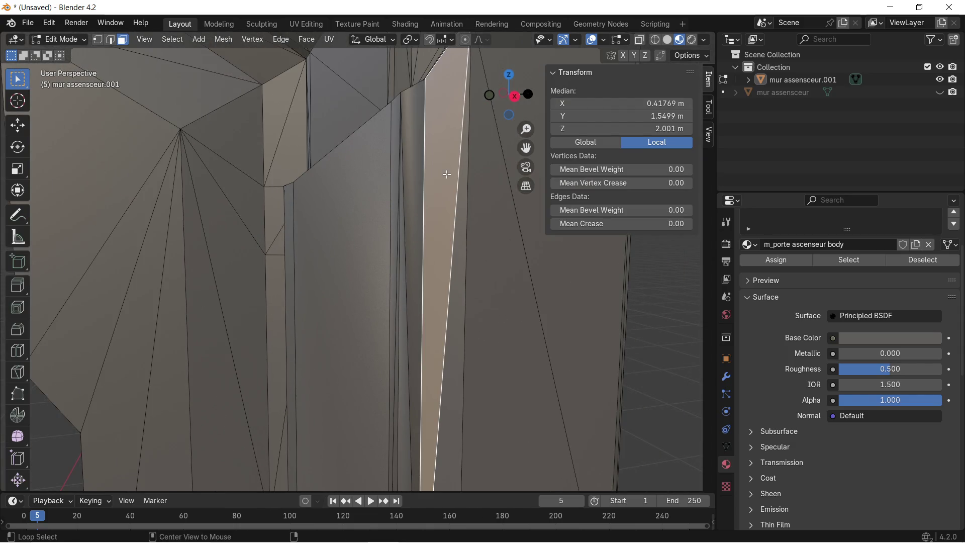
pyautogui.hotkey('alt', 'j')
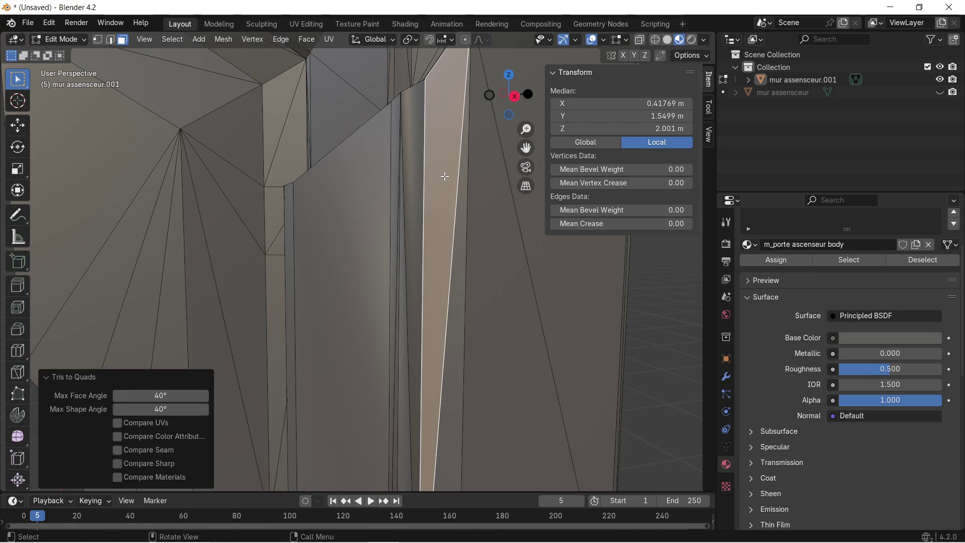
pyautogui.click(414, 188)
pyautogui.hotkey('alt', 'j')
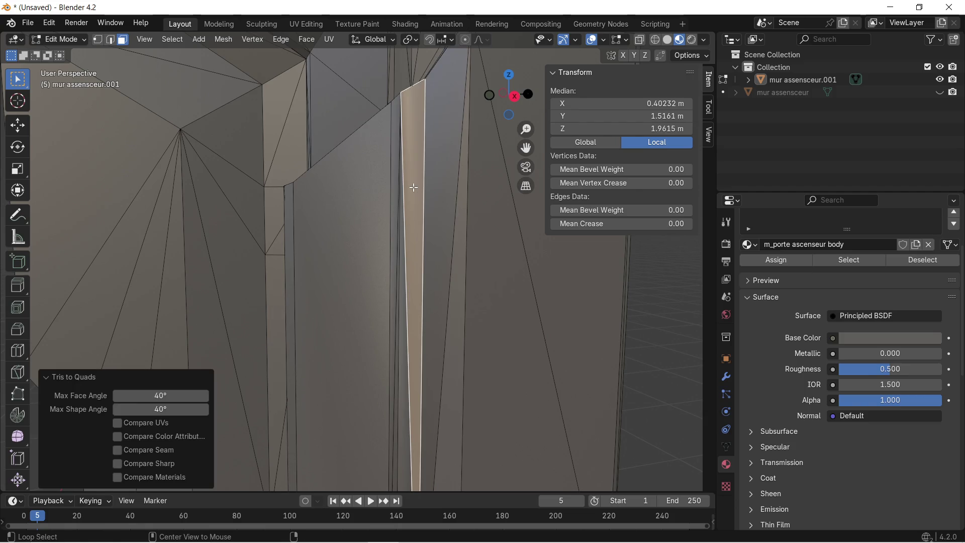
pyautogui.click(451, 300)
pyautogui.keyDown('shift'); pyautogui.click(439, 260); pyautogui.keyUp('shift')
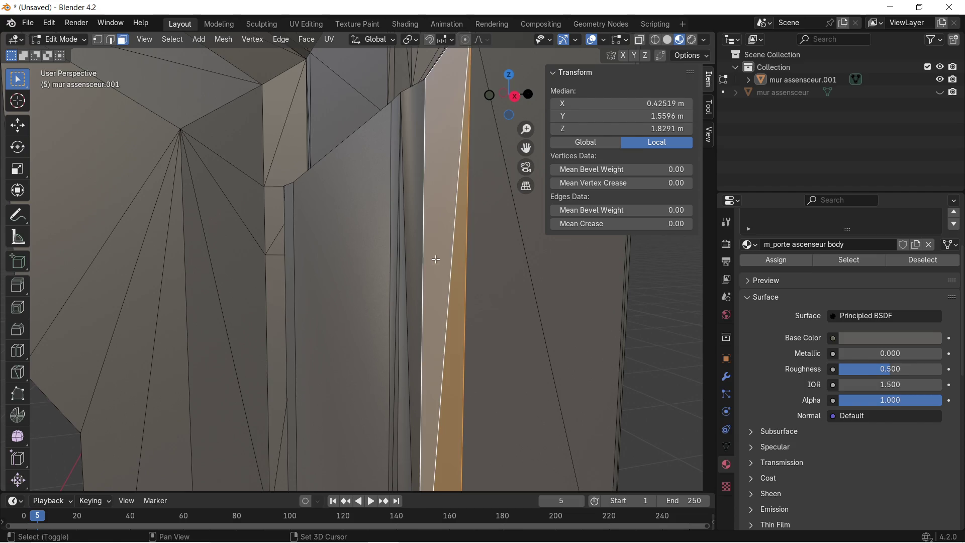
pyautogui.keyDown('shift'); pyautogui.click(415, 253); pyautogui.keyUp('shift')
pyautogui.keyDown('shift'); pyautogui.click(406, 303); pyautogui.keyUp('shift')
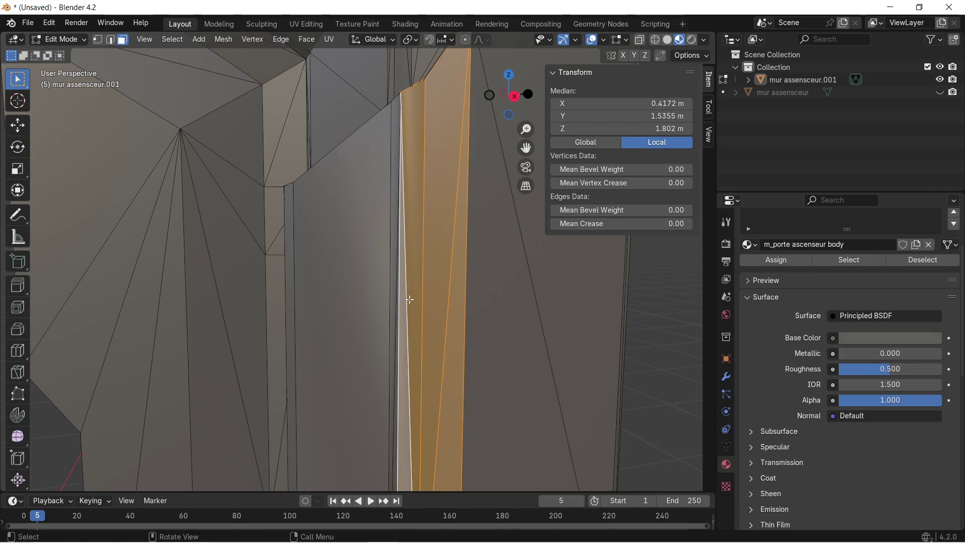
pyautogui.hotkey('alt', 'j')
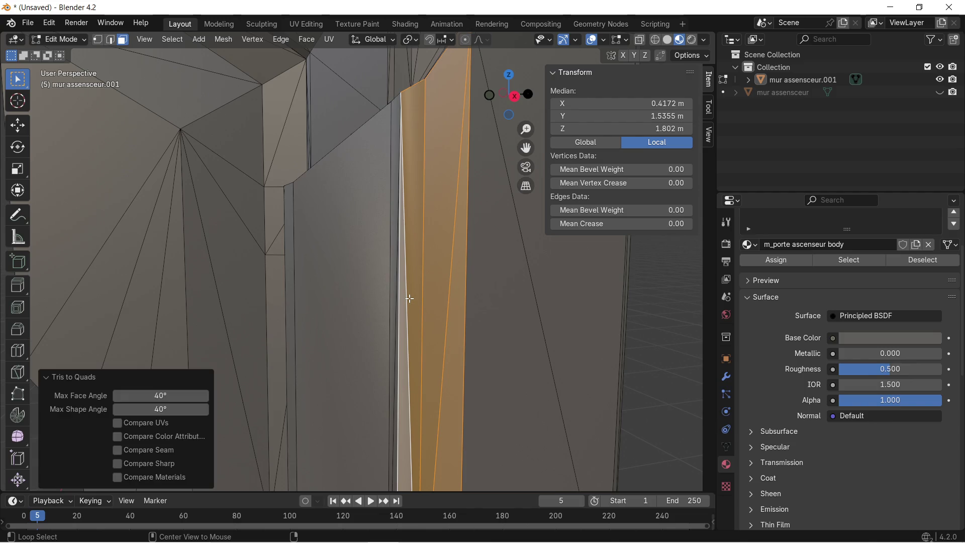
pyautogui.scroll(-4, 473, 294)
pyautogui.hotkey('alt', 'a')
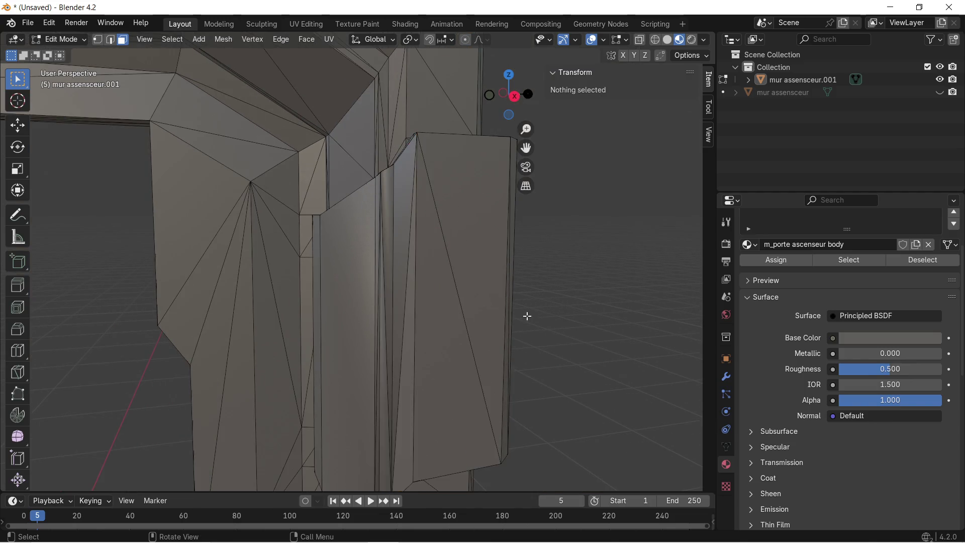
# Step: Merge the two adjacent triangles on the side panel into one quad
pyautogui.moveTo(433, 293)
pyautogui.mouseDown(button='middle')
pyautogui.moveTo(527, 283)
pyautogui.moveTo(550, 230)
pyautogui.moveTo(547, 194)
pyautogui.moveTo(483, 289)
pyautogui.moveTo(434, 326)
pyautogui.moveTo(354, 332)
pyautogui.moveTo(379, 327)
pyautogui.moveTo(289, 295)
pyautogui.moveTo(293, 260)
pyautogui.mouseUp(button='middle')
pyautogui.click(380, 289)
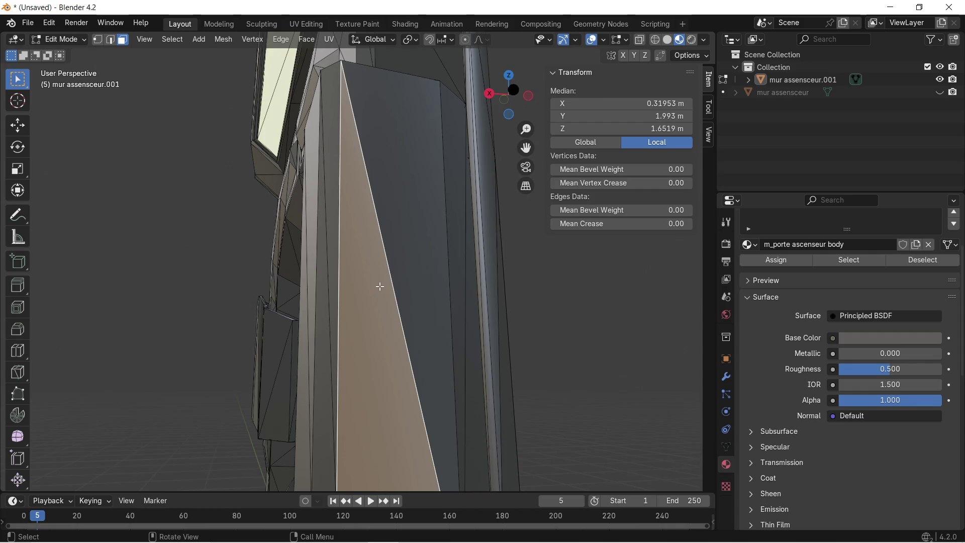
pyautogui.keyDown('shift'); pyautogui.click(413, 255); pyautogui.keyUp('shift')
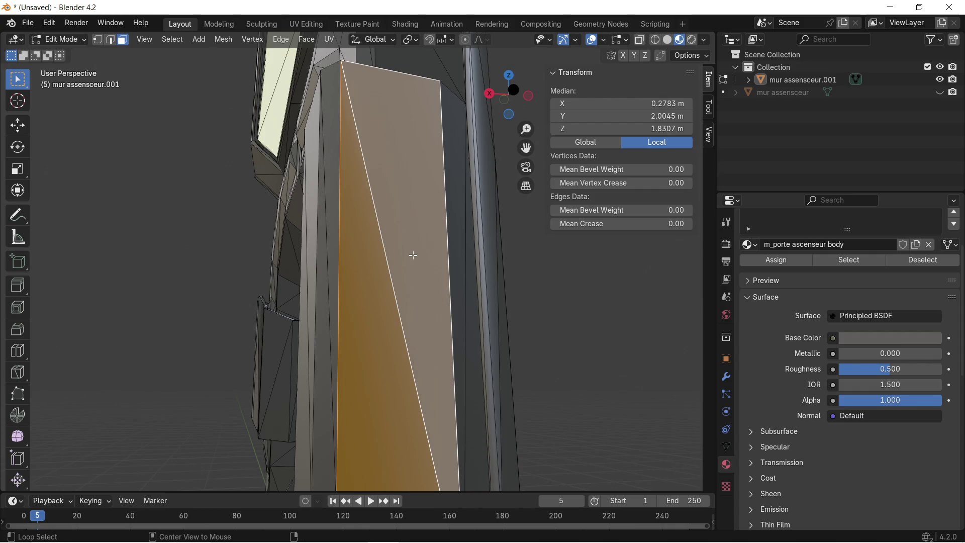
pyautogui.hotkey('alt', 'j')
pyautogui.click(490, 300)
# Step: Merge the left panel's triangle pair into one quad
pyautogui.moveTo(490, 301); pyautogui.dragTo(470, 301, button='middle')
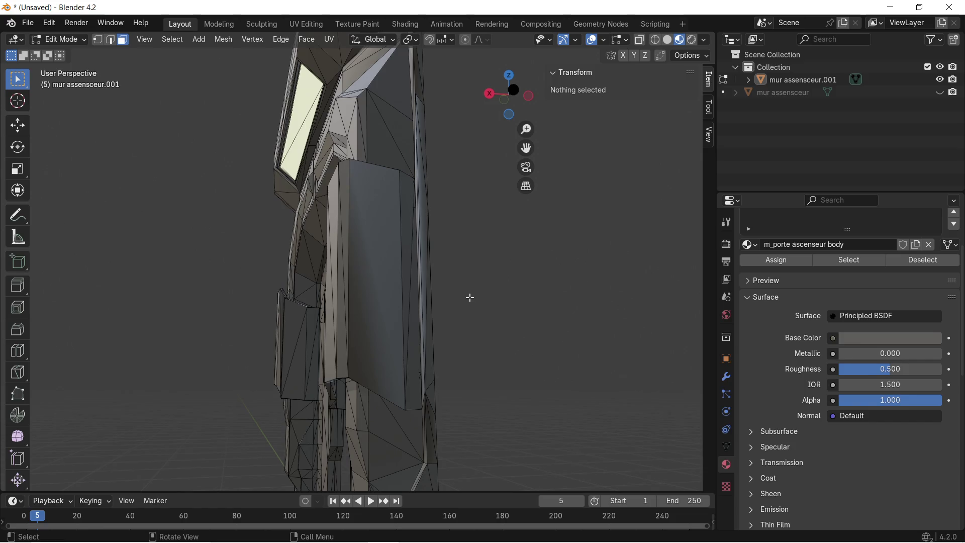
pyautogui.moveTo(311, 274)
pyautogui.mouseDown(button='middle')
pyautogui.moveTo(432, 302)
pyautogui.moveTo(342, 271)
pyautogui.moveTo(335, 249)
pyautogui.moveTo(390, 254)
pyautogui.moveTo(364, 243)
pyautogui.moveTo(383, 207)
pyautogui.mouseUp(button='middle')
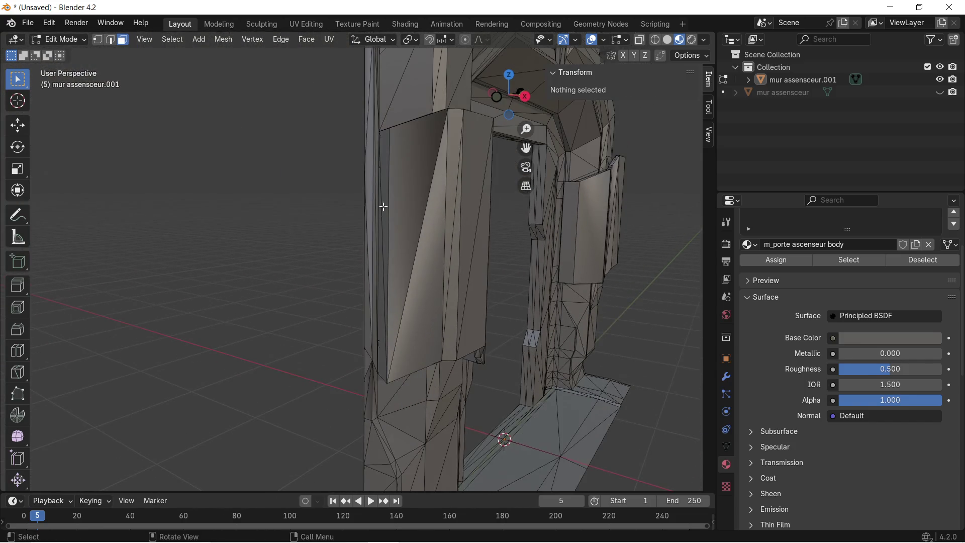
pyautogui.click(403, 199)
pyautogui.keyDown('shift'); pyautogui.click(432, 259); pyautogui.keyUp('shift')
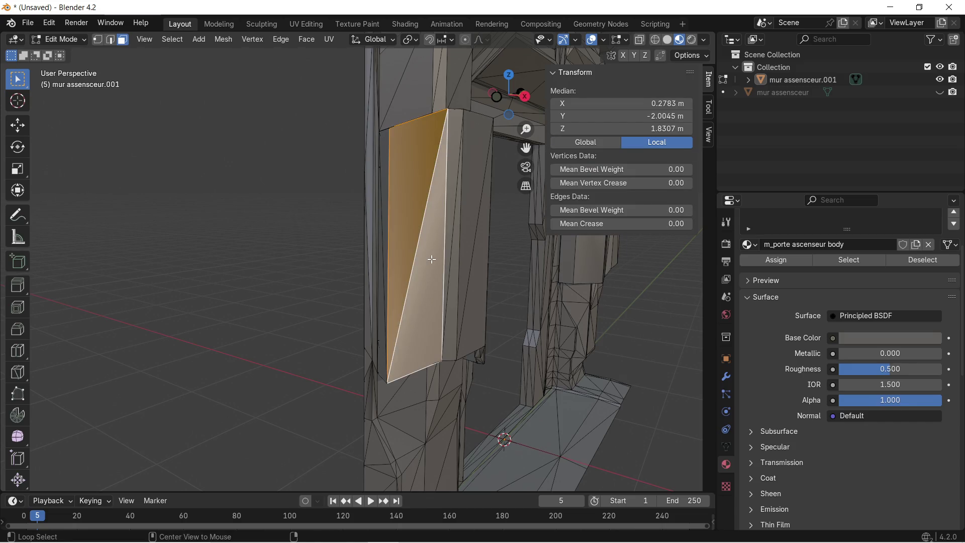
pyautogui.hotkey('alt', 'j')
pyautogui.click(340, 255)
pyautogui.moveTo(339, 252)
pyautogui.mouseDown(button='middle')
pyautogui.moveTo(369, 265)
pyautogui.moveTo(332, 295)
pyautogui.moveTo(308, 296)
pyautogui.moveTo(272, 271)
pyautogui.moveTo(268, 209)
pyautogui.moveTo(282, 229)
pyautogui.mouseUp(button='middle')
pyautogui.scroll(-5, 282, 228)
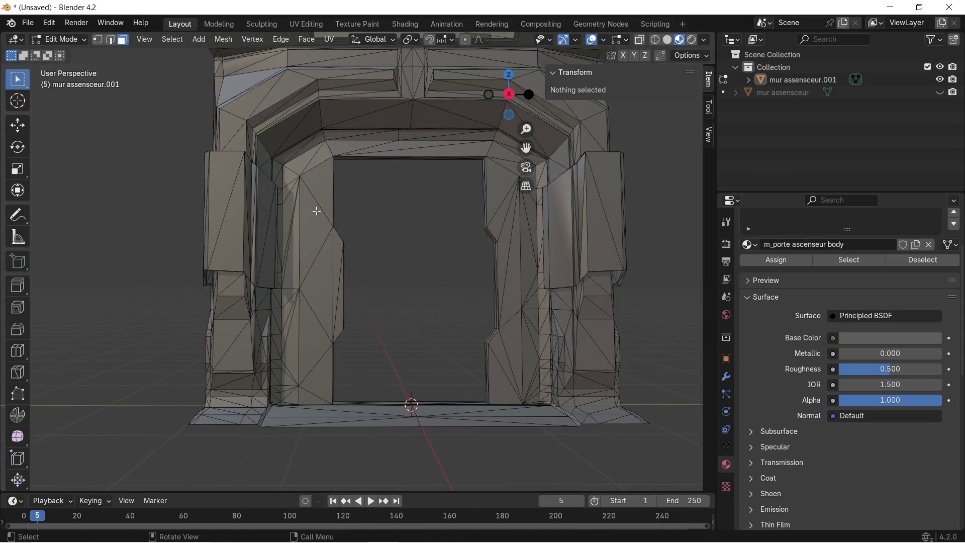
# Step: Export the mesh as glTF Binary encadrement porte asceseur.glb, overwriting the previous export
pyautogui.click(25, 22)
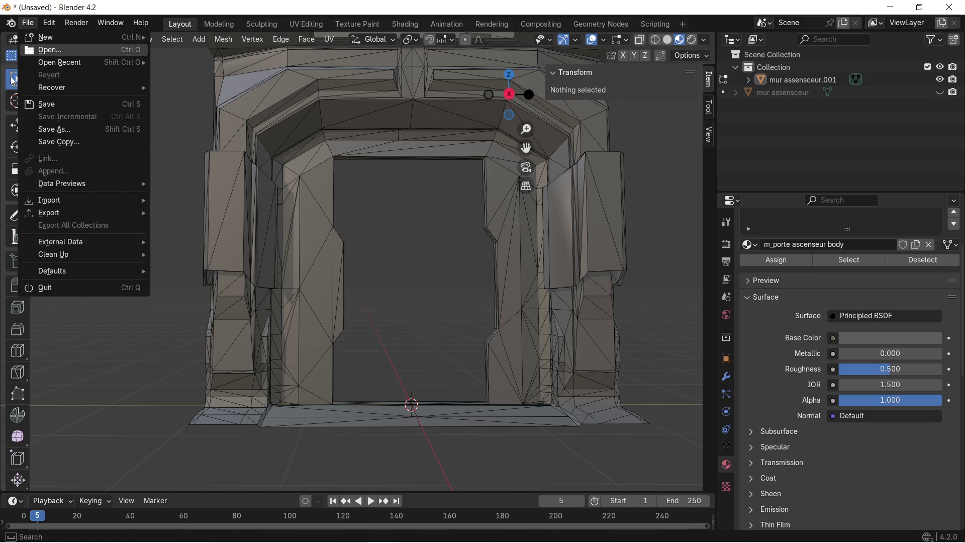
pyautogui.moveTo(59, 216)
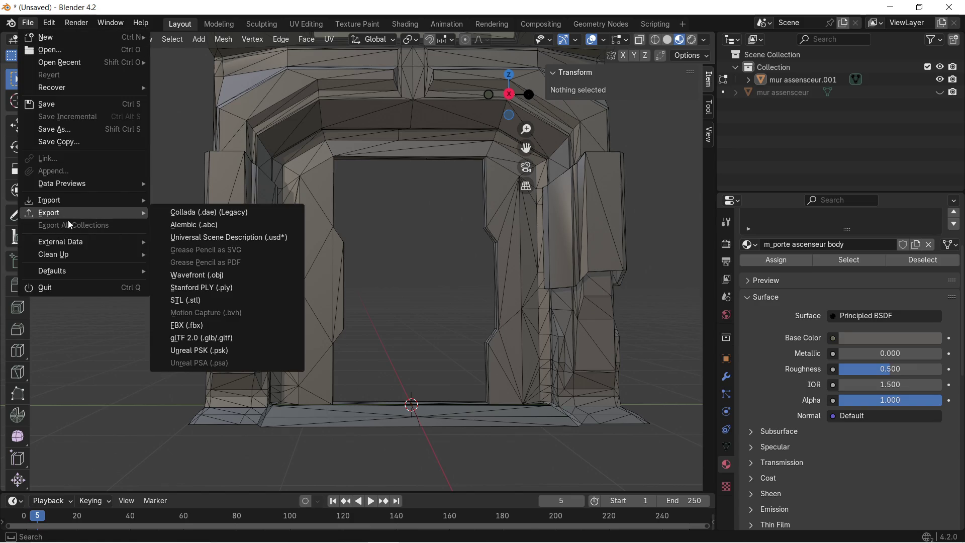
pyautogui.click(198, 338)
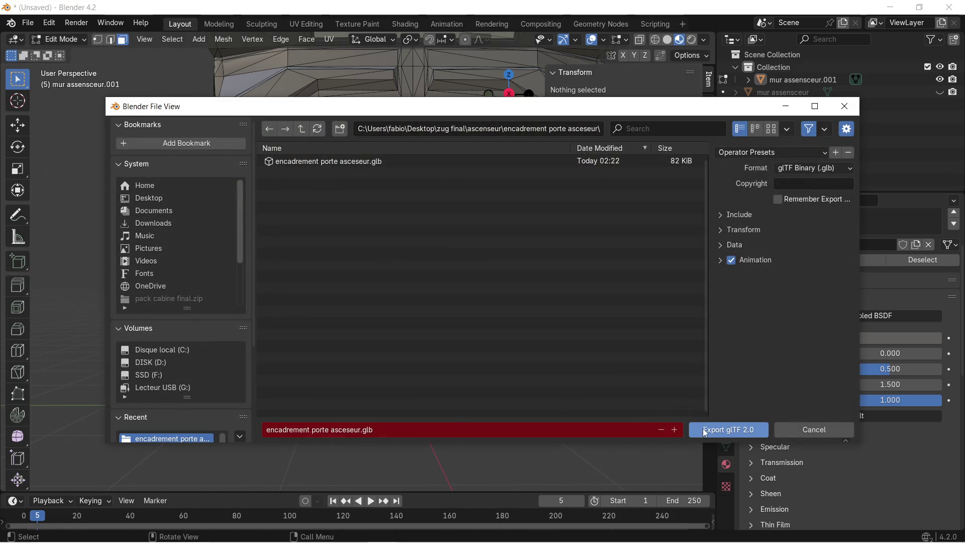
pyautogui.click(705, 431)
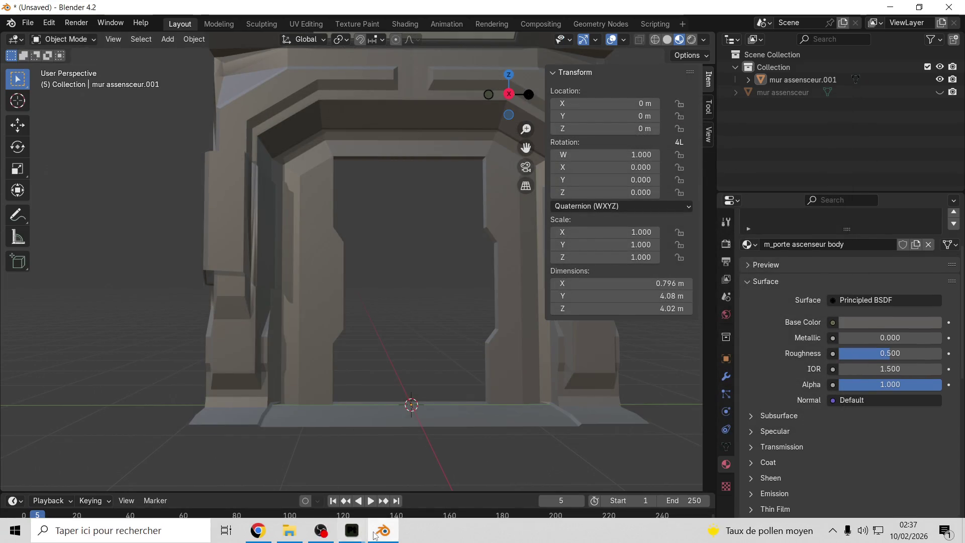
pyautogui.click(385, 535)
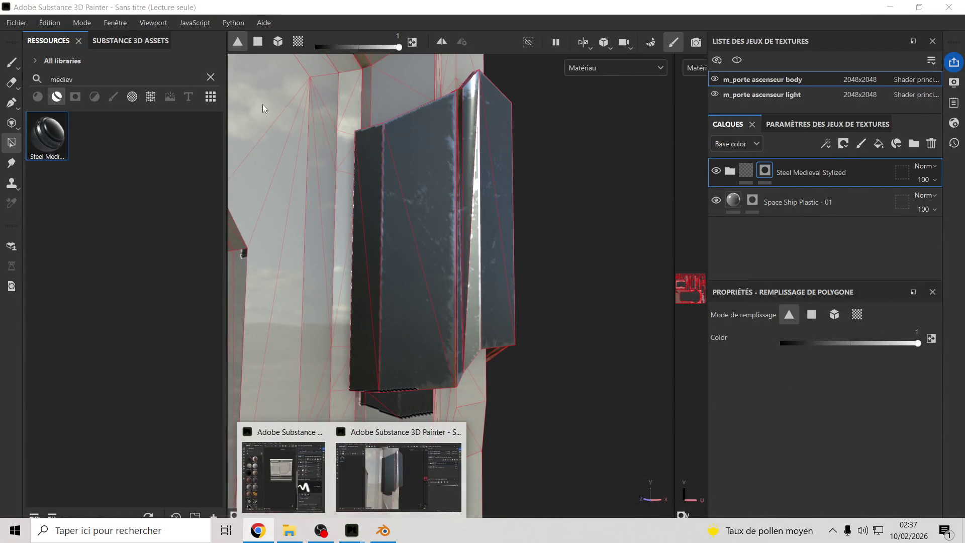
# Step: Reimport the updated door frame mesh, rebake all 14 mesh maps, and return to painting mode
pyautogui.click(50, 22)
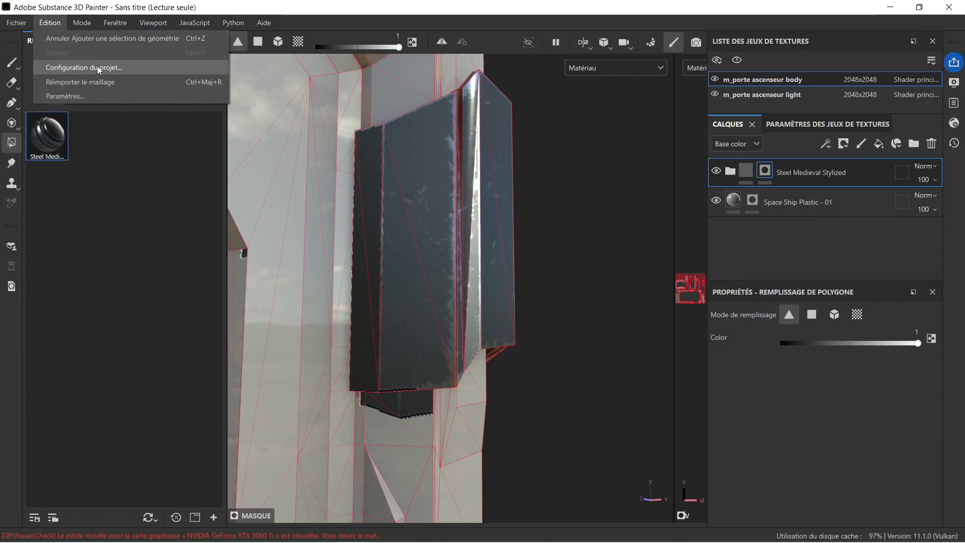
pyautogui.click(105, 79)
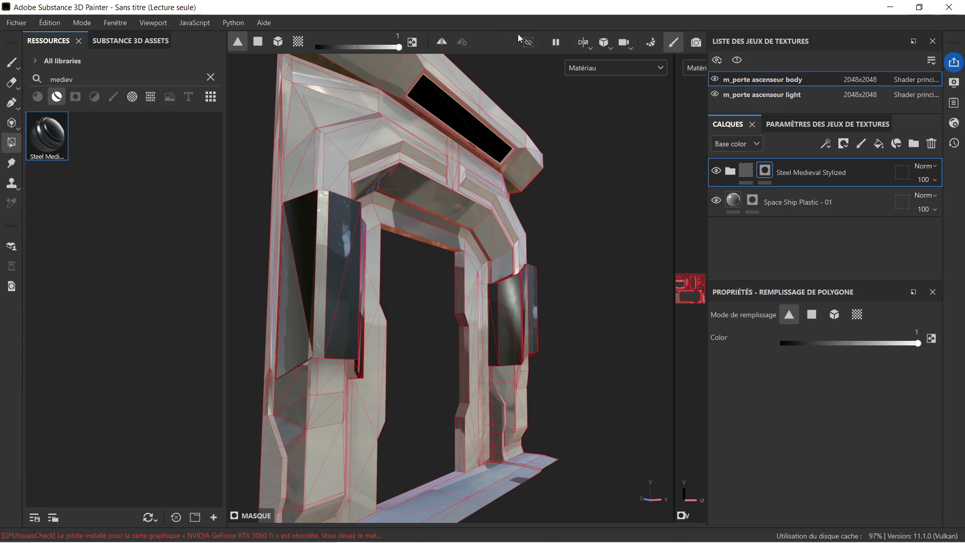
pyautogui.click(652, 44)
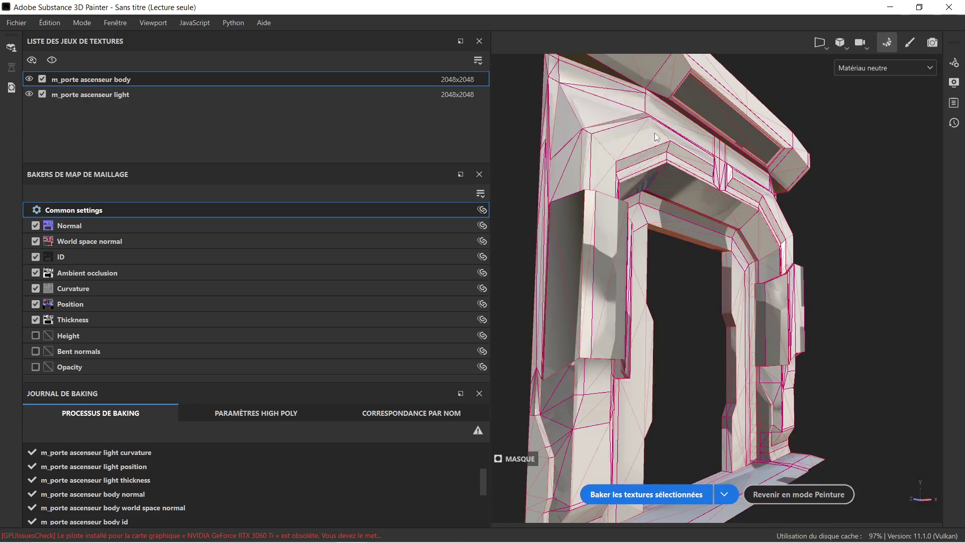
pyautogui.click(670, 494)
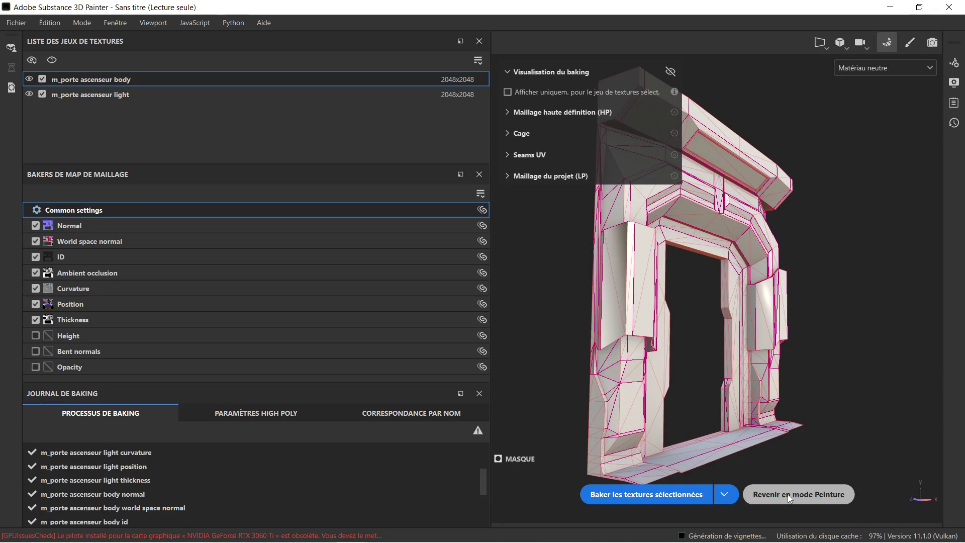
pyautogui.click(789, 494)
pyautogui.scroll(5, 345, 298)
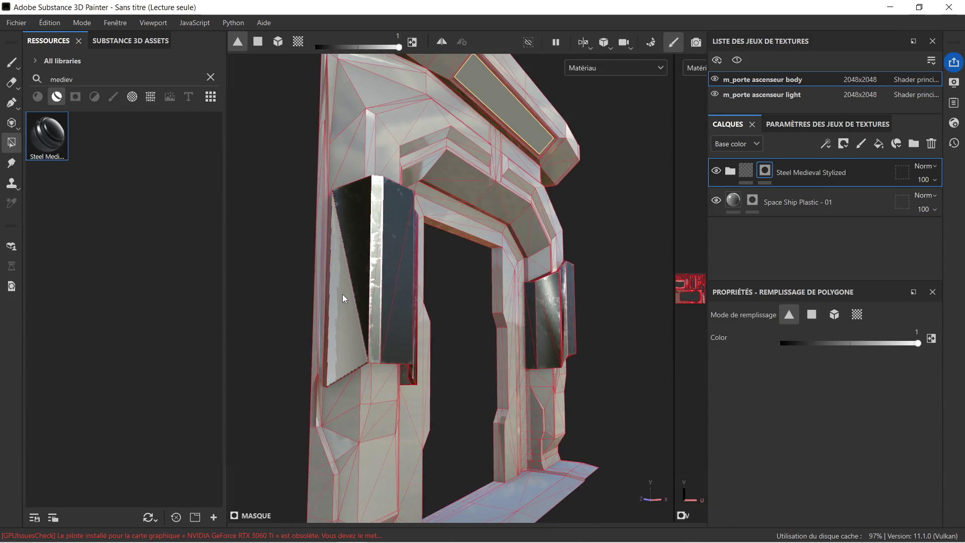
# Step: Clear the large triangular face from the Space Ship Plastic - 01 mask with polygon fill value 0
pyautogui.moveTo(424, 313)
pyautogui.keyDown('alt'); pyautogui.mouseDown()
pyautogui.moveTo(503, 308)
pyautogui.moveTo(334, 416)
pyautogui.moveTo(359, 317)
pyautogui.moveTo(390, 308)
pyautogui.moveTo(356, 309)
pyautogui.moveTo(461, 296)
pyautogui.moveTo(489, 373)
pyautogui.moveTo(447, 363)
pyautogui.moveTo(319, 271)
pyautogui.mouseUp(); pyautogui.keyUp('alt')
pyautogui.keyDown('alt'); pyautogui.moveTo(319, 272); pyautogui.dragTo(416, 266, button='middle'); pyautogui.keyUp('alt')
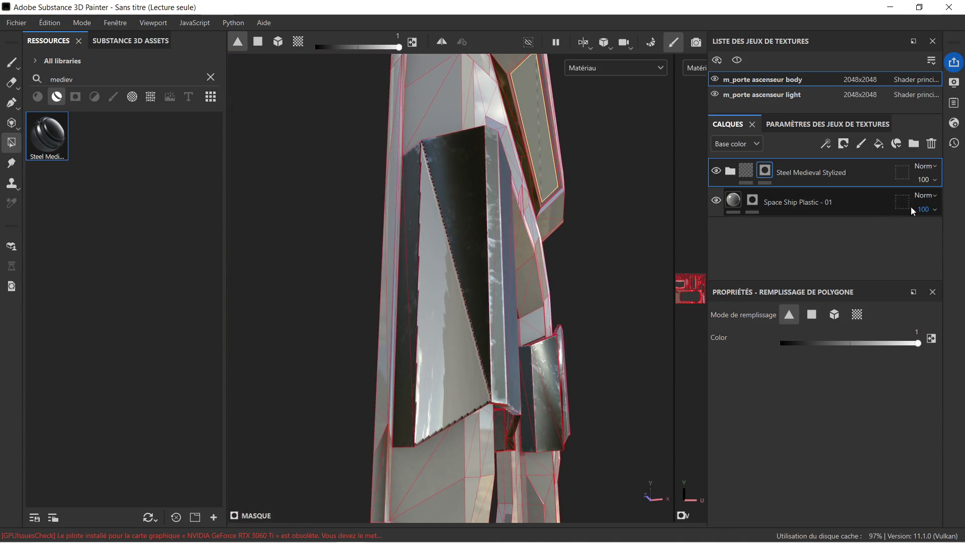
pyautogui.click(851, 206)
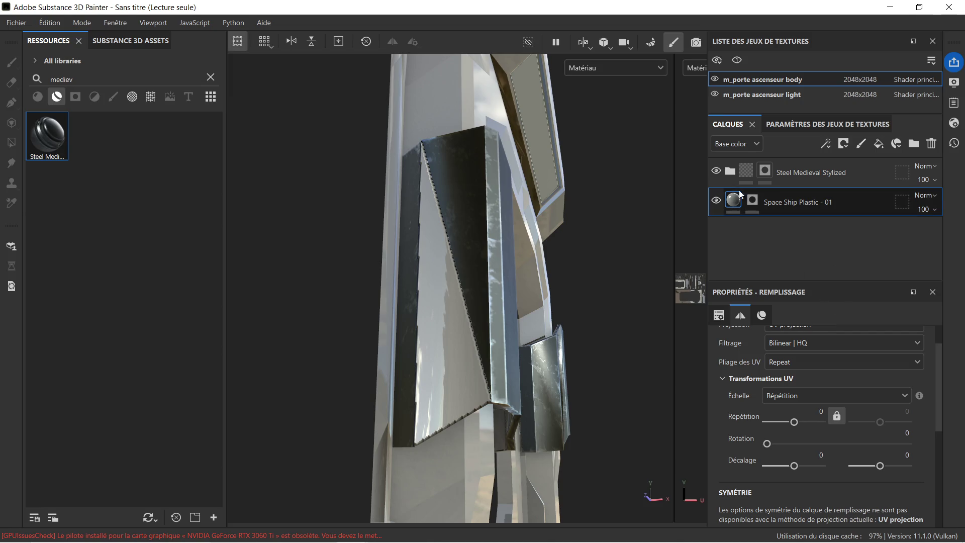
pyautogui.click(752, 201)
pyautogui.moveTo(803, 344); pyautogui.dragTo(713, 345)
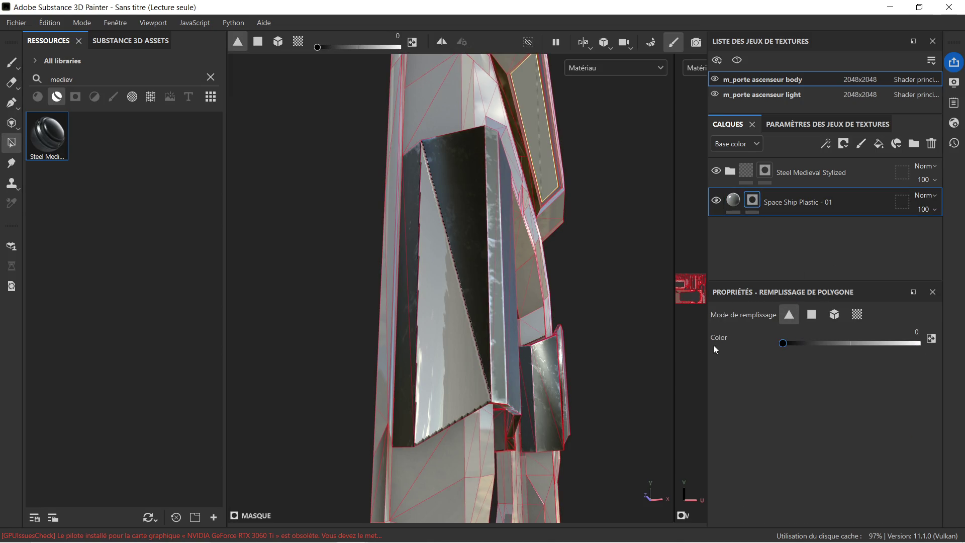
pyautogui.click(440, 364)
# Step: Polygon-fill the same face on the Steel Medieval Stylized layer's mask
pyautogui.click(811, 178)
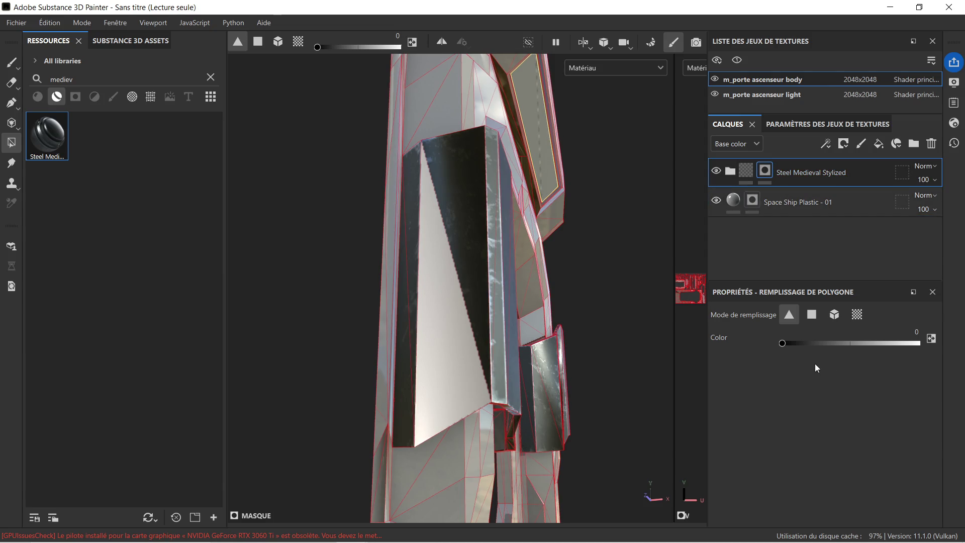
pyautogui.click(426, 328)
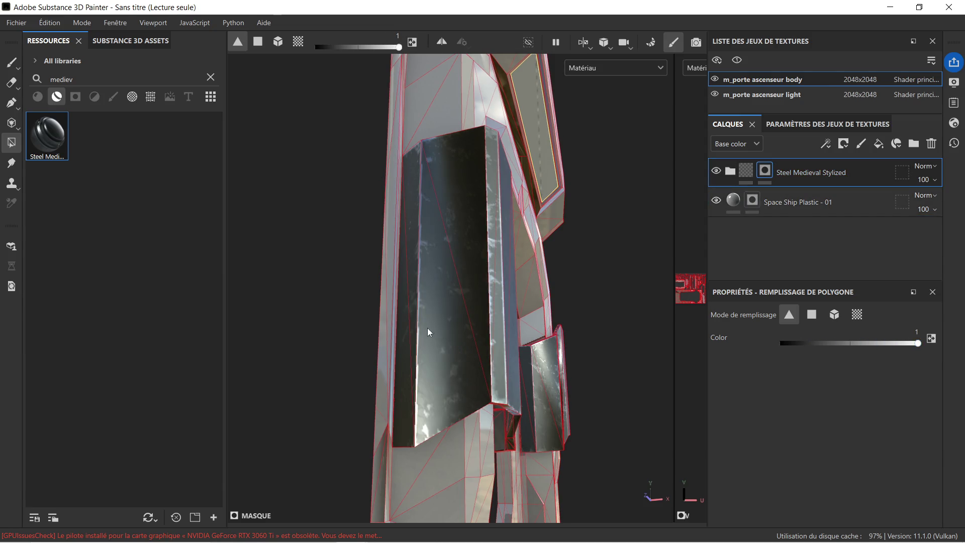
pyautogui.moveTo(527, 287)
pyautogui.keyDown('alt'); pyautogui.mouseDown()
pyautogui.moveTo(551, 273)
pyautogui.moveTo(570, 341)
pyautogui.moveTo(594, 352)
pyautogui.mouseUp(); pyautogui.keyUp('alt')
pyautogui.scroll(6, 522, 250)
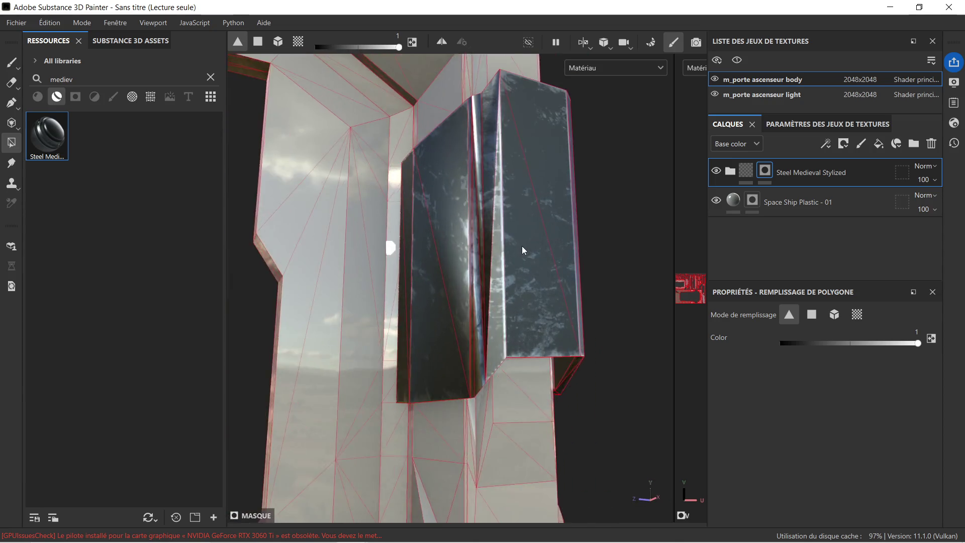
pyautogui.moveTo(495, 209)
pyautogui.keyDown('alt'); pyautogui.mouseDown()
pyautogui.moveTo(491, 242)
pyautogui.moveTo(582, 254)
pyautogui.moveTo(575, 327)
pyautogui.mouseUp(); pyautogui.keyUp('alt')
pyautogui.keyDown('alt'); pyautogui.moveTo(511, 233); pyautogui.dragTo(576, 378); pyautogui.keyUp('alt')
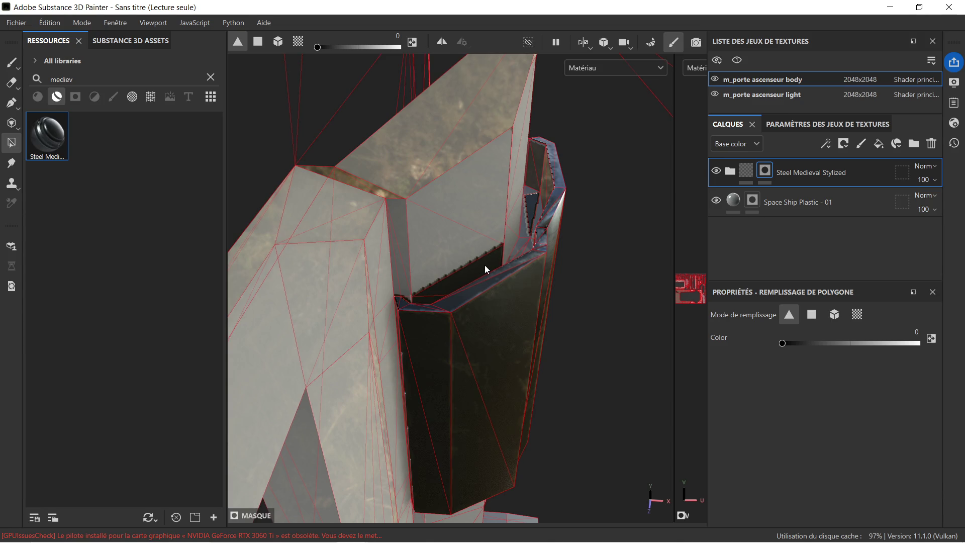
# Step: Remove steel from the inner face with value 0, then fill the top-edge strips with value 1
pyautogui.click(460, 285)
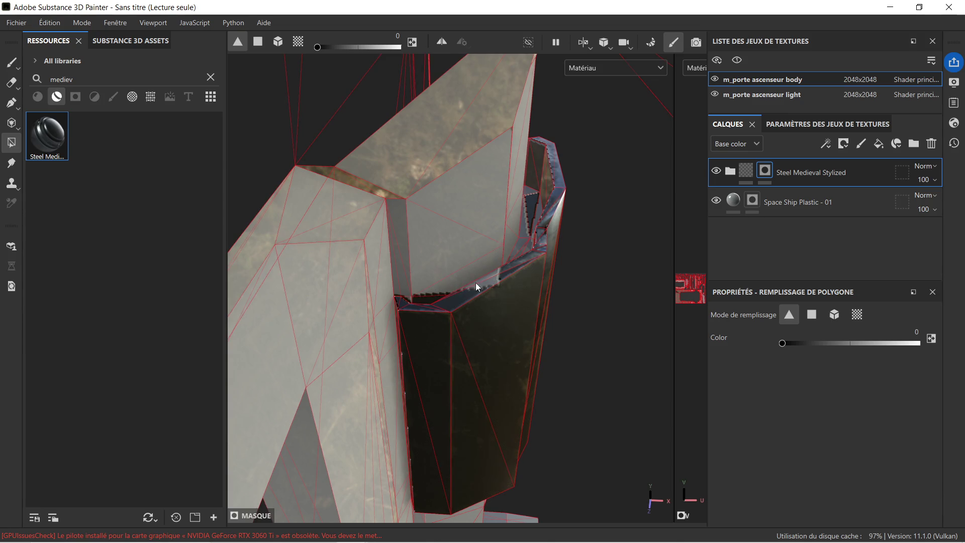
pyautogui.moveTo(440, 252)
pyautogui.keyDown('alt'); pyautogui.mouseDown()
pyautogui.moveTo(509, 296)
pyautogui.moveTo(347, 189)
pyautogui.moveTo(478, 280)
pyautogui.moveTo(457, 282)
pyautogui.moveTo(371, 216)
pyautogui.moveTo(465, 235)
pyautogui.moveTo(454, 252)
pyautogui.moveTo(416, 238)
pyautogui.moveTo(485, 235)
pyautogui.mouseUp(); pyautogui.keyUp('alt')
pyautogui.moveTo(371, 260)
pyautogui.keyDown('alt'); pyautogui.mouseDown()
pyautogui.moveTo(414, 280)
pyautogui.moveTo(302, 282)
pyautogui.moveTo(435, 258)
pyautogui.moveTo(371, 270)
pyautogui.moveTo(217, 216)
pyautogui.mouseUp(); pyautogui.keyUp('alt')
pyautogui.moveTo(217, 216)
pyautogui.keyDown('alt'); pyautogui.mouseDown(button='right')
pyautogui.moveTo(322, 233)
pyautogui.moveTo(499, 352)
pyautogui.mouseUp(button='right'); pyautogui.keyUp('alt')
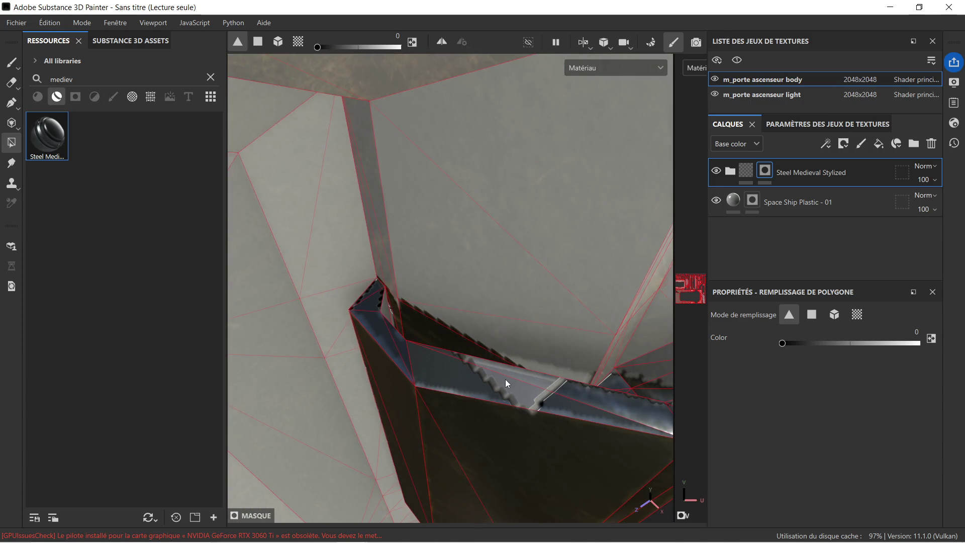
pyautogui.moveTo(483, 355)
pyautogui.keyDown('alt'); pyautogui.mouseDown()
pyautogui.moveTo(519, 376)
pyautogui.moveTo(557, 349)
pyautogui.moveTo(508, 309)
pyautogui.moveTo(505, 345)
pyautogui.moveTo(569, 352)
pyautogui.moveTo(469, 335)
pyautogui.mouseUp(); pyautogui.keyUp('alt')
pyautogui.moveTo(413, 300)
pyautogui.keyDown('alt'); pyautogui.mouseDown()
pyautogui.moveTo(473, 301)
pyautogui.moveTo(381, 300)
pyautogui.mouseUp(); pyautogui.keyUp('alt')
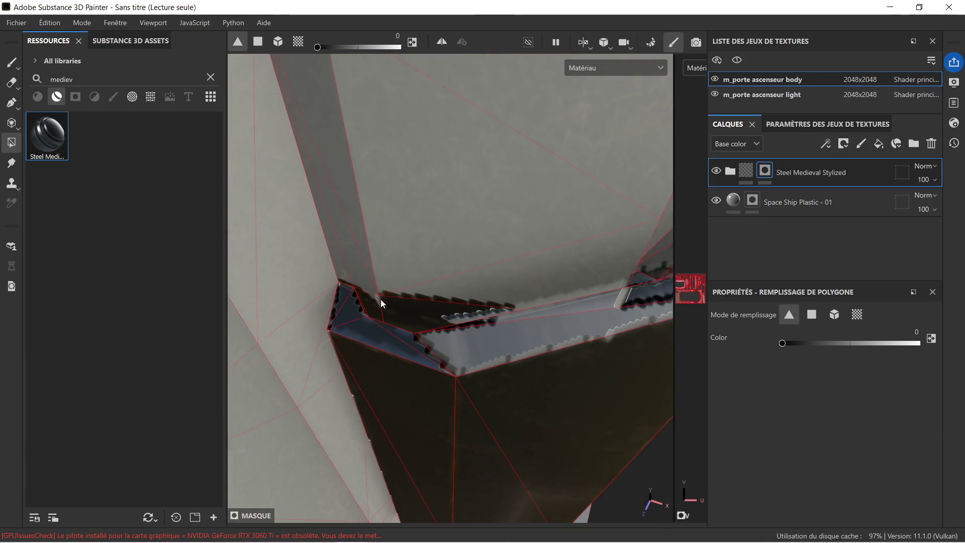
pyautogui.scroll(2, 381, 300)
pyautogui.scroll(-2, 405, 309)
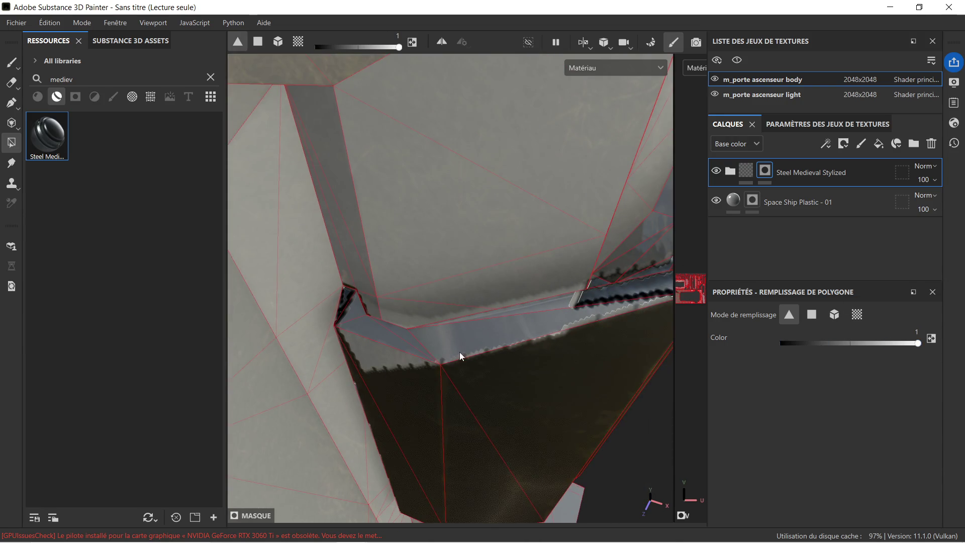
pyautogui.moveTo(510, 332); pyautogui.dragTo(487, 333)
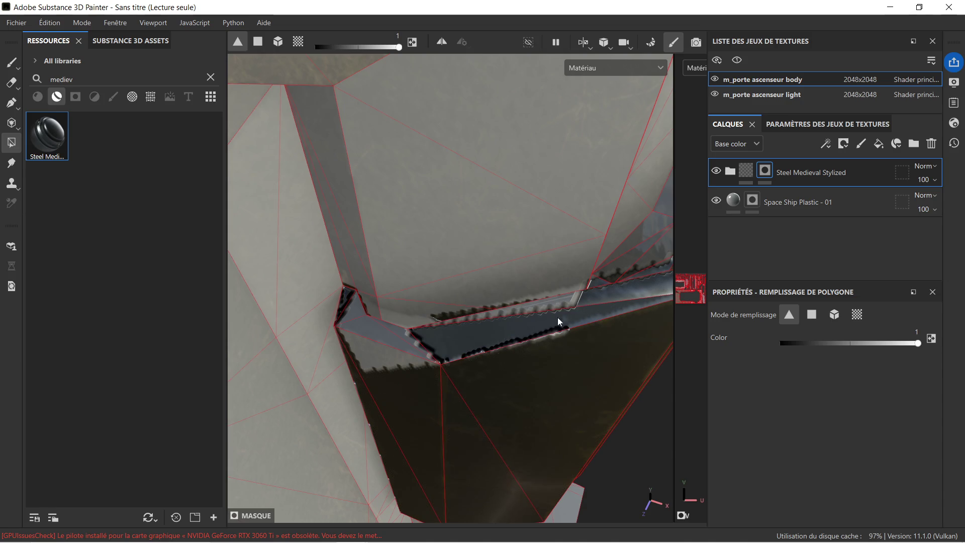